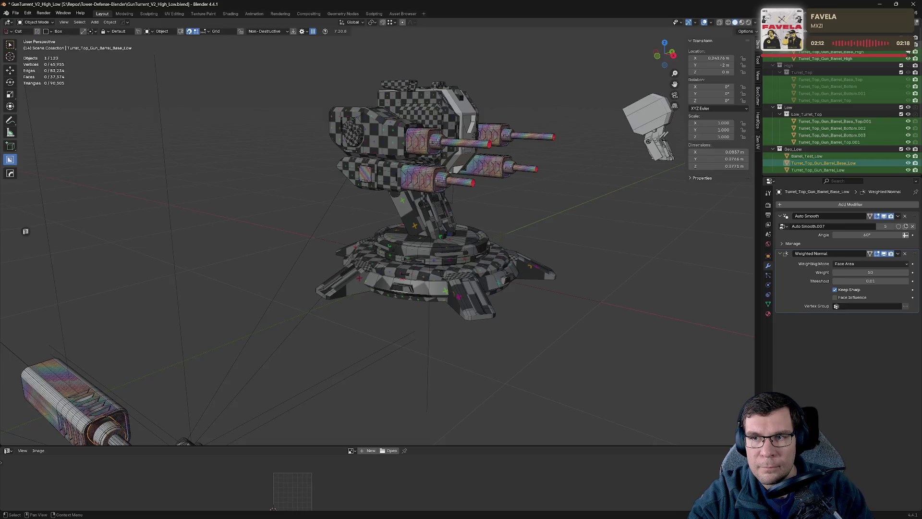
Step: Show the High barrel objects but hide the high-poly barrel base top and bottom, then select the top muzzle
left_click(909, 72)
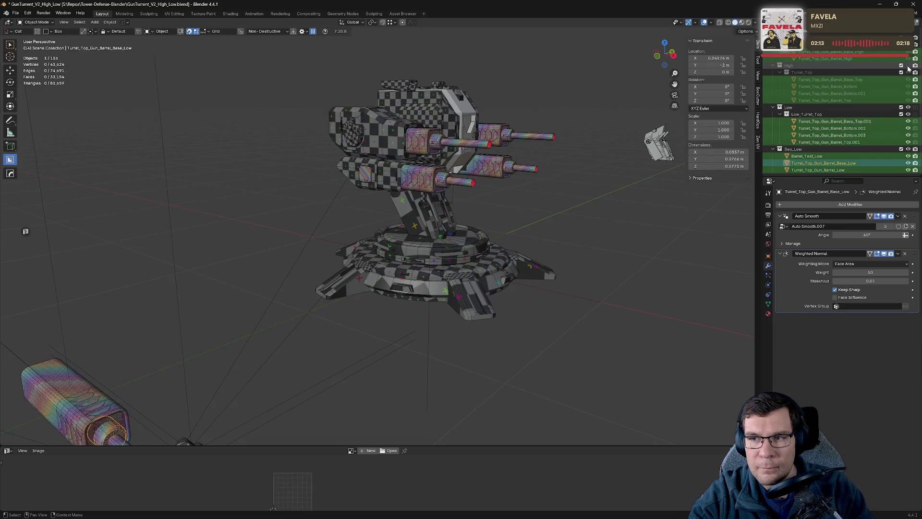
left_click(908, 79)
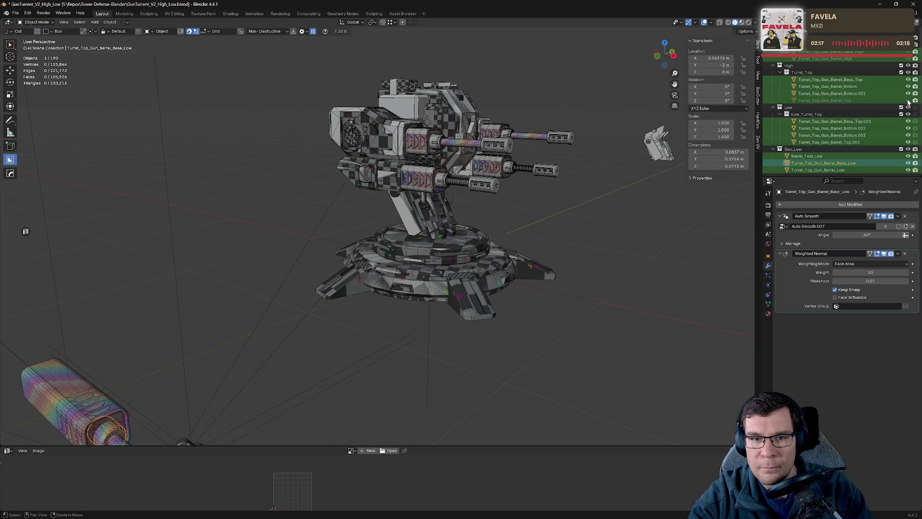
left_click(908, 87)
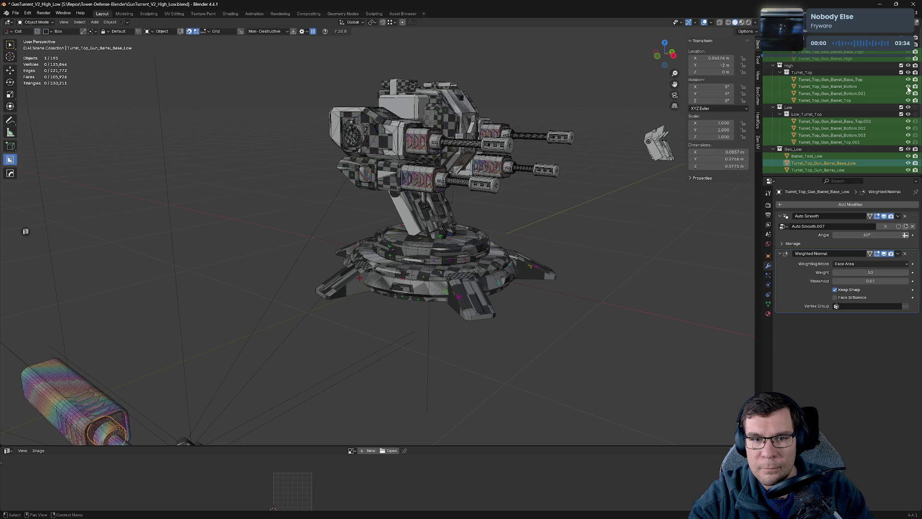
left_click(503, 151)
scroll("down", 3)
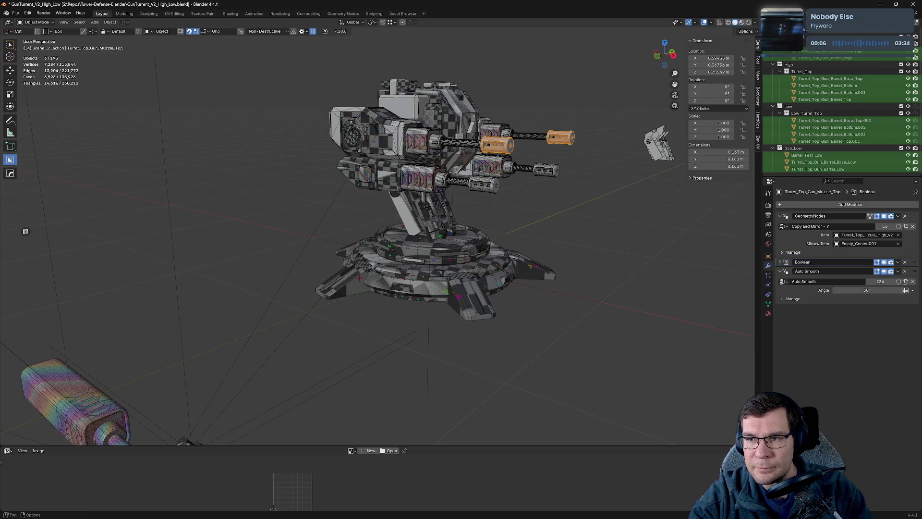
Step: Clear the Outliner filter, hide the High collection, and point Turret_Top_Gun_Muzzle_Bottom.001's mirror Item at Turret_Top_Gun_Muzzule_Low_v2
left_click(847, 29)
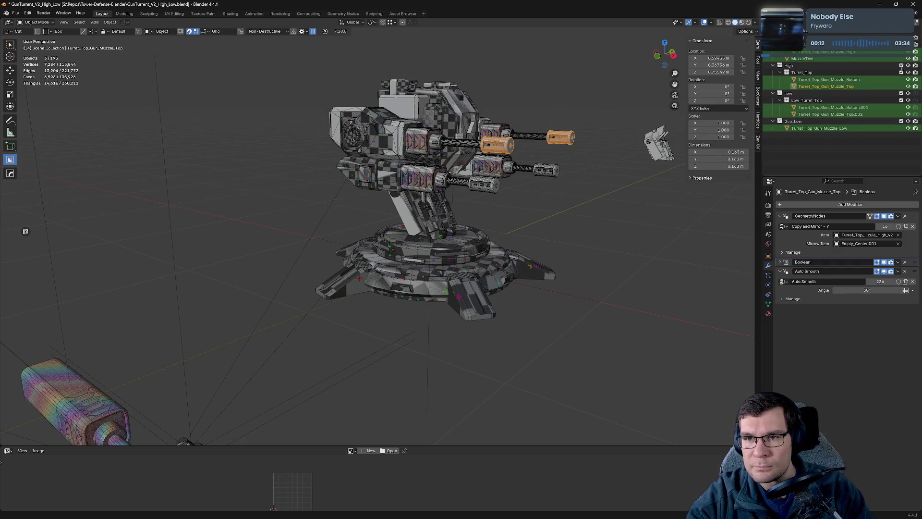
left_click(907, 65)
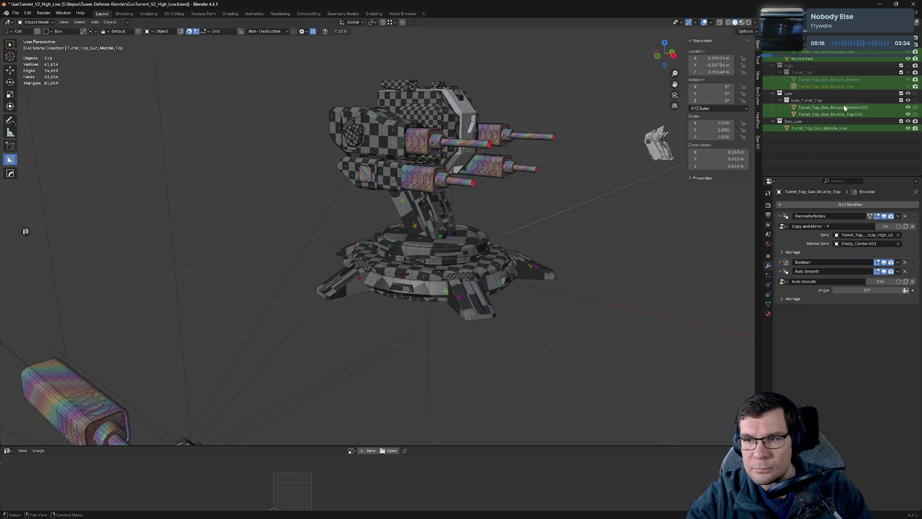
left_click(847, 107)
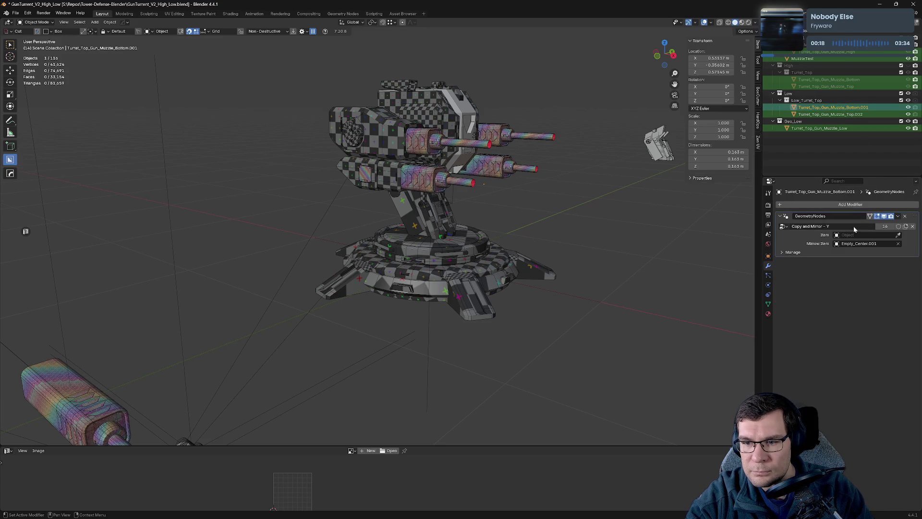
left_click(863, 235)
key("ctrl+v")
key("Return")
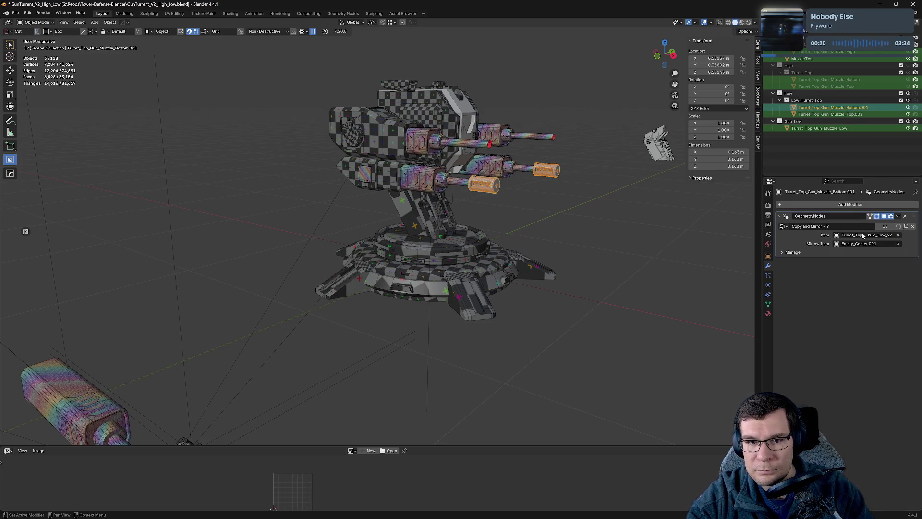
Step: Set Turret_Top_Gun_Muzzle_Top.002's mirror Item to Turret_Top_Gun_Muzzule_Low_v2 as well
left_click(860, 115)
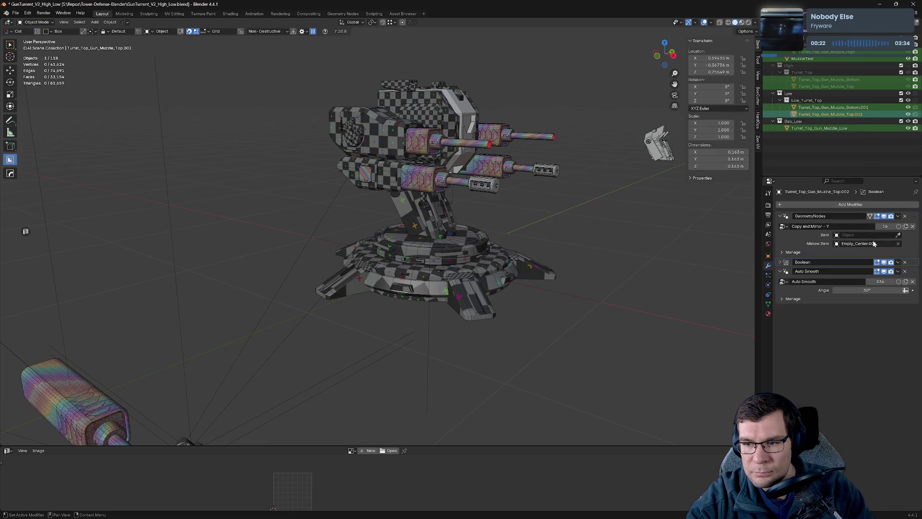
left_click(873, 235)
key("ctrl+v")
key("Return")
scroll("up", 3)
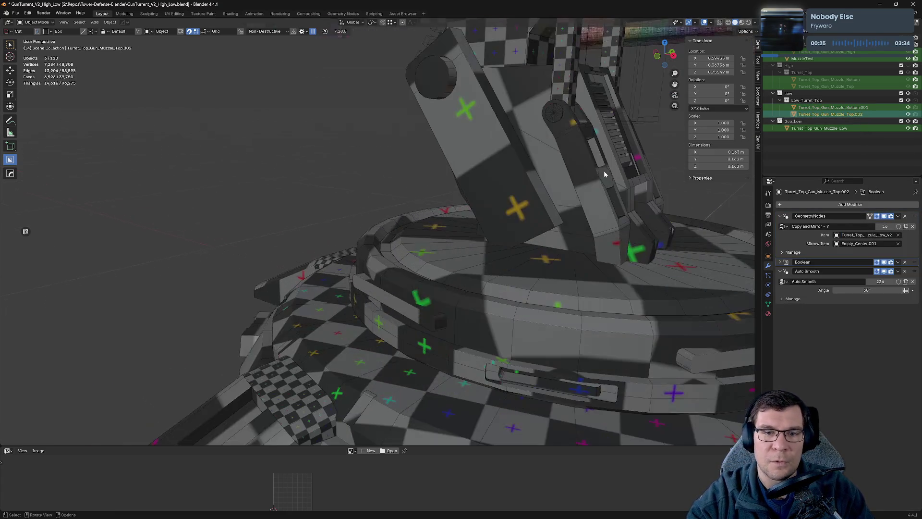
Step: Orbit and zoom in close around the gun barrel and muzzle
left_click_drag(546, 221, 480, 226)
scroll("down", 3)
scroll("down", 3)
scroll("up", 3)
scroll("up", 3)
scroll("up", 3)
Step: Inspect the muzzle cylinder's cutouts, then select the high-poly muzzle and cutter Cutter.162
left_click_drag(457, 270, 452, 188)
scroll("up", 3)
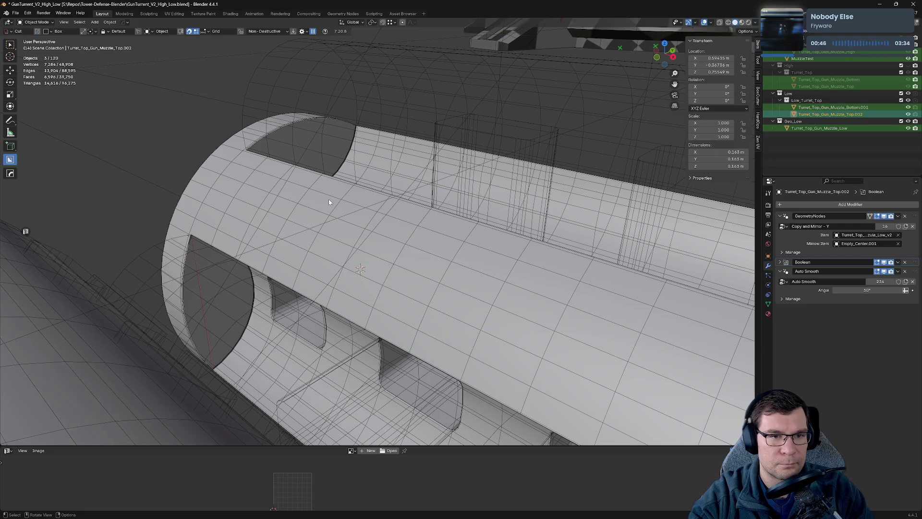
left_click_drag(329, 202, 301, 300)
left_click(379, 187)
left_click(461, 153)
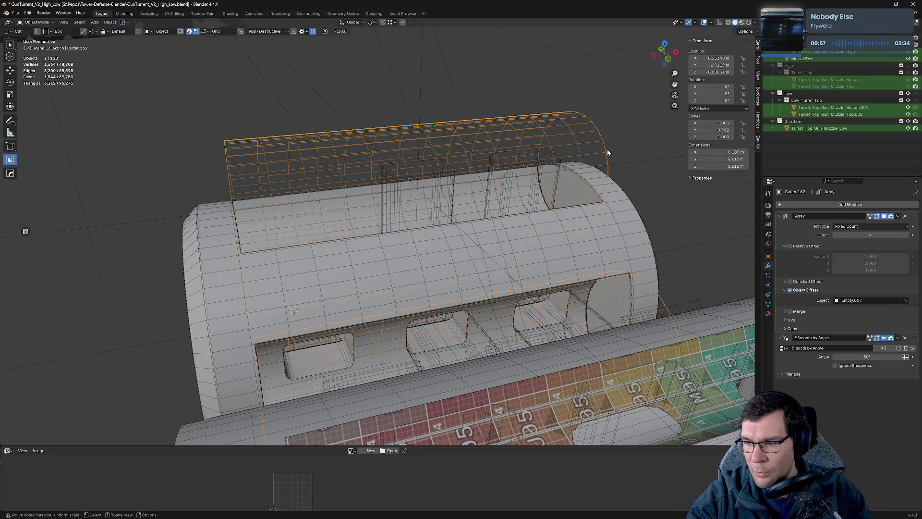
Step: Apply Cutter.162's scale so it reads 1.000 on every axis
scroll("down", 3)
left_click_drag(608, 150, 440, 131)
key("shift+a")
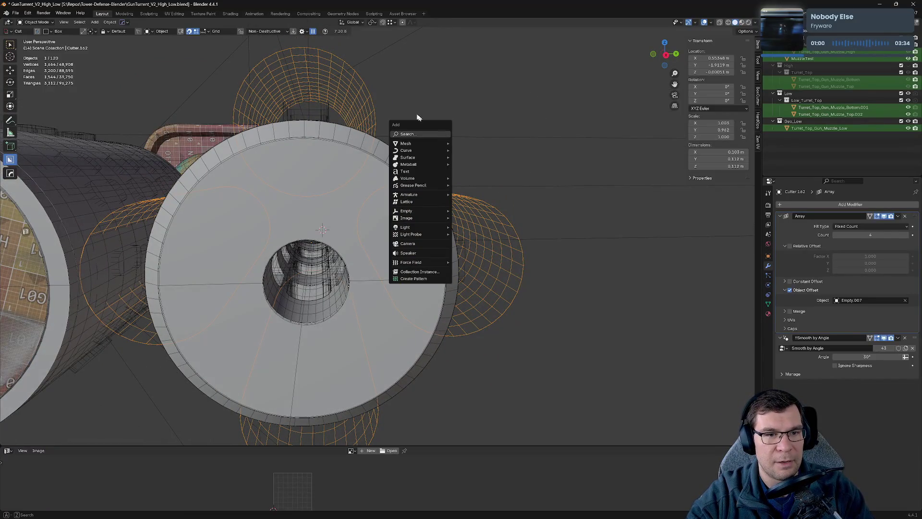
key("Escape")
key("ctrl+a")
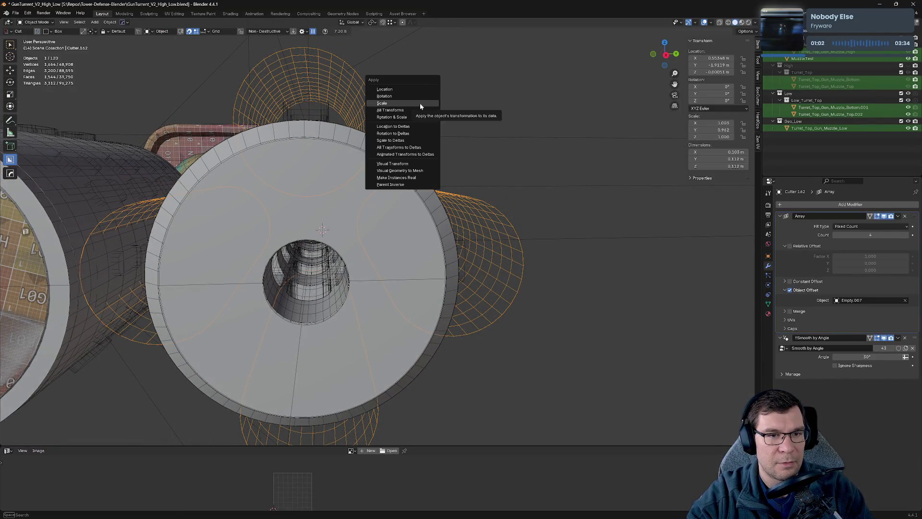
left_click(420, 105)
Step: Inspect the slotted top opening and select the high-poly muzzle
left_click_drag(420, 103, 431, 156)
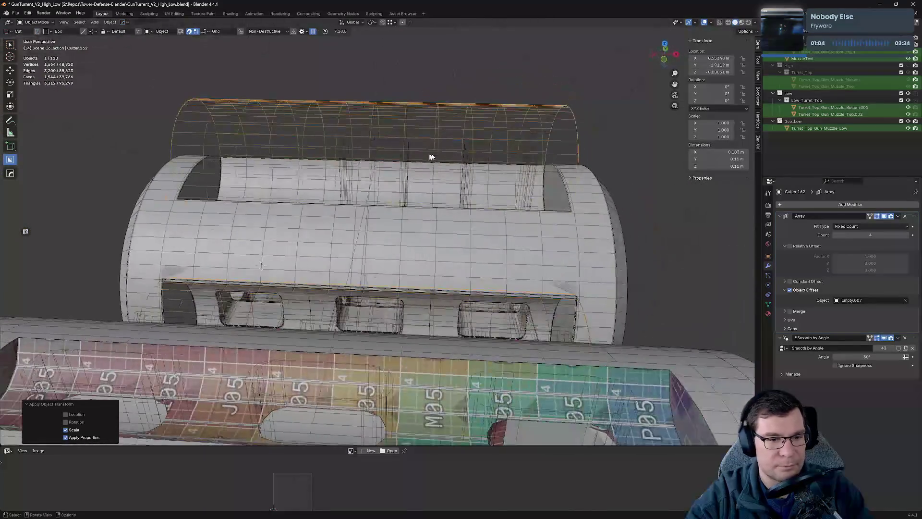
scroll("up", 3)
left_click_drag(420, 204, 486, 198)
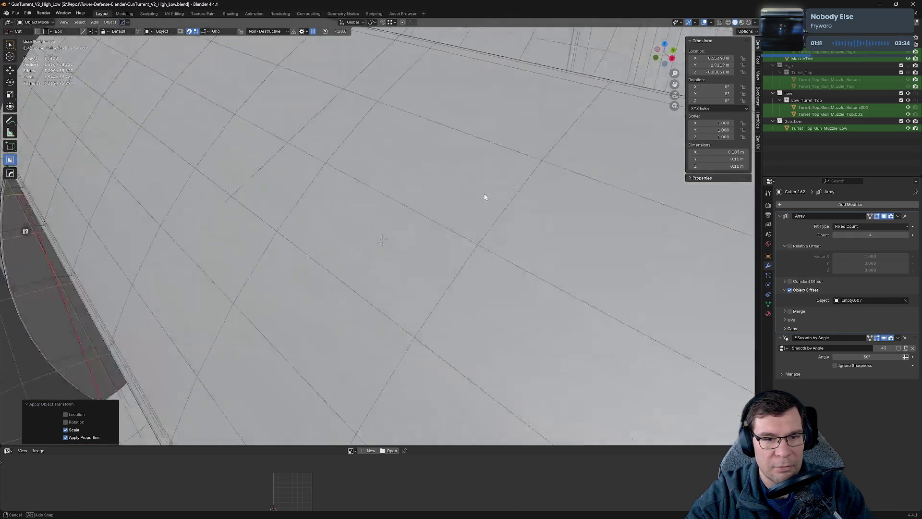
scroll("down", 3)
left_click(472, 262)
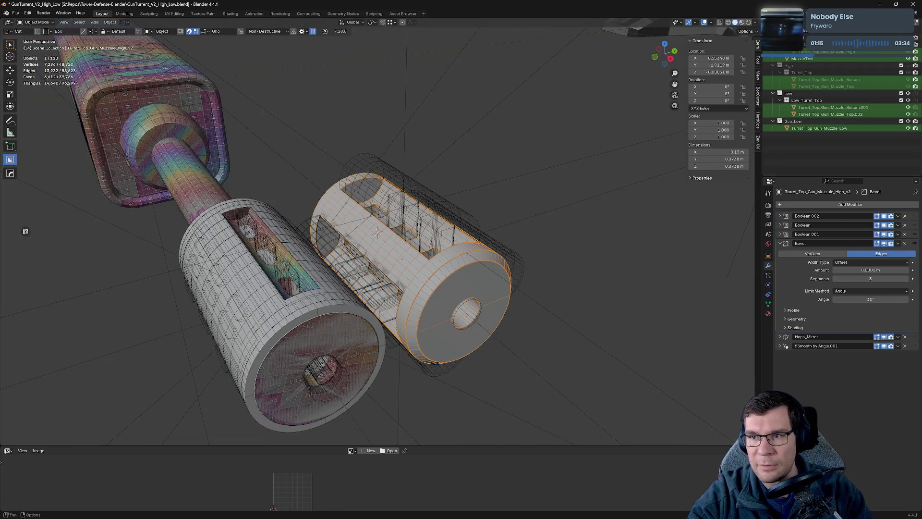
scroll("up", 3)
scroll("down", 3)
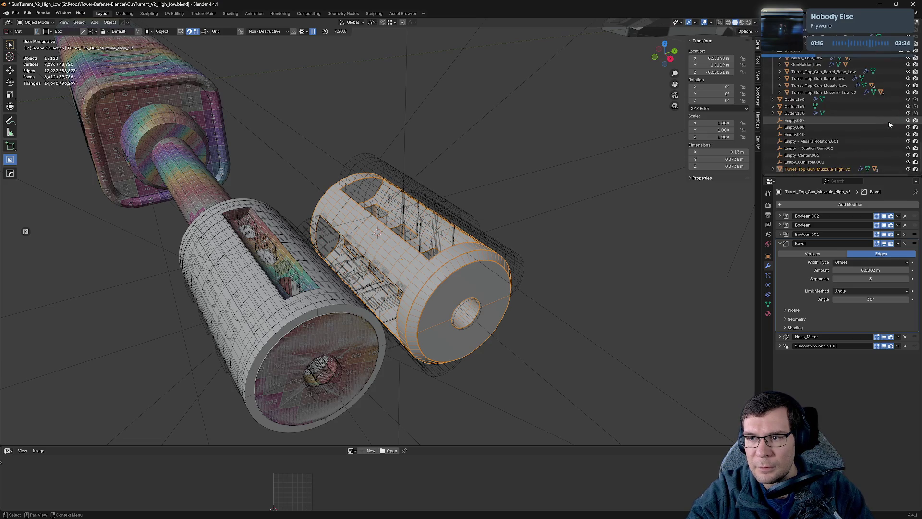
left_click(846, 169)
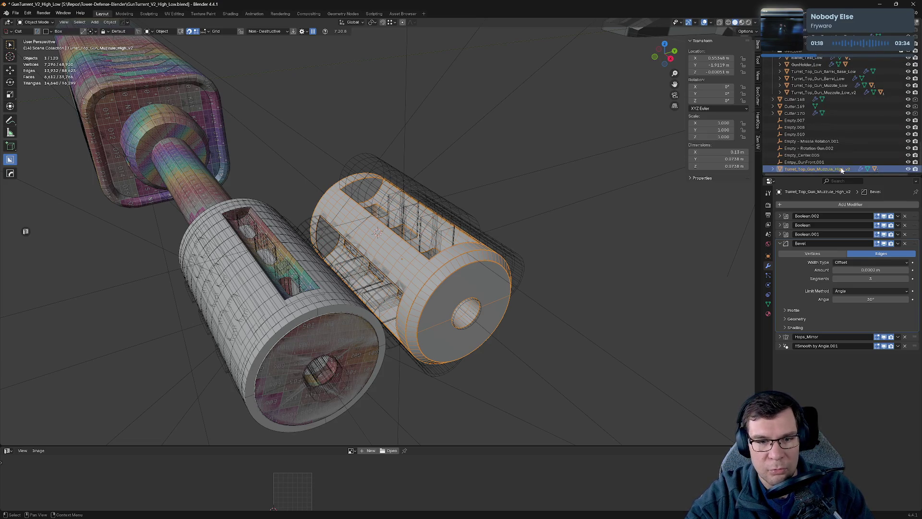
left_click(671, 181)
left_click(802, 165)
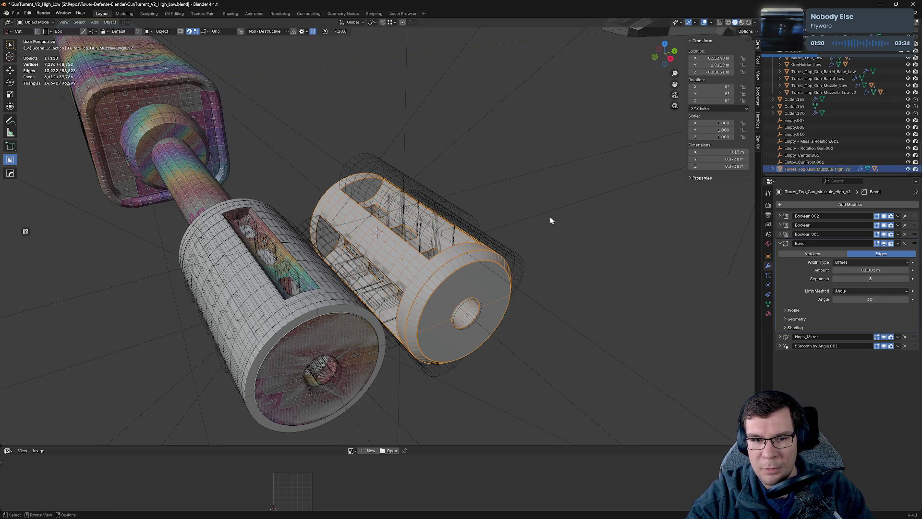
key("slash")
left_click_drag(524, 208, 383, 158)
scroll("up", 3)
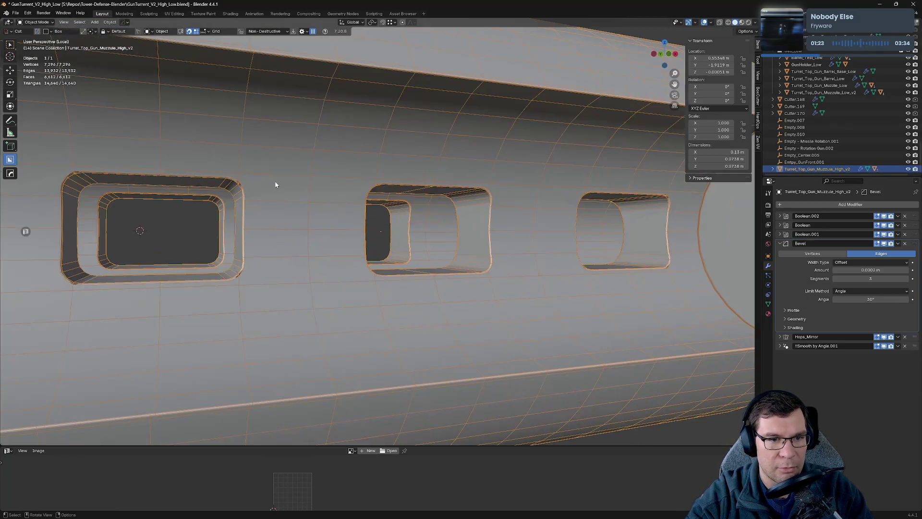
scroll("down", 3)
left_click_drag(473, 231, 468, 276)
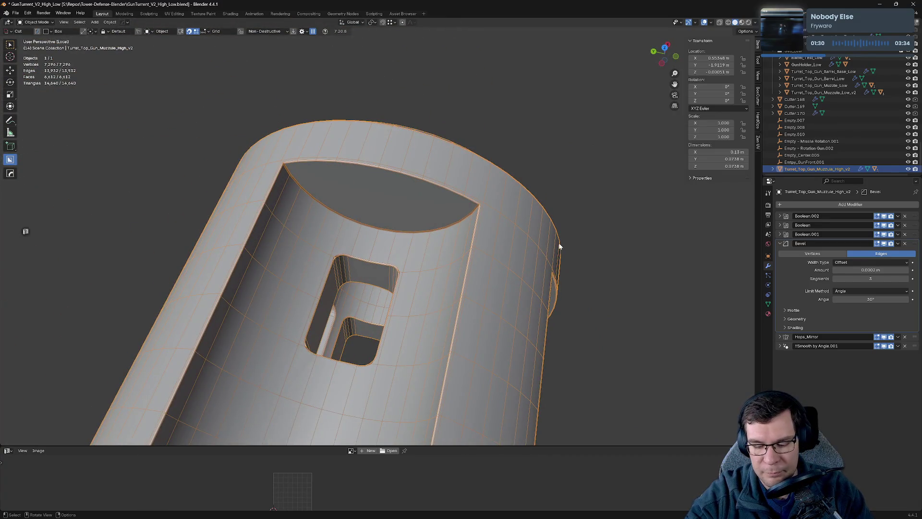
key("KP_Divide")
scroll("up", 3)
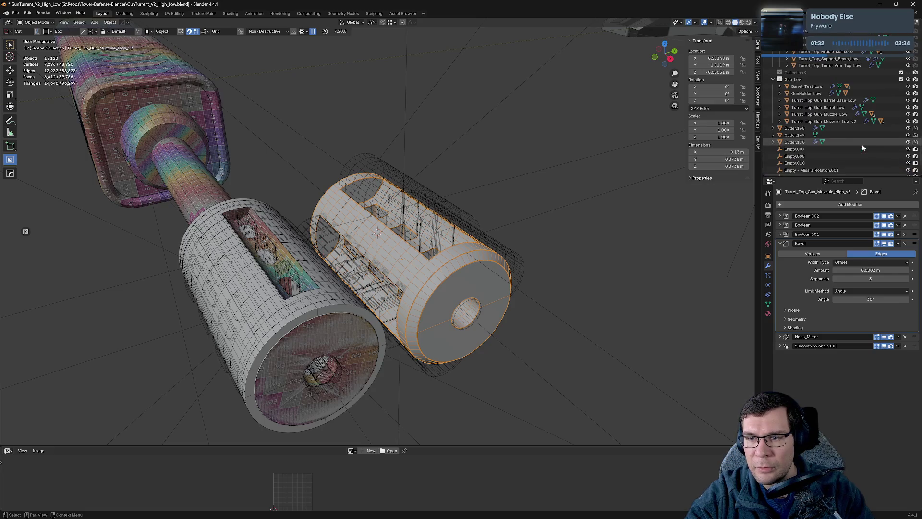
Step: Isolate the low-poly v2 muzzle in Local view and display its boolean cutters
left_click(836, 121)
key("KP_Divide")
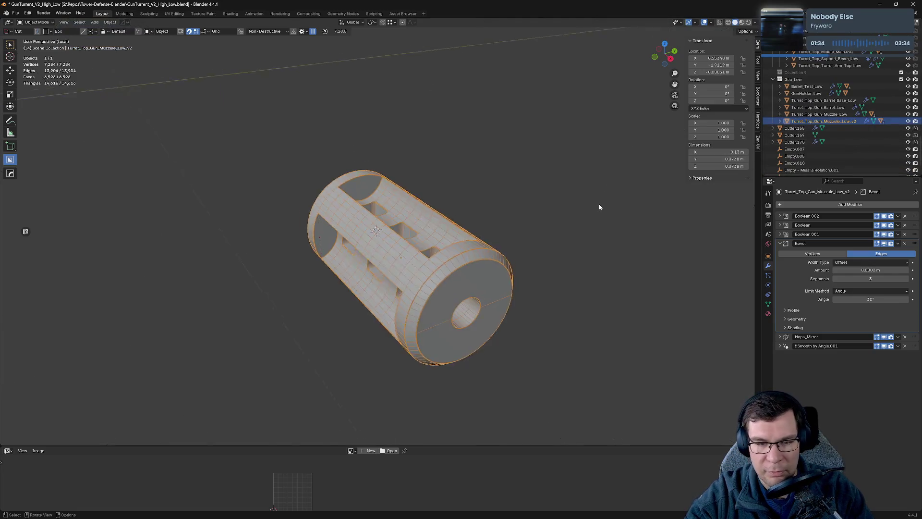
left_click_drag(598, 203, 552, 173)
key("q")
Step: Select cutter Cutter.170 and apply its scale
left_click(541, 158)
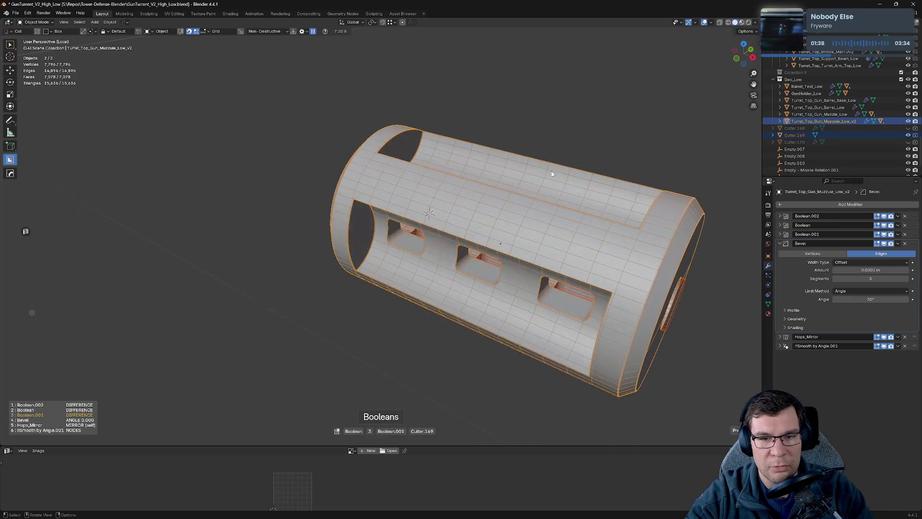
scroll("up", 3)
left_click(573, 140)
key("n")
key("shift+a")
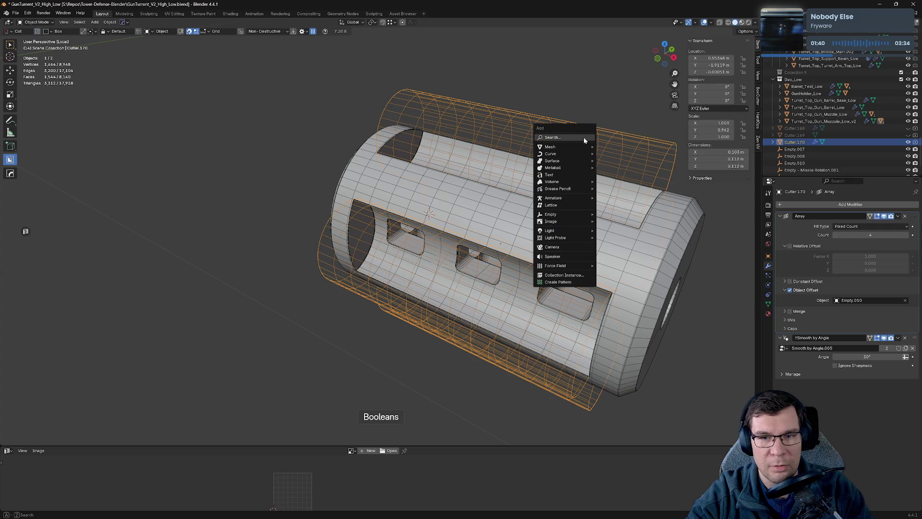
key("Escape")
key("ctrl+a")
left_click(573, 141)
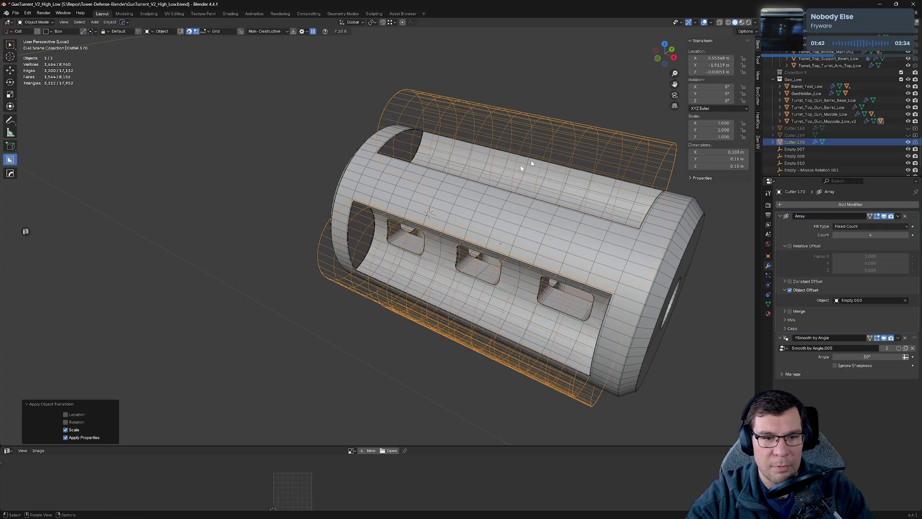
Step: Select the low-poly muzzle cylinder and trial-delete its Bevel modifier, then undo it
left_click_drag(525, 160, 175, 152)
scroll("up", 3)
scroll("down", 3)
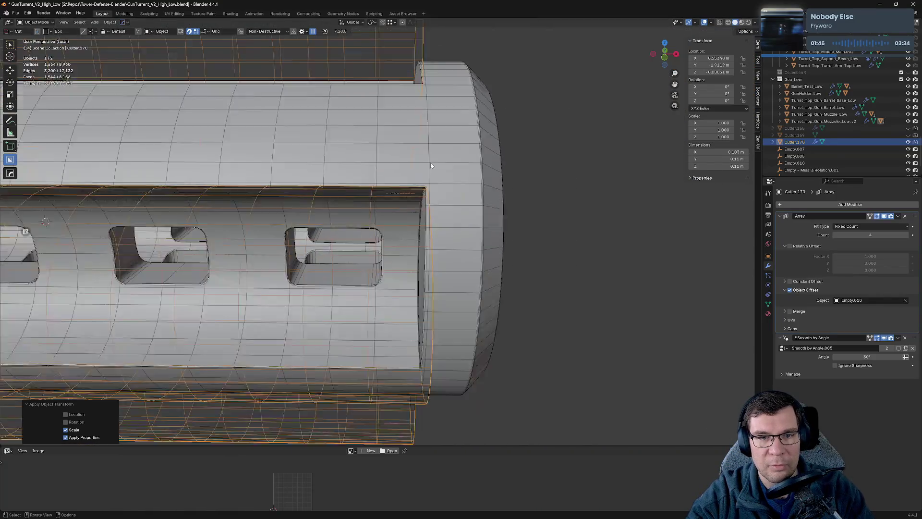
left_click_drag(423, 154, 525, 179)
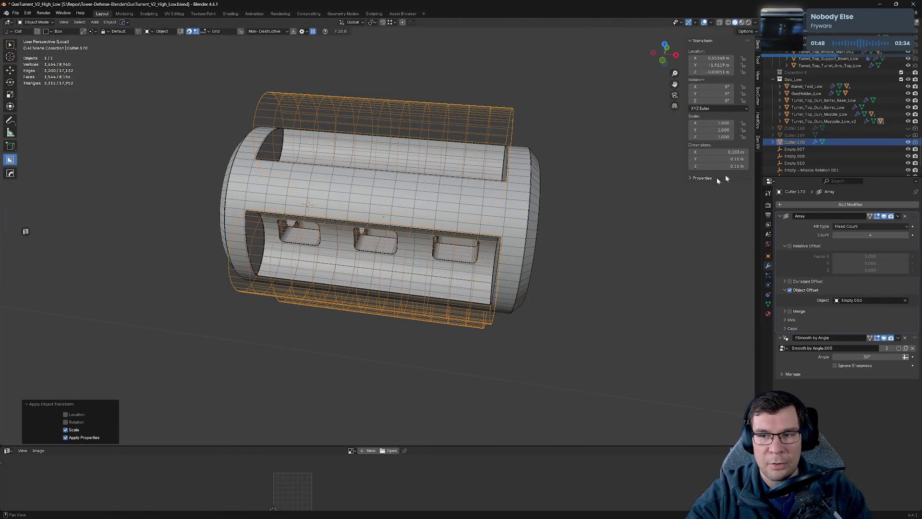
left_click_drag(624, 184, 516, 211)
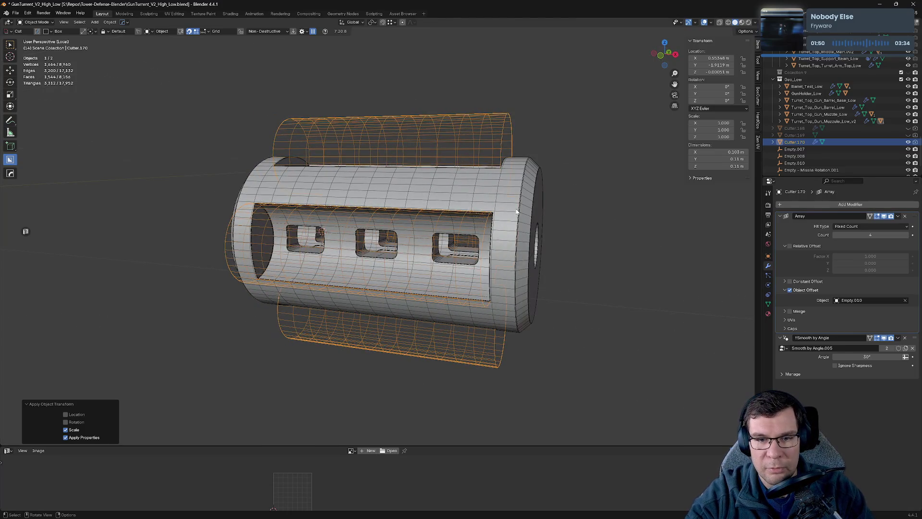
left_click(516, 211)
left_click(904, 244)
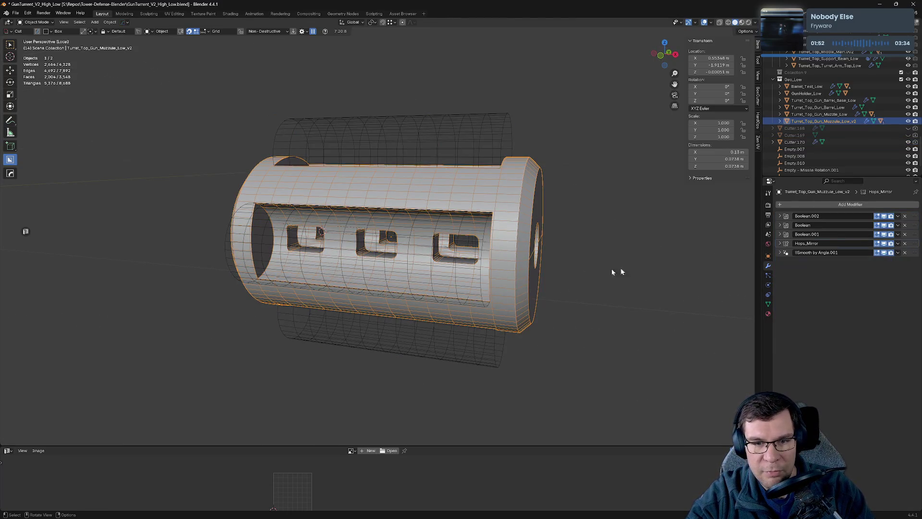
key("ctrl+z")
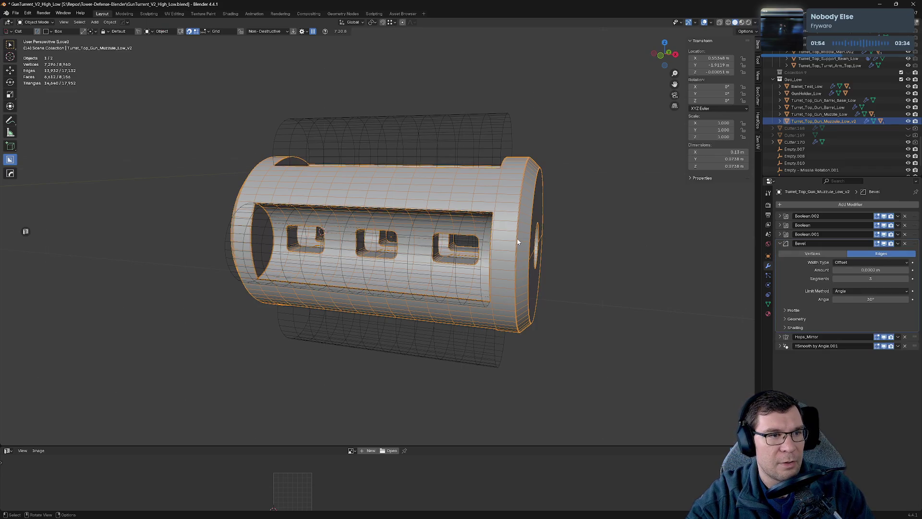
key("a")
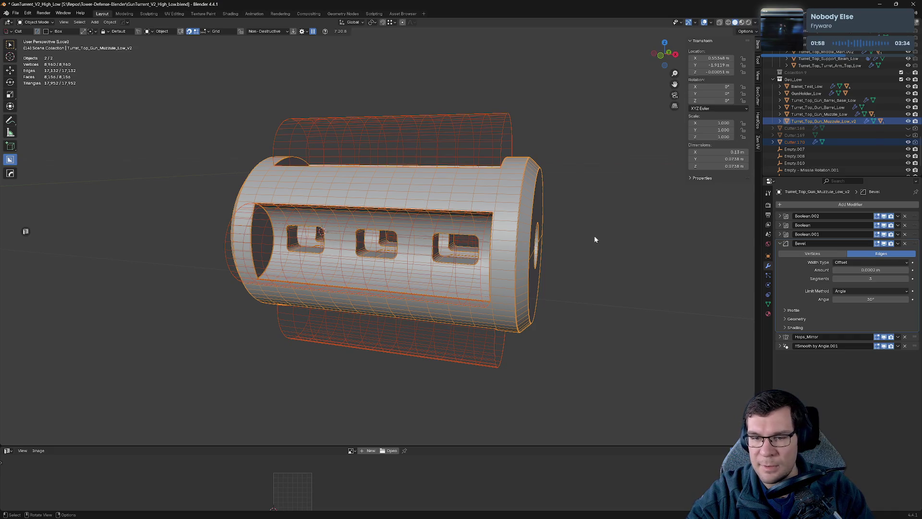
key("ctrl+z")
Step: Delete the muzzle's Bevel modifier and hide the Boolean.002 slot cuts in the viewport
left_click_drag(594, 239, 603, 264)
scroll("up", 3)
left_click_drag(590, 202, 456, 239)
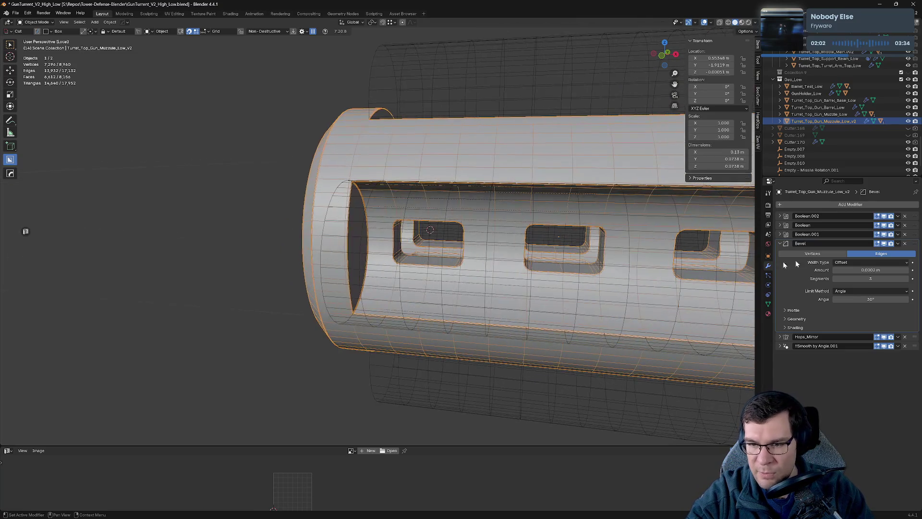
left_click(906, 243)
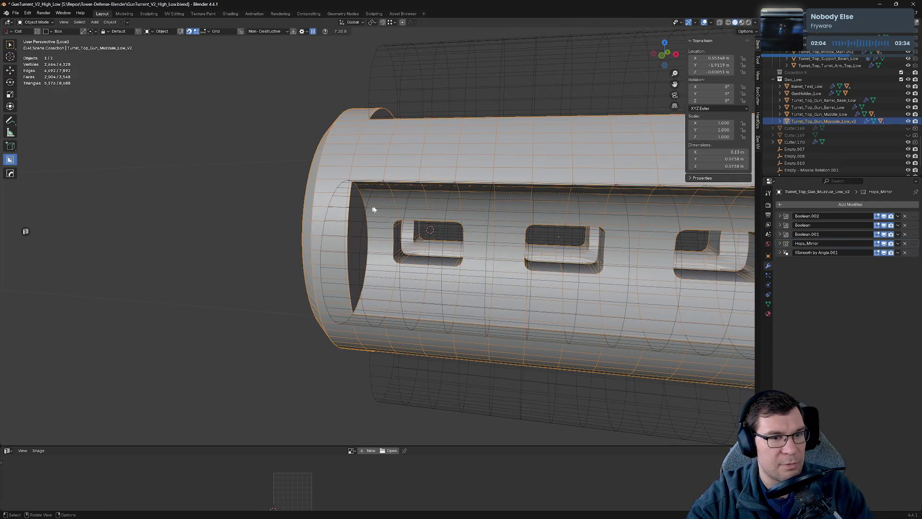
left_click_drag(373, 209, 478, 228)
scroll("up", 3)
left_click(884, 216)
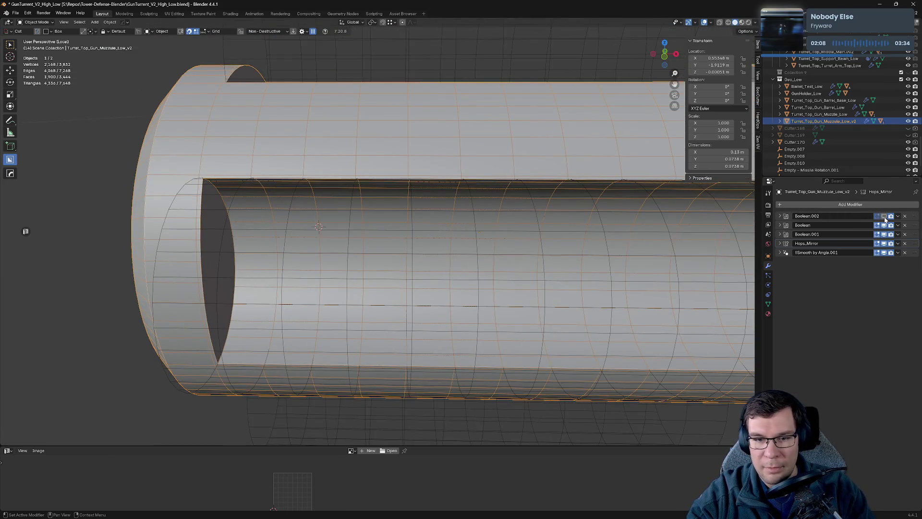
Step: Compare the muzzle with and without Boolean.002, then delete that modifier
left_click(884, 217)
left_click(906, 219)
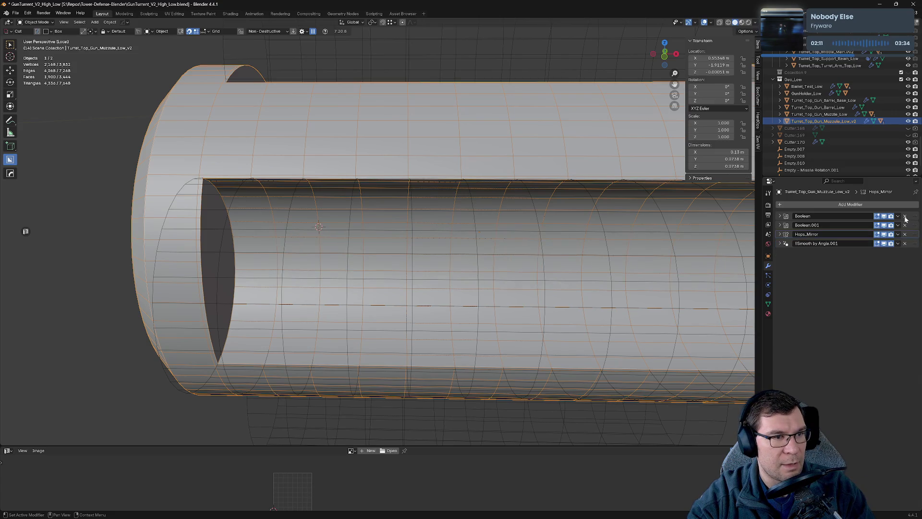
left_click_drag(422, 233, 462, 256)
scroll("down", 3)
Step: Hide the Cutter.170 wireframe and isolate the muzzle on its own in Local view
left_click(504, 181)
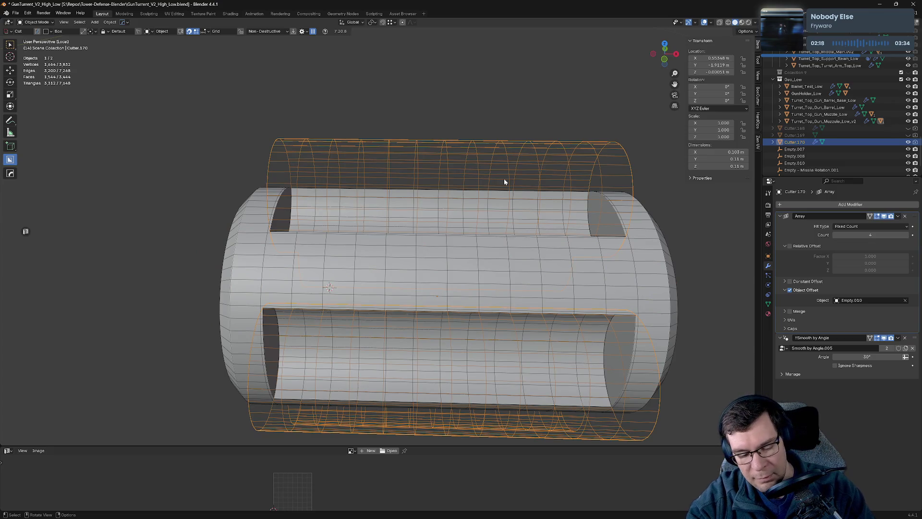
key("h")
left_click(402, 244)
key("KP_Divide")
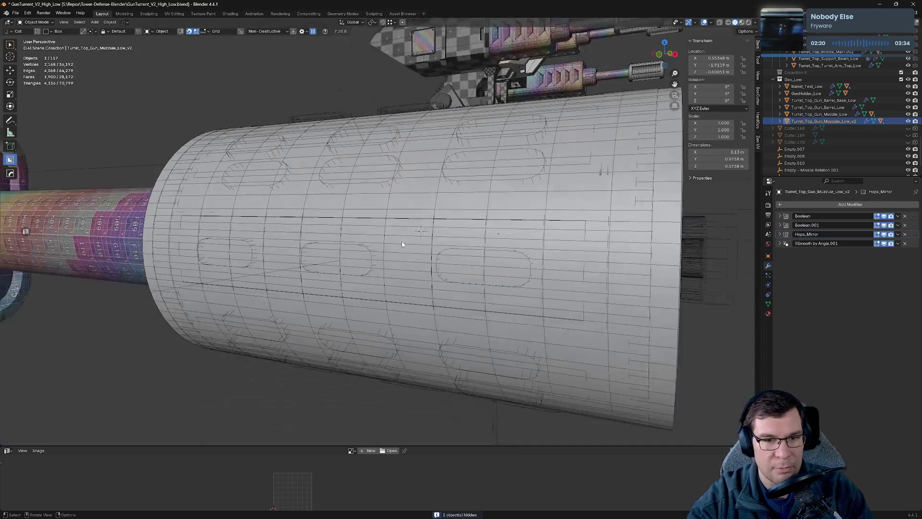
key("KP_Divide")
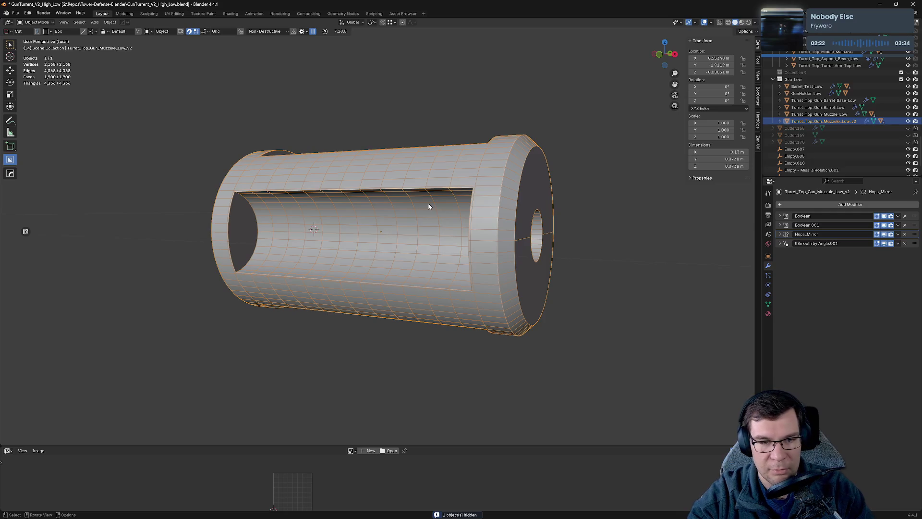
left_click_drag(428, 203, 500, 208)
Step: Inspect the muzzle mesh in Edit Mode and unhide the hidden cutter objects with Alt+H
key("Tab")
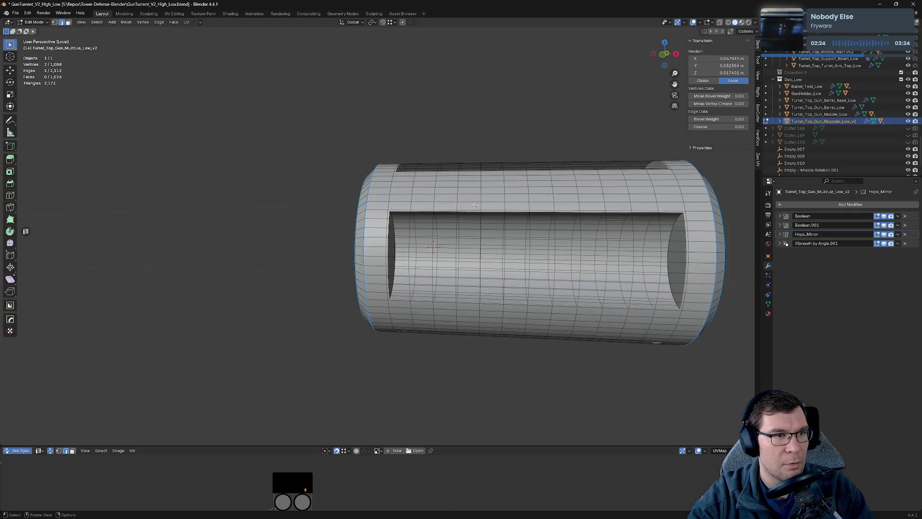
left_click_drag(411, 190, 679, 251)
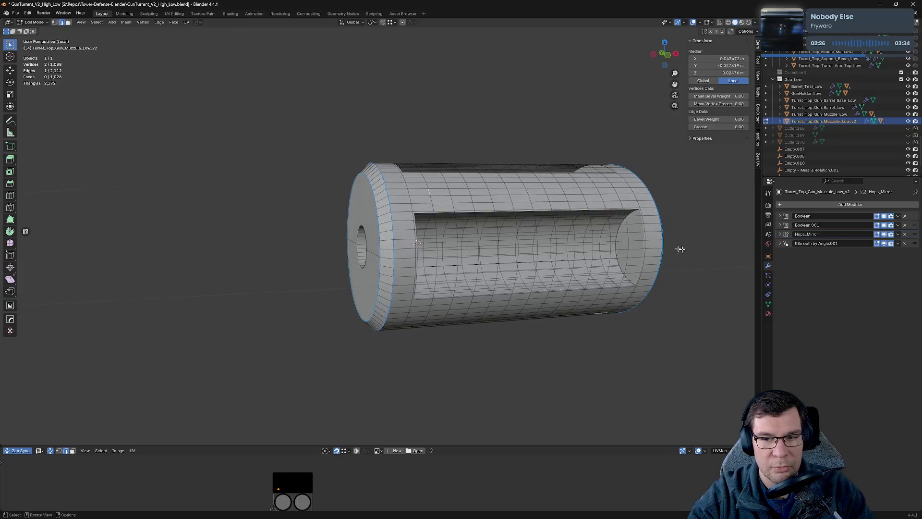
key("Tab")
key("Tab")
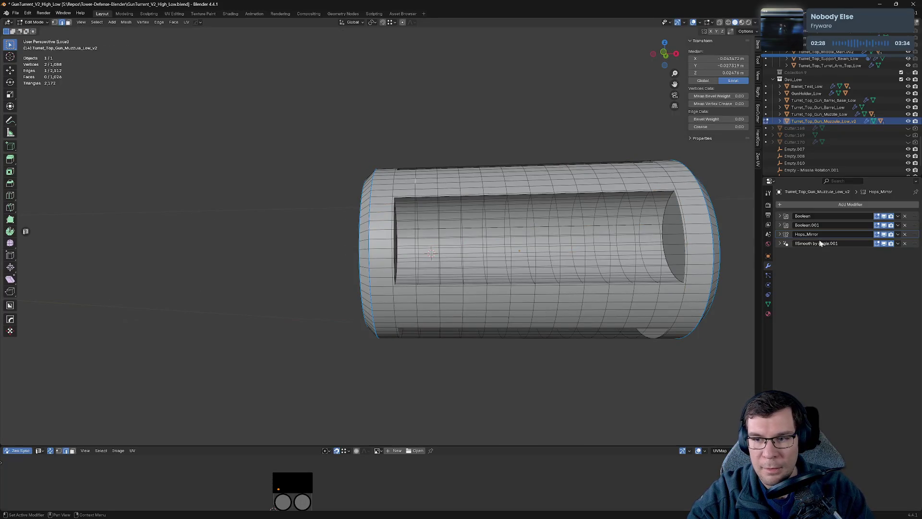
key("Tab")
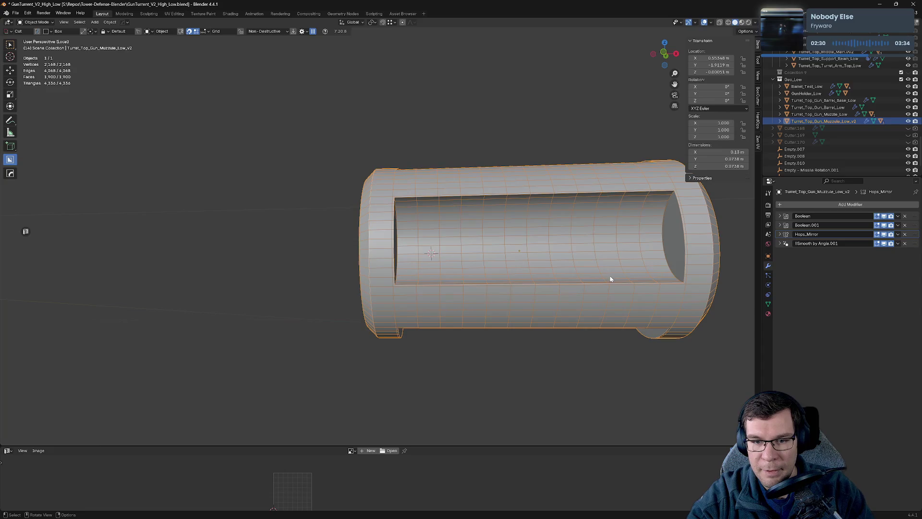
key("alt+h")
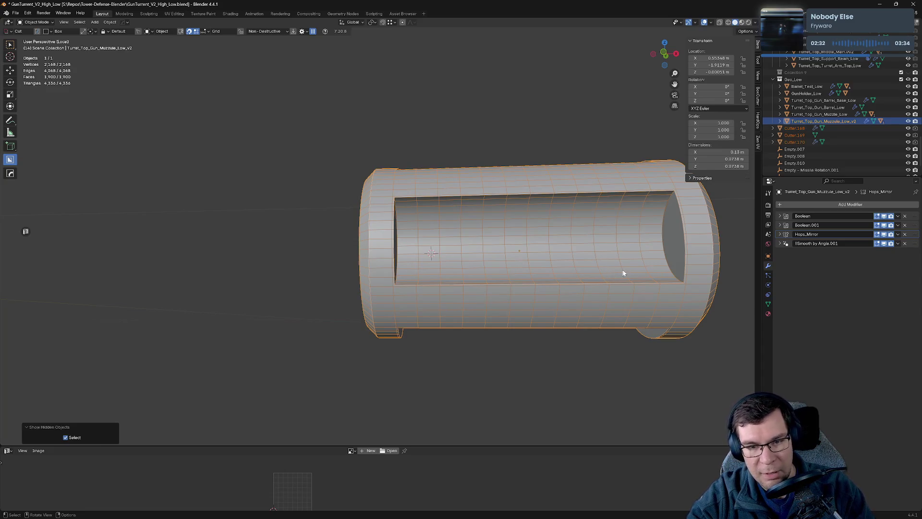
Step: Step through the muzzle's booleans with HardOps to Cutter.170 and check its array in isolation
key("q")
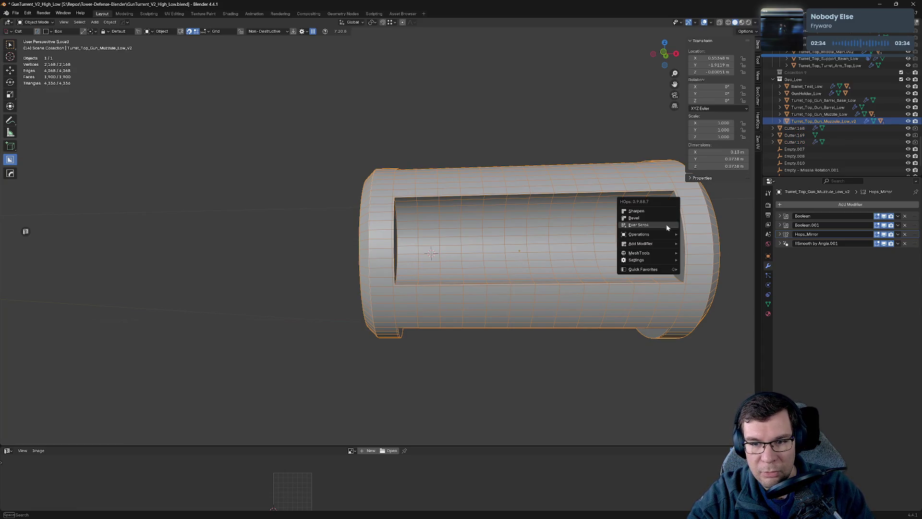
left_click(649, 238)
scroll("down", 3)
left_click(580, 236)
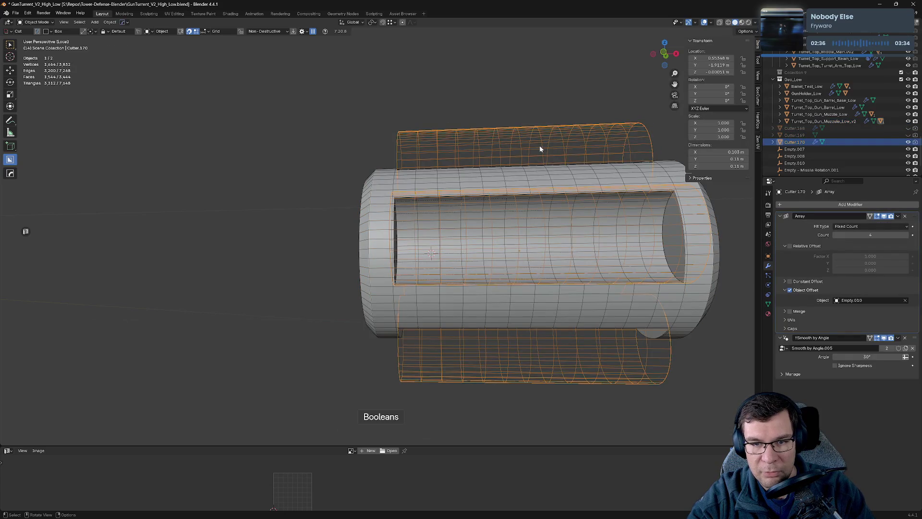
key("slash")
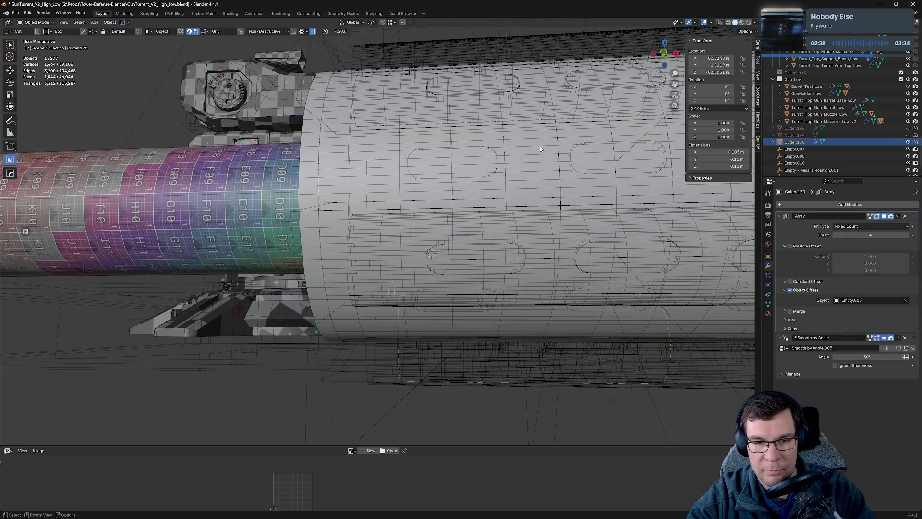
key("slash")
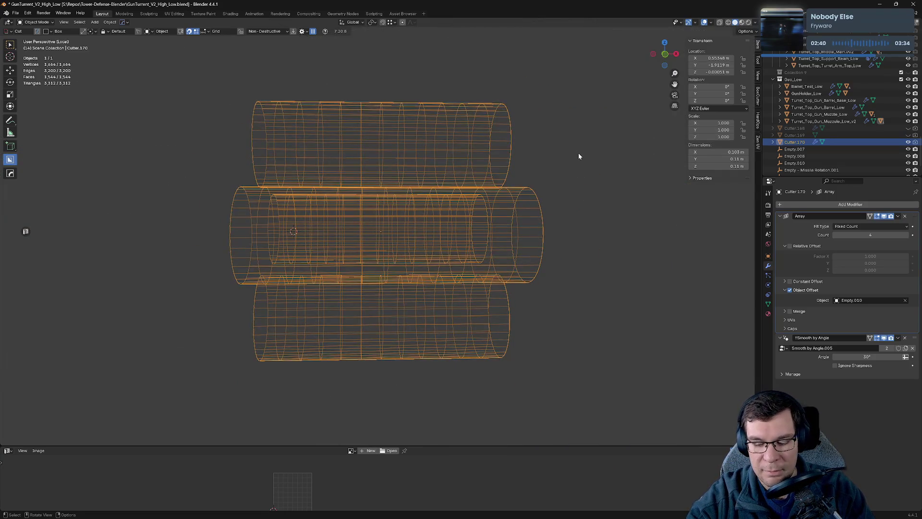
key("slash")
left_click_drag(579, 152, 558, 287)
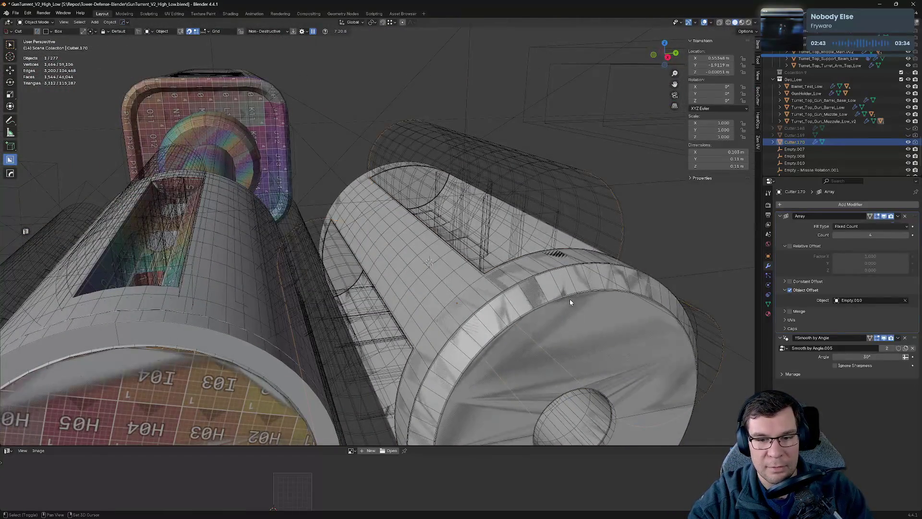
Step: Isolate the muzzle with its cutters shown and disable the Cutter.170 Array modifier's viewport display
left_click(840, 122)
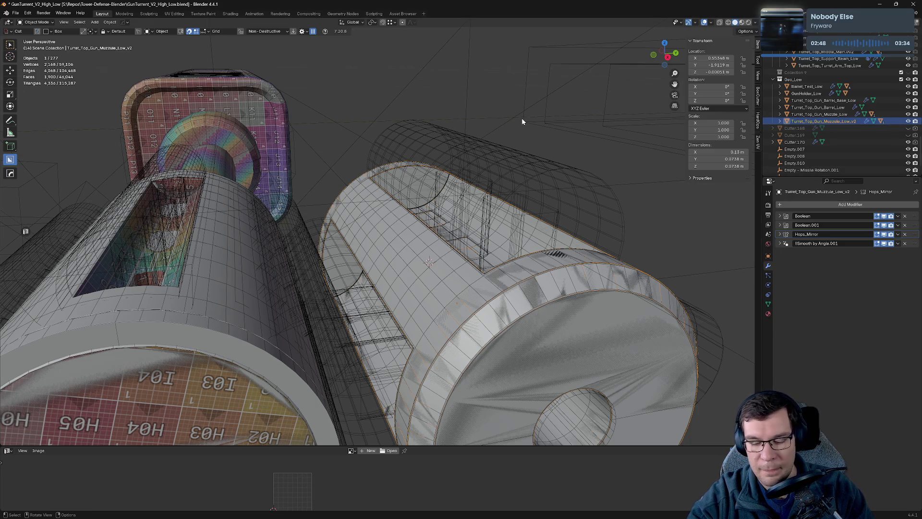
key("KP_Divide")
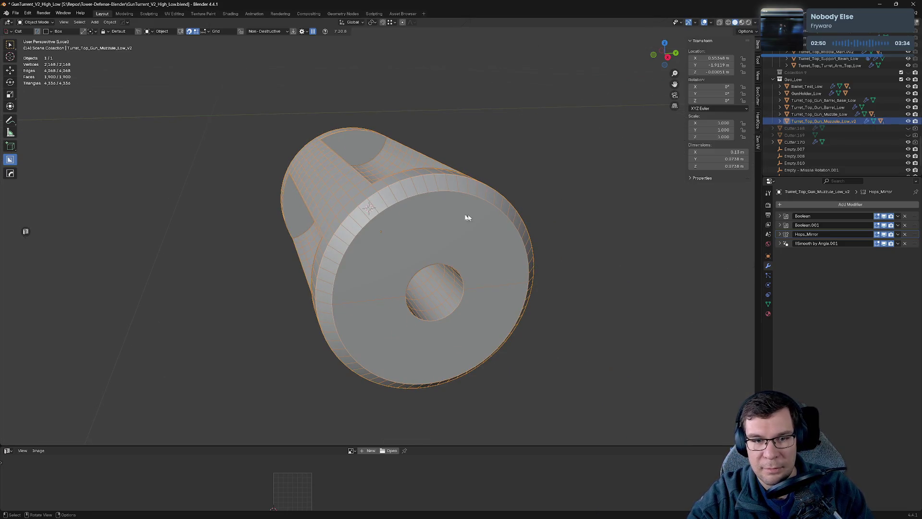
key("q")
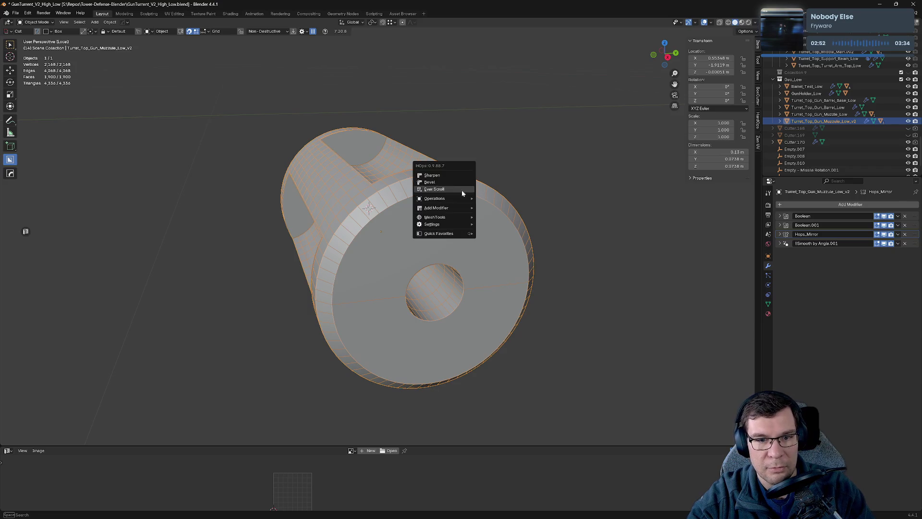
left_click(462, 189)
left_click_drag(426, 114, 538, 158)
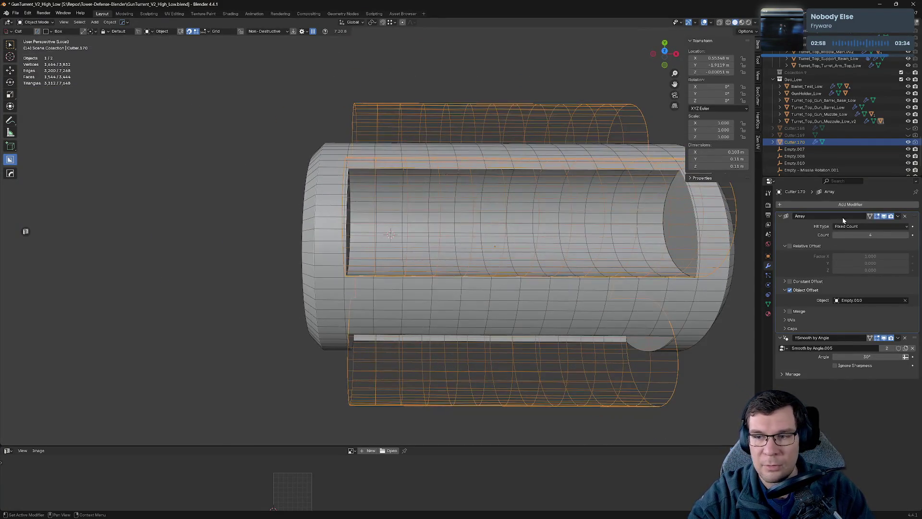
left_click(884, 217)
left_click_drag(618, 240, 591, 202)
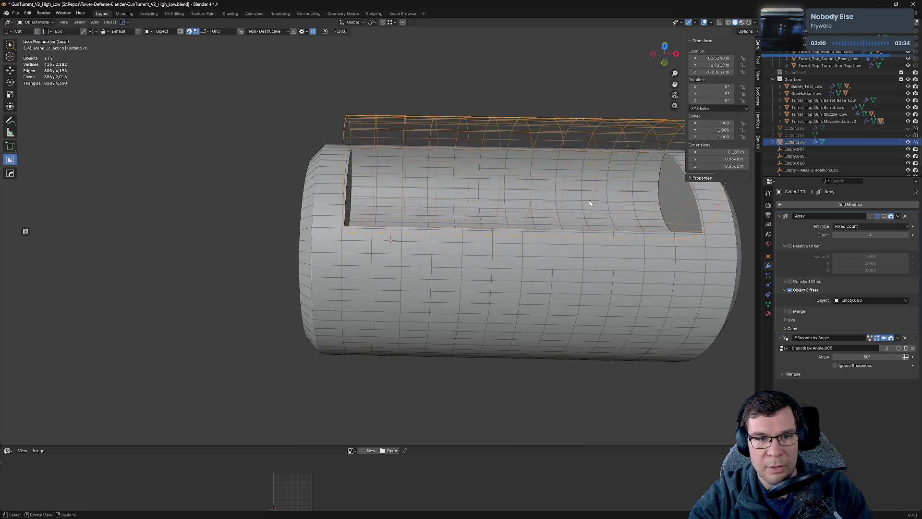
Step: Select Cutter.170's linked ring loops in Edit Mode, dissolve the edges, and return to Object Mode
key("Tab")
left_click(378, 138)
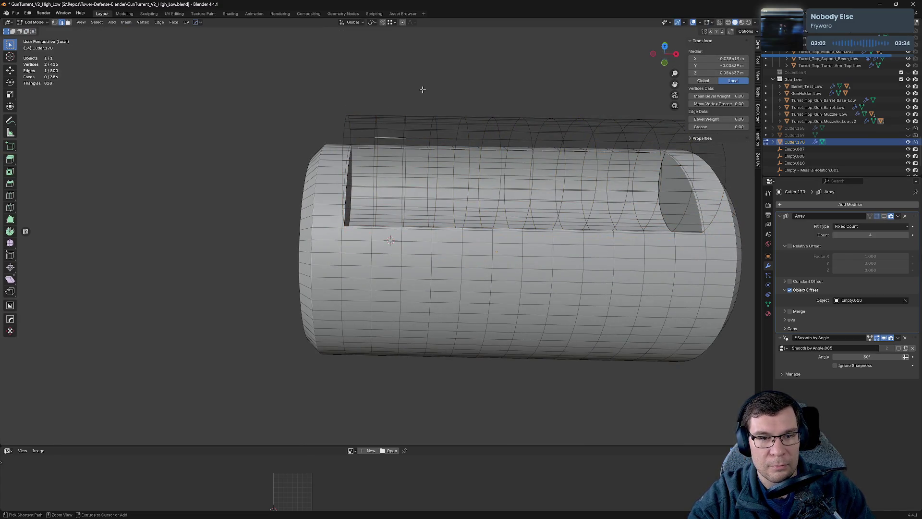
key("ctrl+l")
key("KP_Decimal")
key("x")
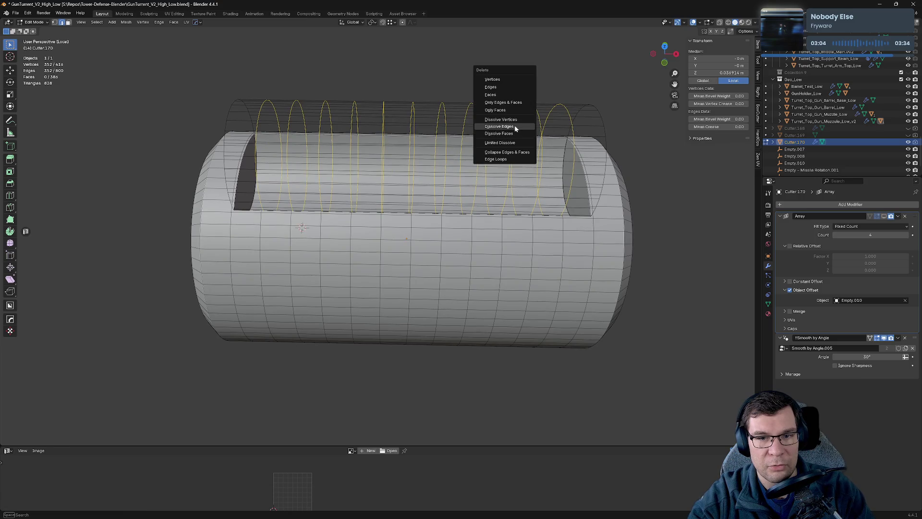
left_click(515, 127)
left_click_drag(553, 136, 548, 138)
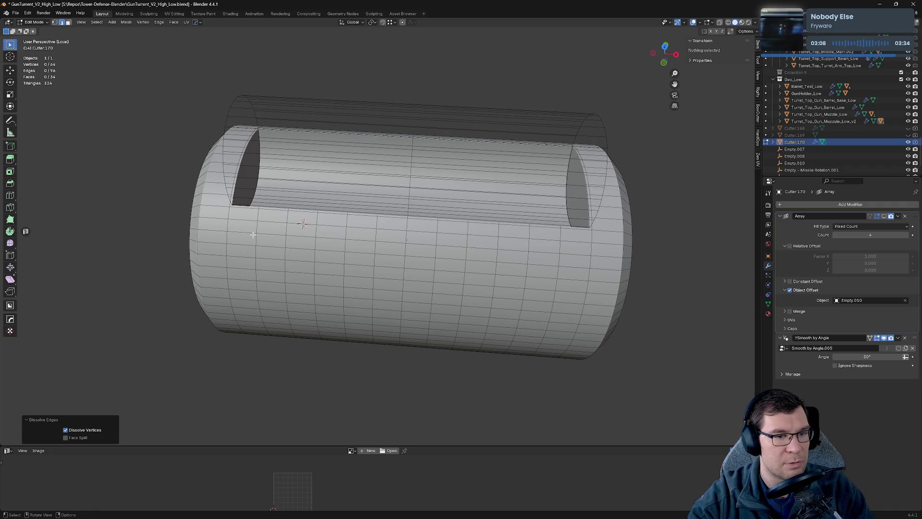
key("Tab")
left_click(398, 209)
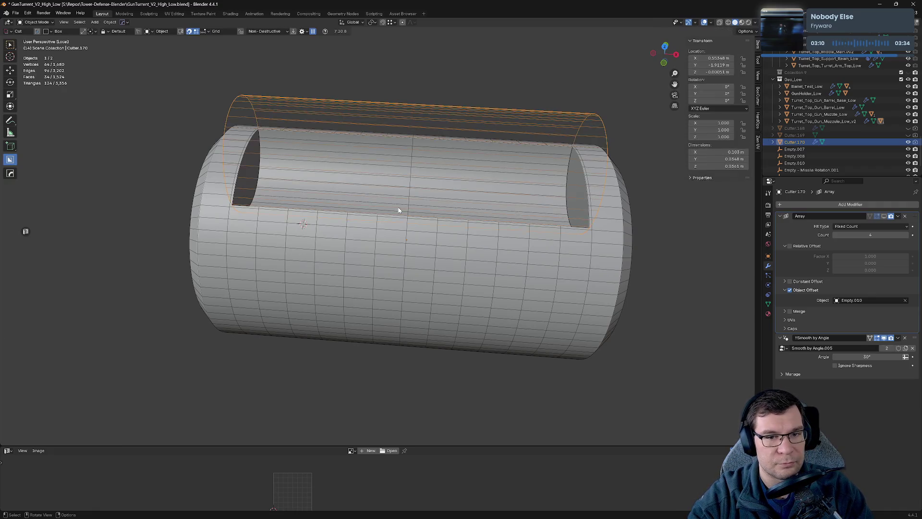
Step: Select the muzzle and add each evenly spaced vertical ring loop along the barrel to the selection
left_click(299, 249)
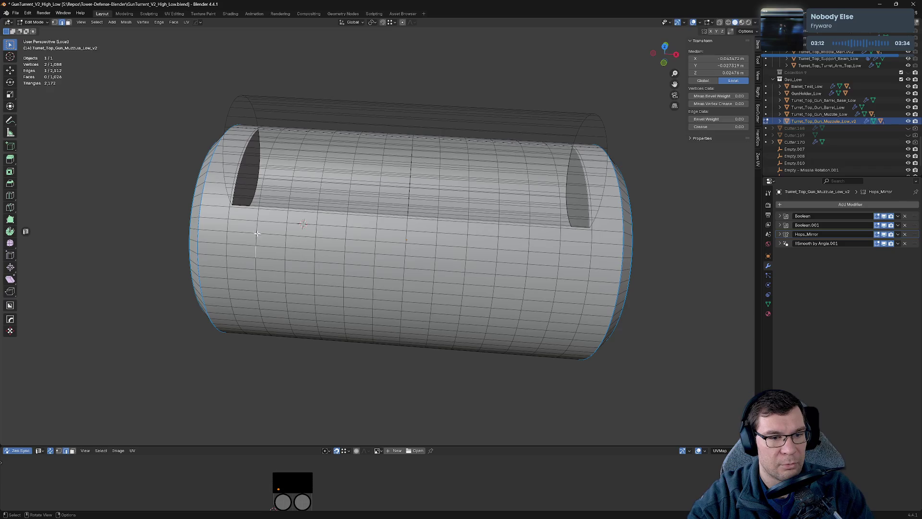
left_click(258, 233)
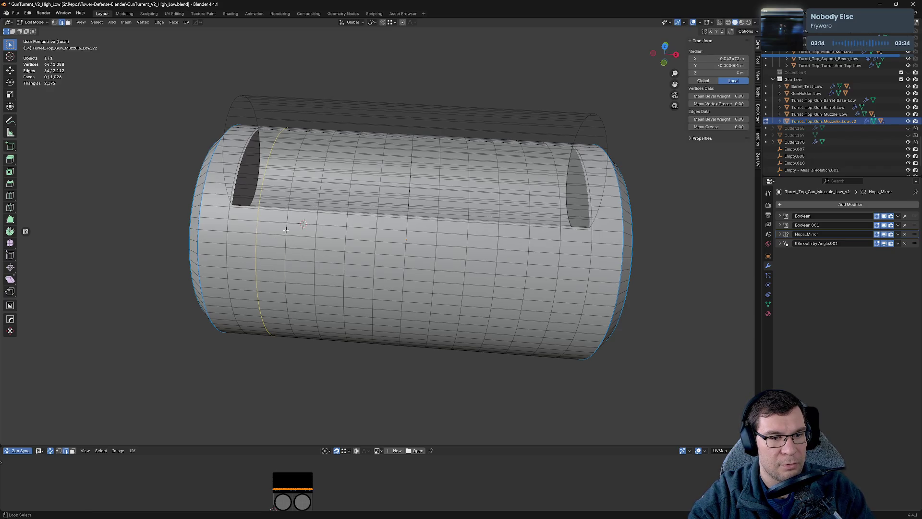
left_click(287, 231)
left_click(316, 231)
left_click(347, 234)
left_click(408, 240)
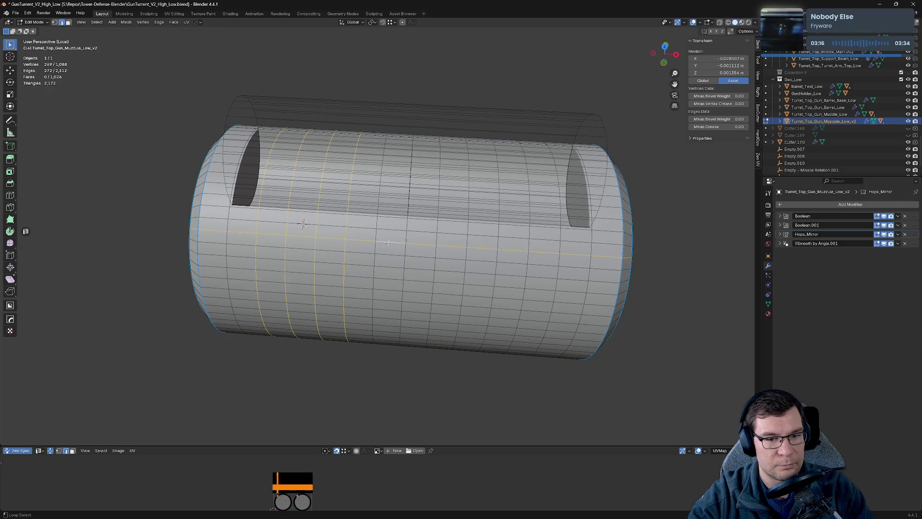
left_click(388, 241)
left_click(380, 238)
left_click(408, 233)
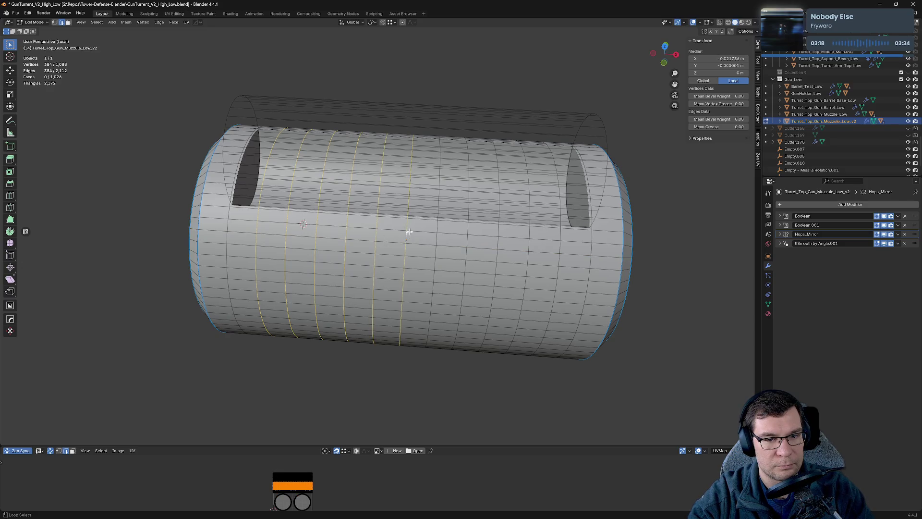
left_click(438, 240)
left_click(466, 241)
left_click(497, 243)
left_click(531, 245)
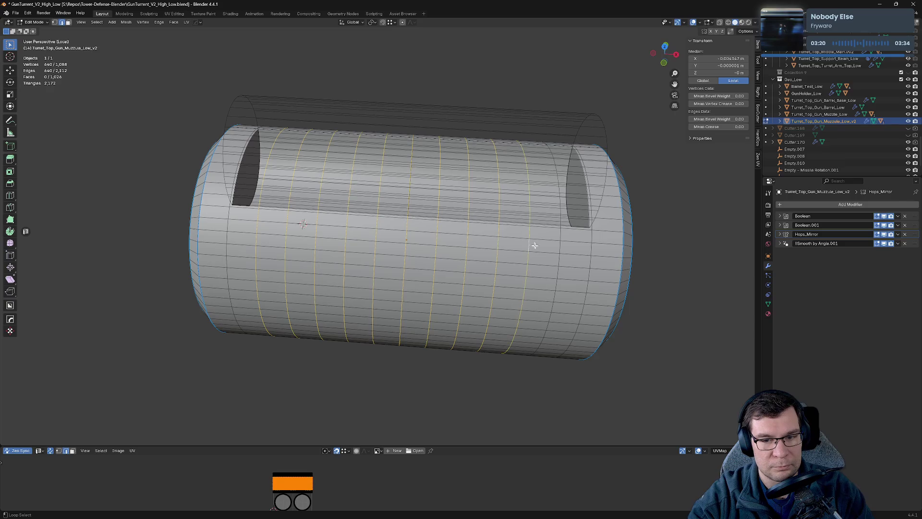
left_click(561, 245)
left_click(592, 249)
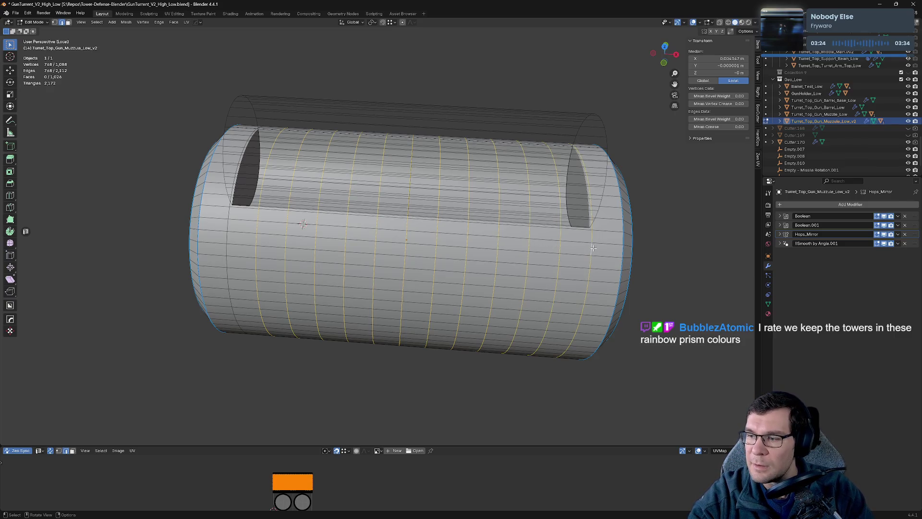
Step: Dissolve the selected ring loops, inspect the simplified barrel, then restore the loops
key("x")
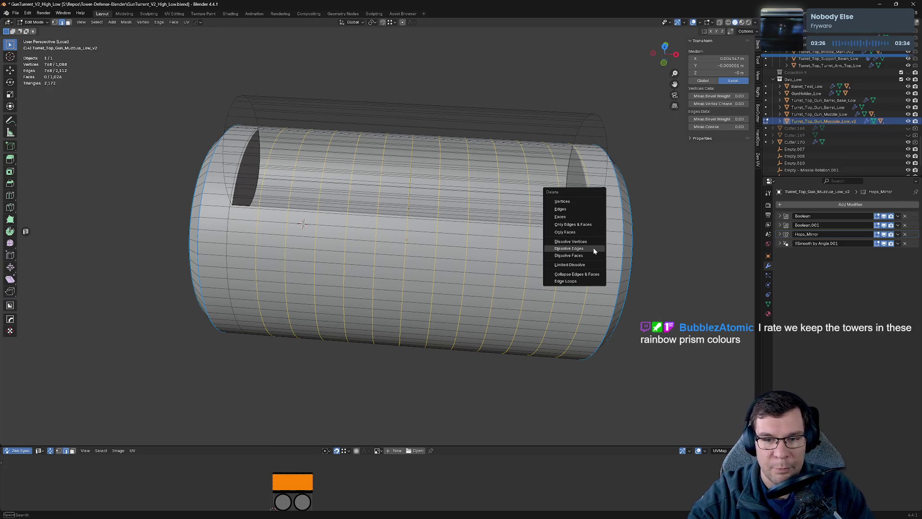
left_click(593, 247)
left_click_drag(567, 273, 345, 247)
left_click(409, 210)
key("ctrl+r")
scroll("up", 3)
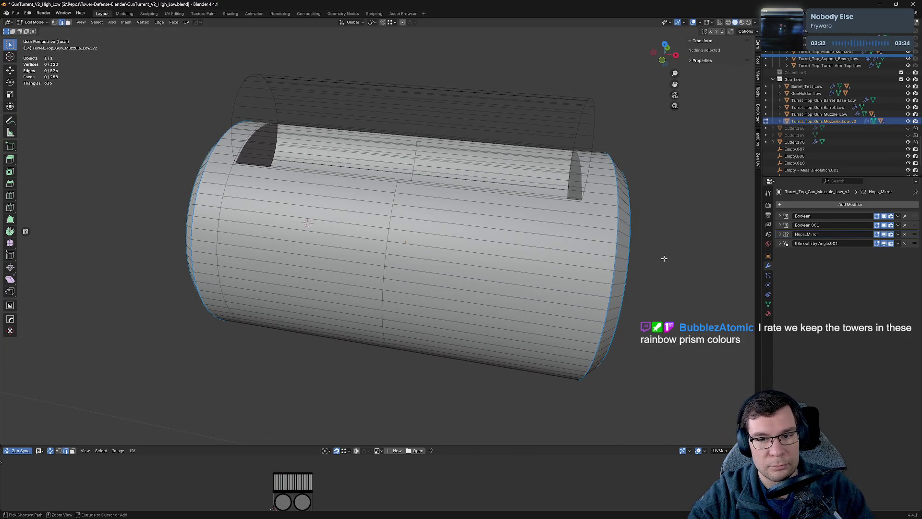
left_click(585, 225)
right_click(585, 224)
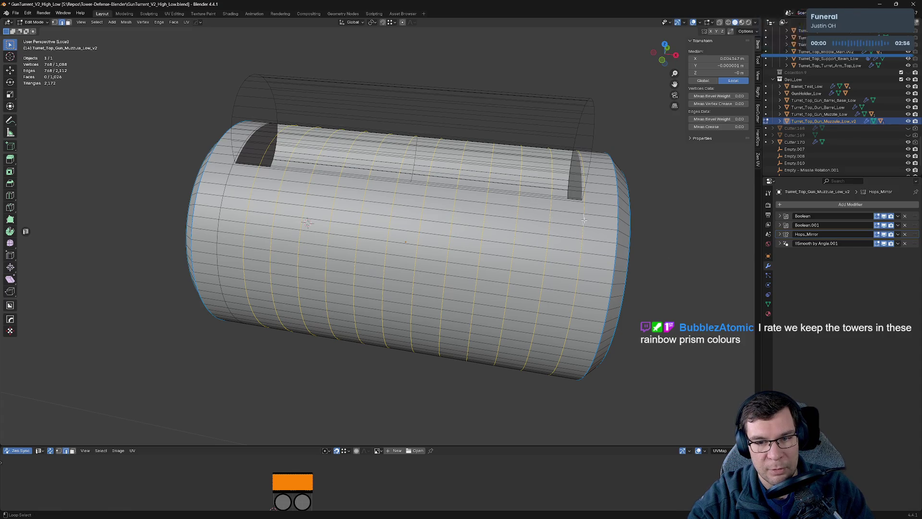
Step: Dissolve the barrel's selected ring loops and return to Object Mode
key("x")
left_click(649, 245)
left_click_drag(649, 245, 366, 259)
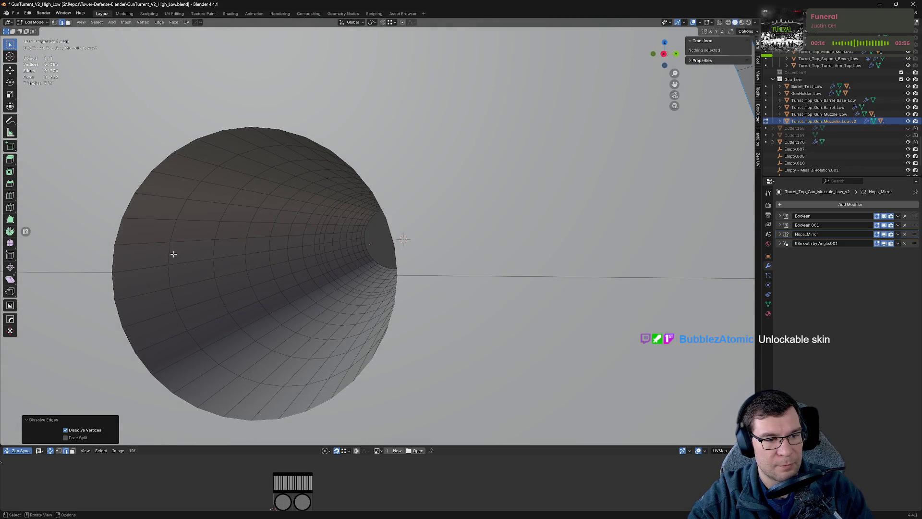
left_click(169, 250)
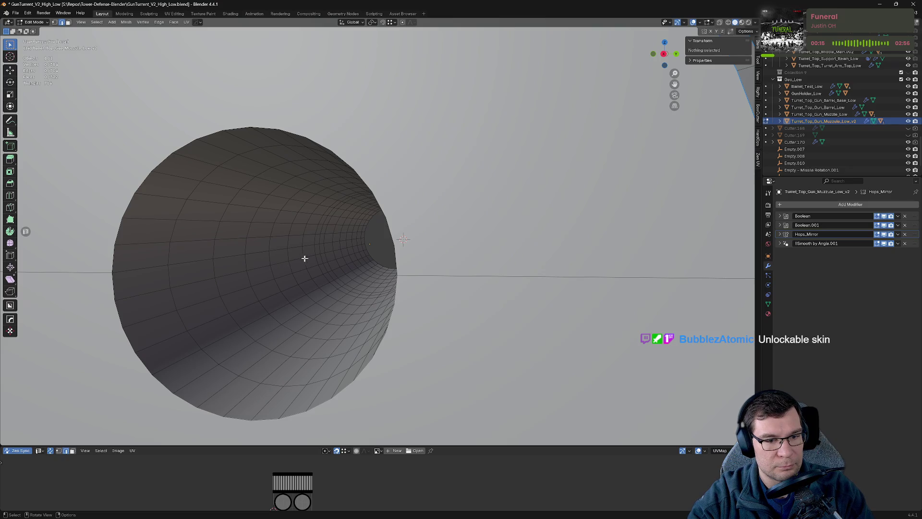
left_click_drag(305, 258, 340, 257)
key("Tab")
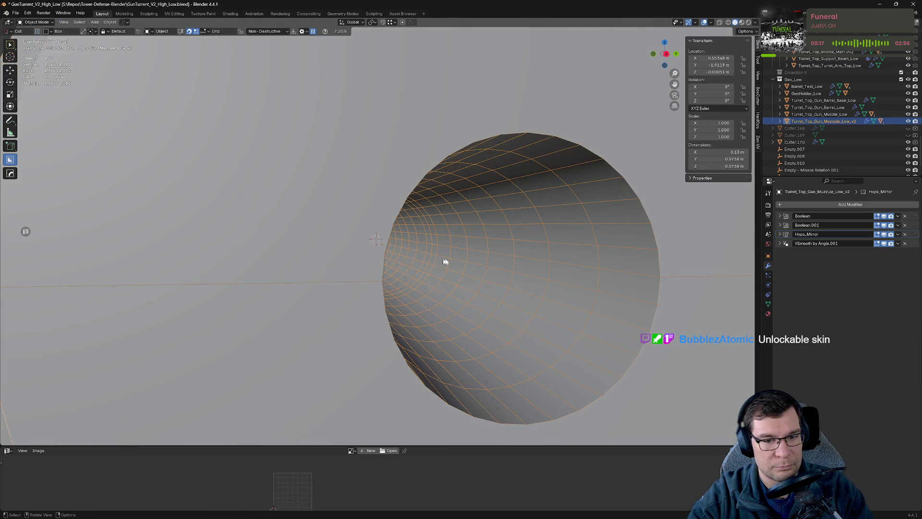
Step: Reveal boolean cutter Cutter.169 through the HardOps menu and isolate it in Local view
key("q")
left_click(472, 262)
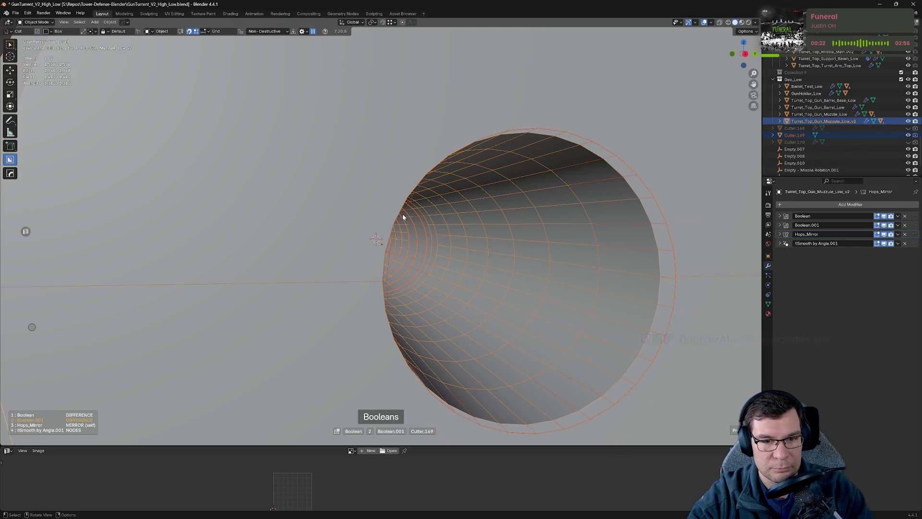
key("n")
left_click_drag(434, 227, 568, 278)
key("KP_Divide")
key("KP_Divide")
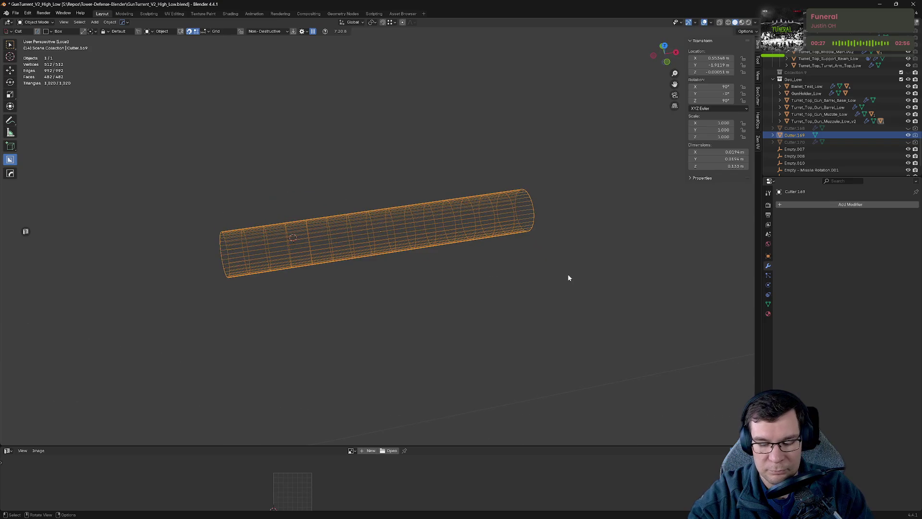
Step: Frame Cutter.169 in top ortho view and enter Edit Mode on it
key("KP_7")
key("alt+Home")
scroll("up", 3)
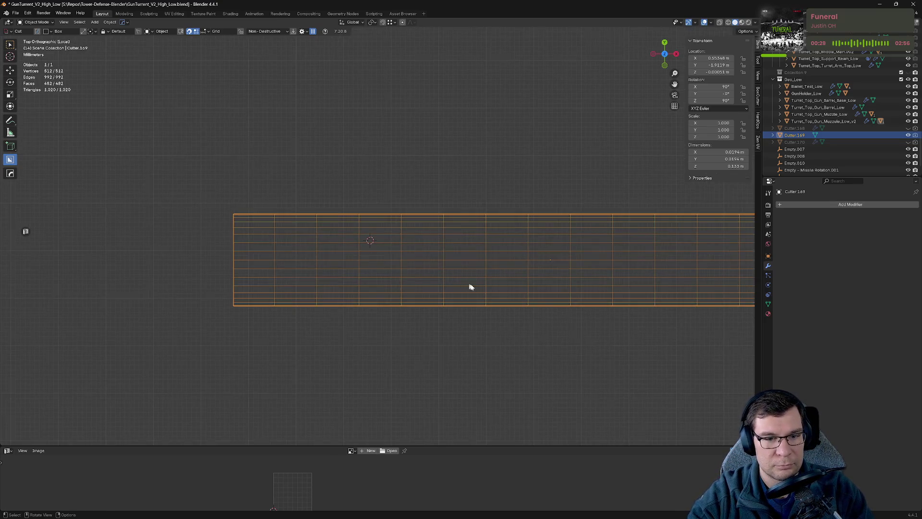
left_click_drag(470, 286, 460, 260)
key("Tab")
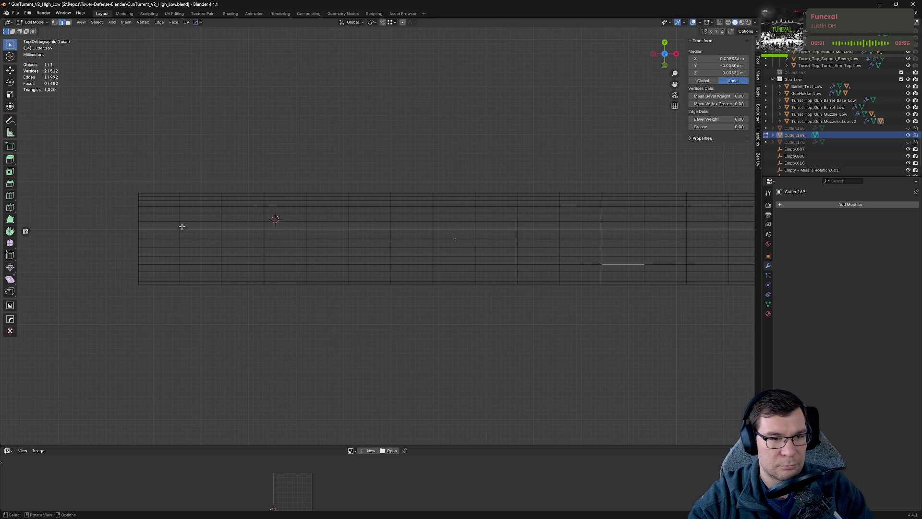
Step: Select the six surplus ring loops along Cutter.169 and dissolve them
left_click(180, 226)
left_click(221, 224)
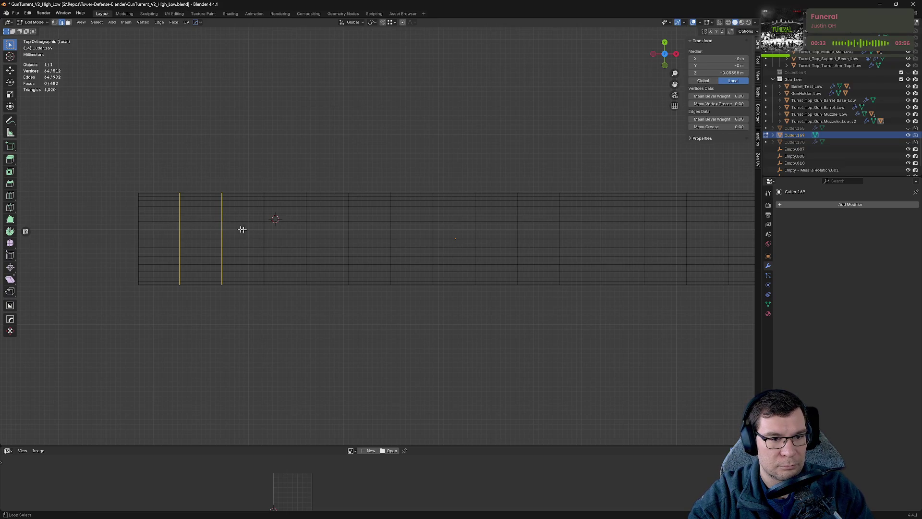
left_click(307, 226)
left_click(350, 227)
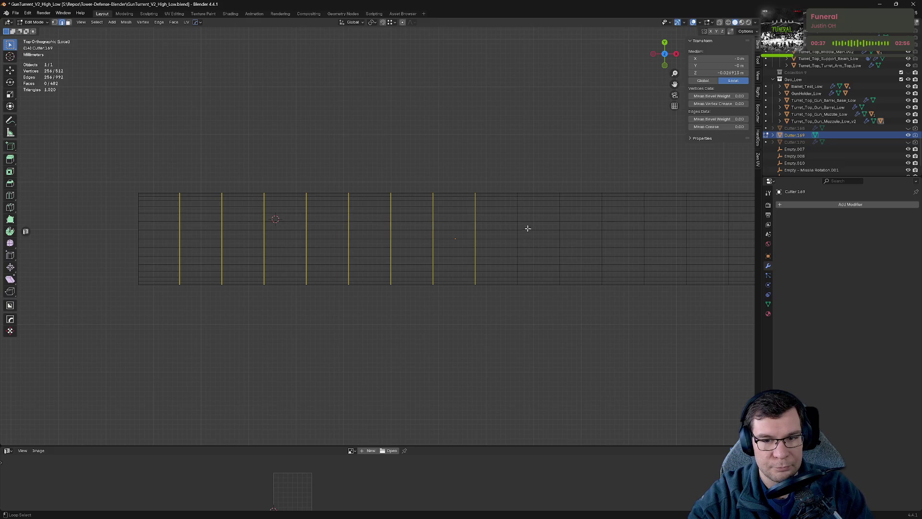
left_click(607, 224)
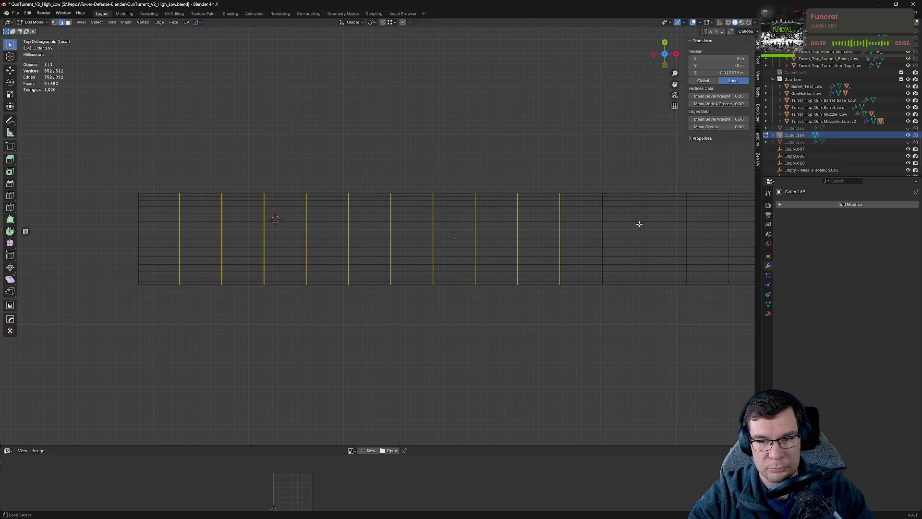
left_click(728, 224)
left_click_drag(730, 225, 498, 229)
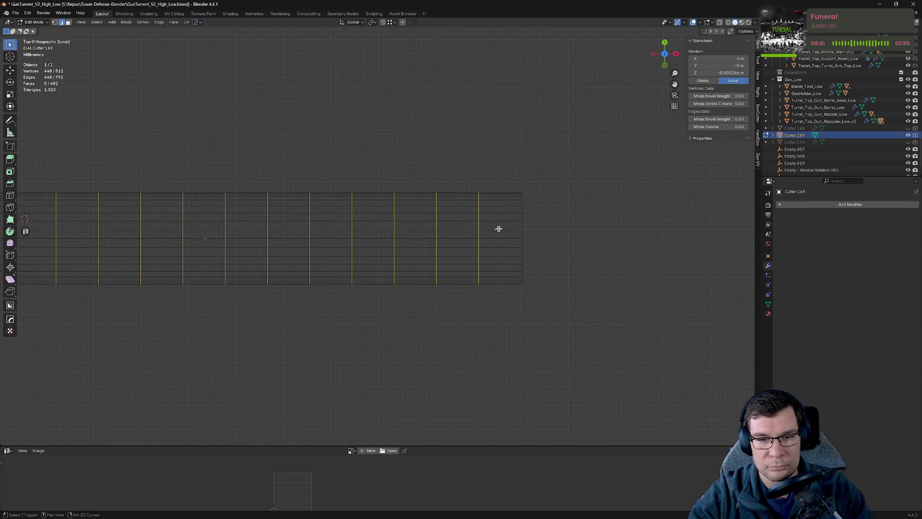
key("x")
left_click(562, 221)
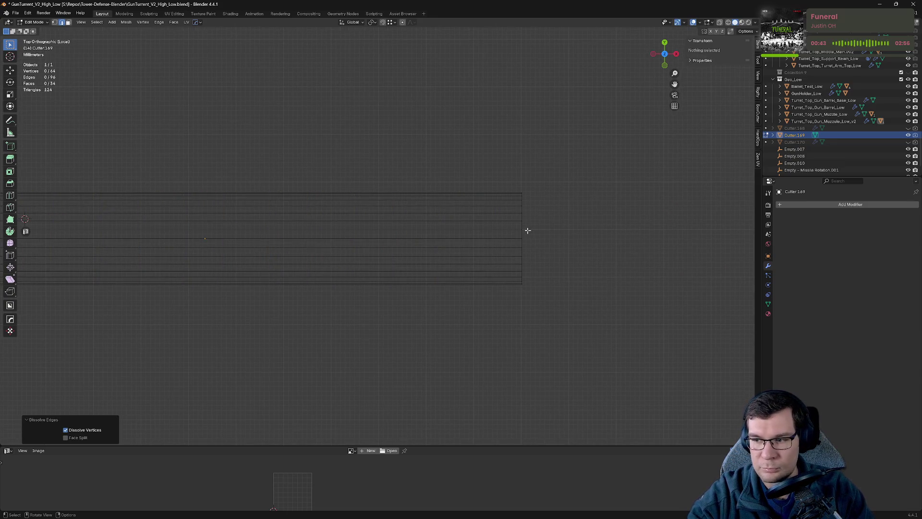
Step: Return to the full turret scene in Object Mode and select the muzzle barrel
key("KP_Divide")
key("Tab")
scroll("down", 3)
left_click_drag(527, 230, 445, 248)
left_click(474, 242)
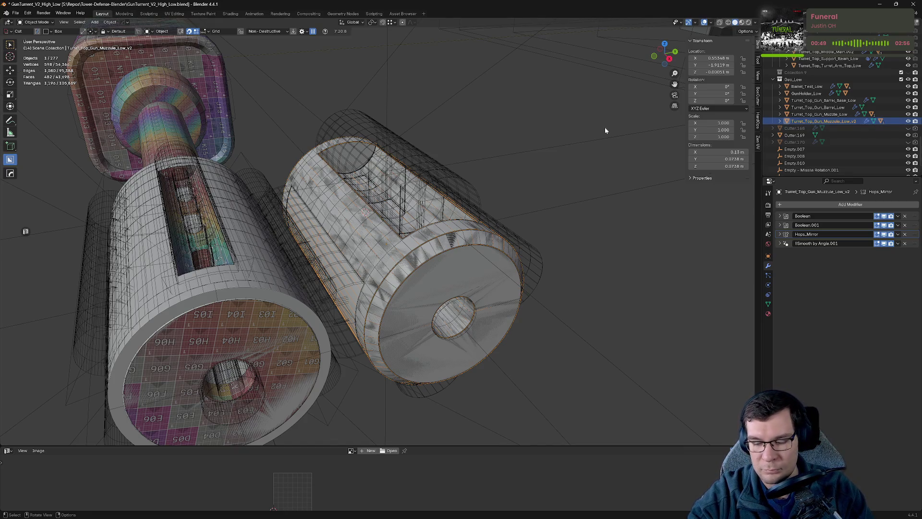
Step: Isolate the muzzle in Edit Mode and select six lengthwise loops along its side
key("KP_Divide")
key("Tab")
left_click_drag(432, 199, 331, 199)
left_click(363, 214)
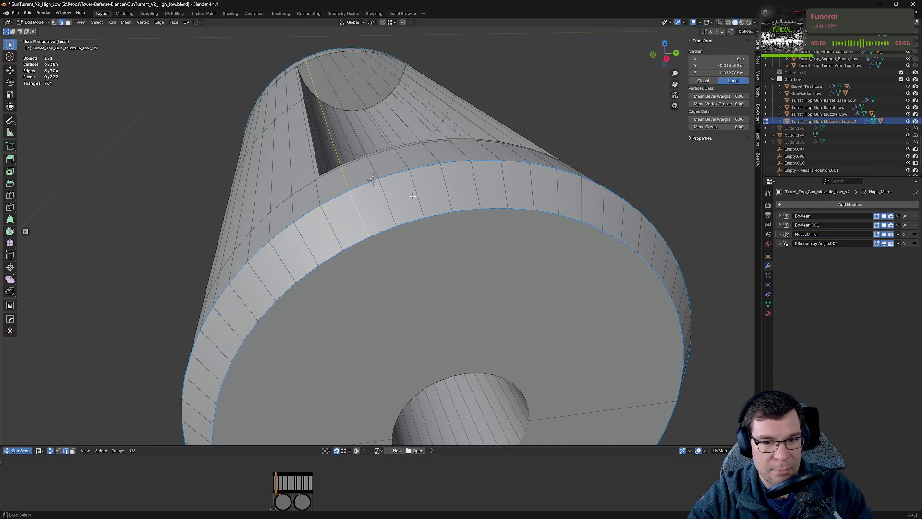
left_click(416, 196)
left_click(475, 185)
left_click(532, 188)
left_click_drag(559, 193, 567, 195)
left_click(403, 202)
left_click(454, 225)
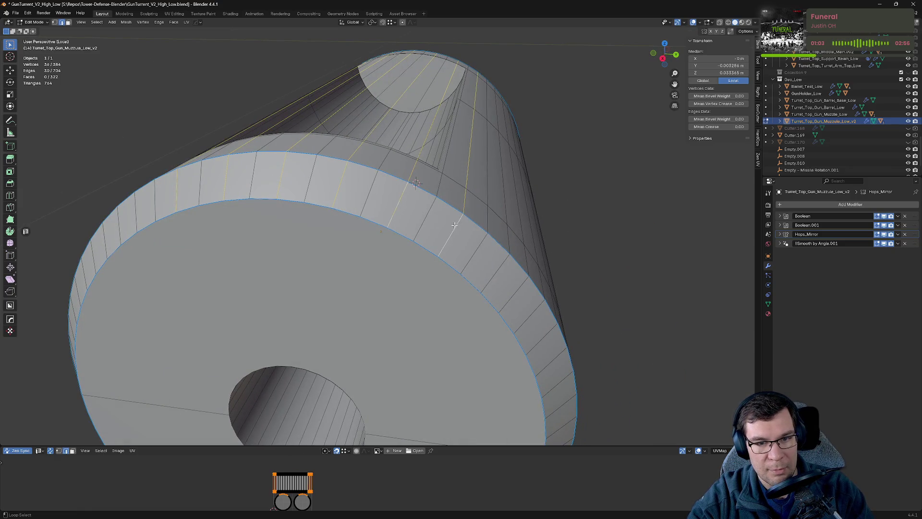
Step: Add lengthwise loops around the muzzle front, including the loop at the rim seam
left_click_drag(455, 225, 436, 185)
left_click(460, 196)
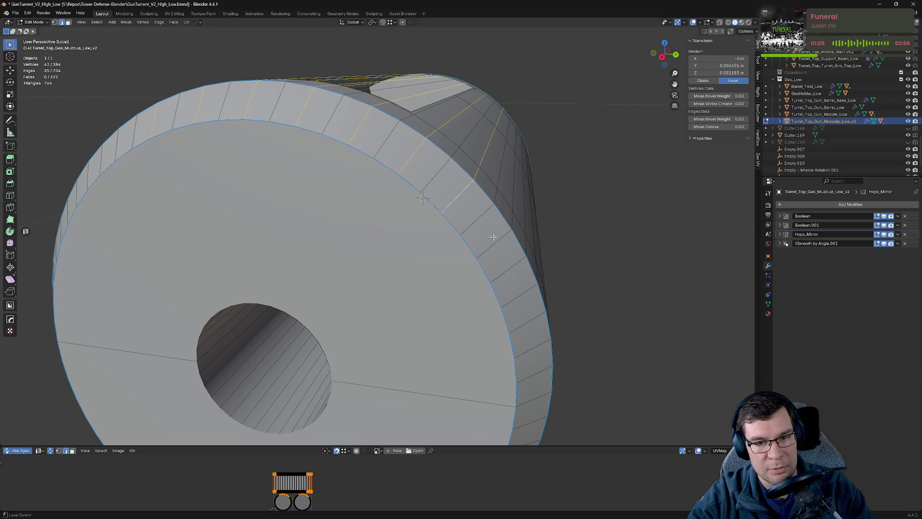
left_click(493, 236)
left_click_drag(493, 235, 500, 153)
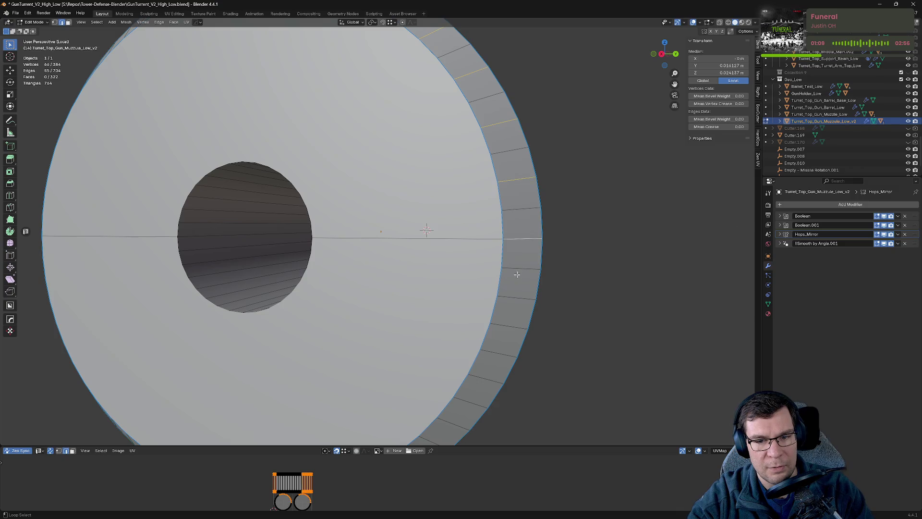
scroll("down", 3)
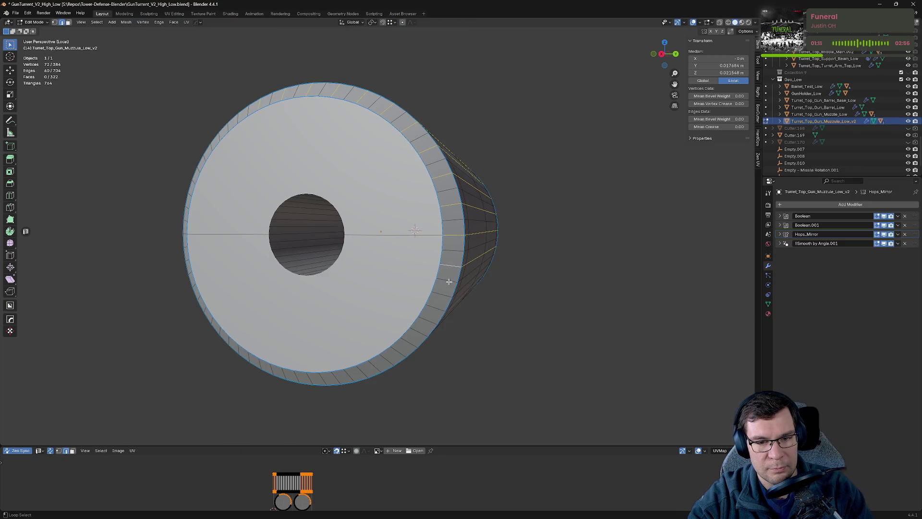
left_click(424, 317)
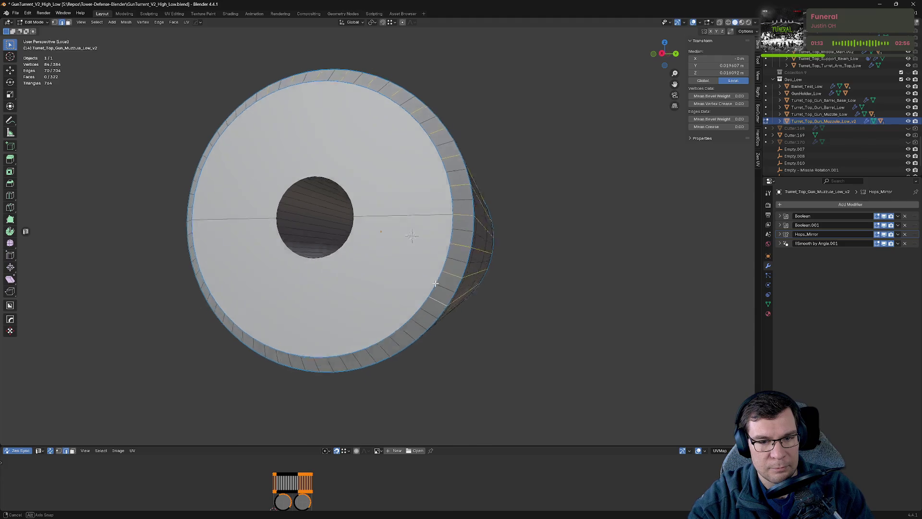
left_click_drag(424, 317, 451, 288)
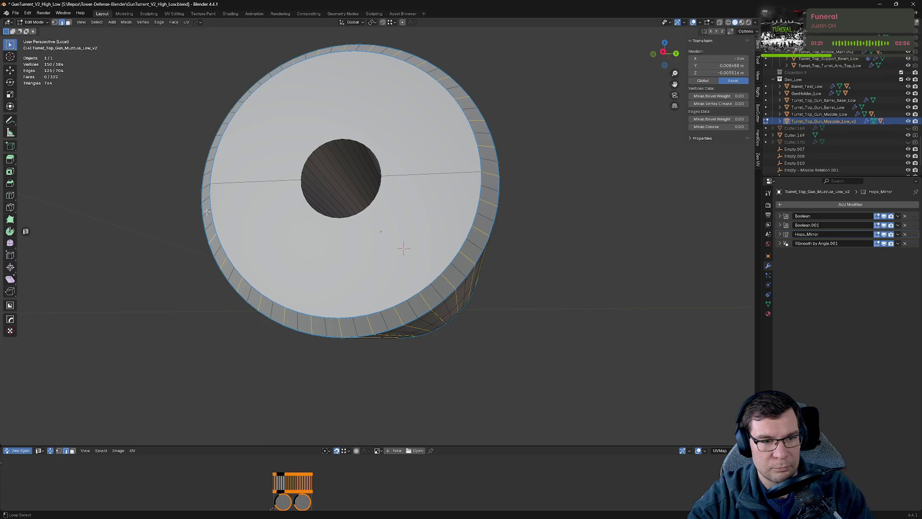
left_click(206, 186)
left_click_drag(206, 186, 331, 270)
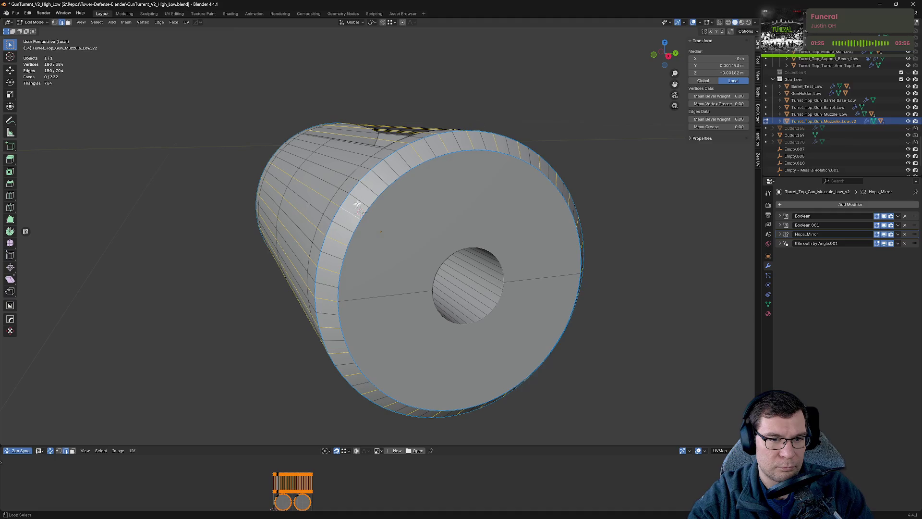
Step: Add the top lengthwise loops and dissolve all the selected edge loops
left_click(367, 190)
left_click(413, 175)
left_click_drag(413, 175, 437, 269)
left_click_drag(495, 247, 492, 222)
key("x")
left_click(490, 254)
Step: In Object Mode, reveal the muzzle's boolean cutter Cutter.170 and its array copies
key("Tab")
key("Tab")
key("Tab")
key("Tab")
key("Tab")
key("q")
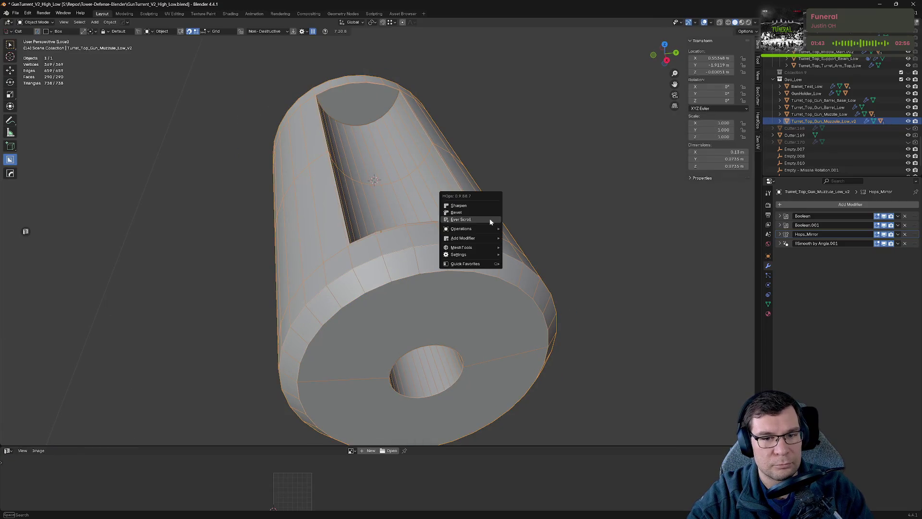
left_click(491, 221)
scroll("down", 3)
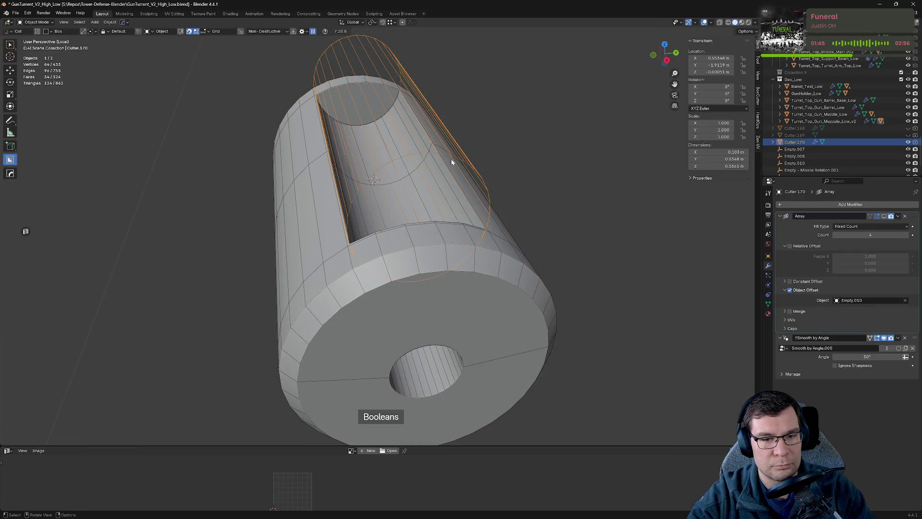
left_click(890, 217)
left_click_drag(553, 216, 482, 197)
Step: Select the end-hole cutter Cutter.169, show its transform sidebar, and zoom into the hole
left_click(454, 238)
key("q")
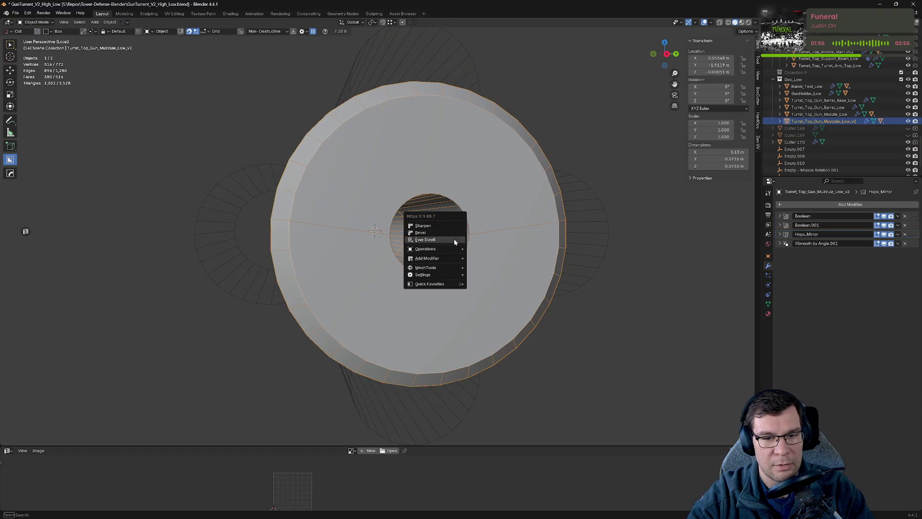
left_click(456, 239)
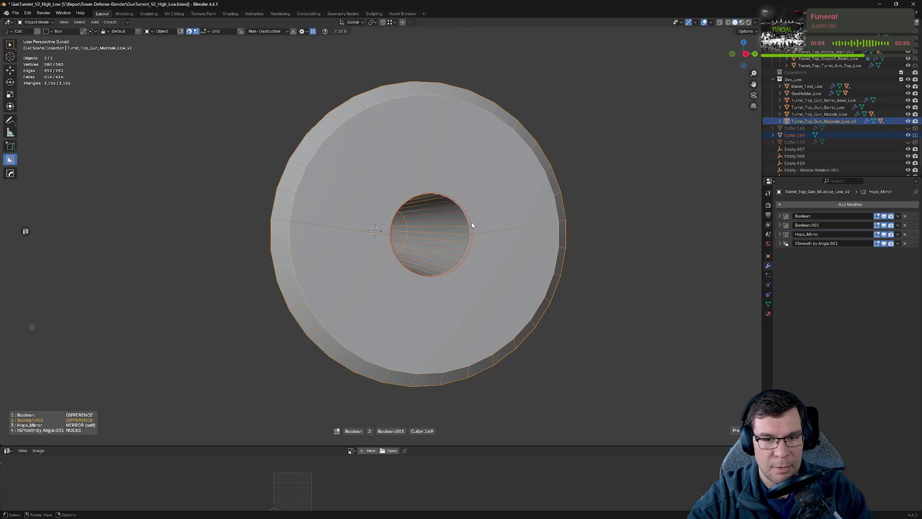
left_click(472, 225)
key("n")
scroll("up", 3)
left_click_drag(511, 225, 327, 219)
Step: Enter Edit Mode on Cutter.169 and start selecting its alternate radial edges
key("q")
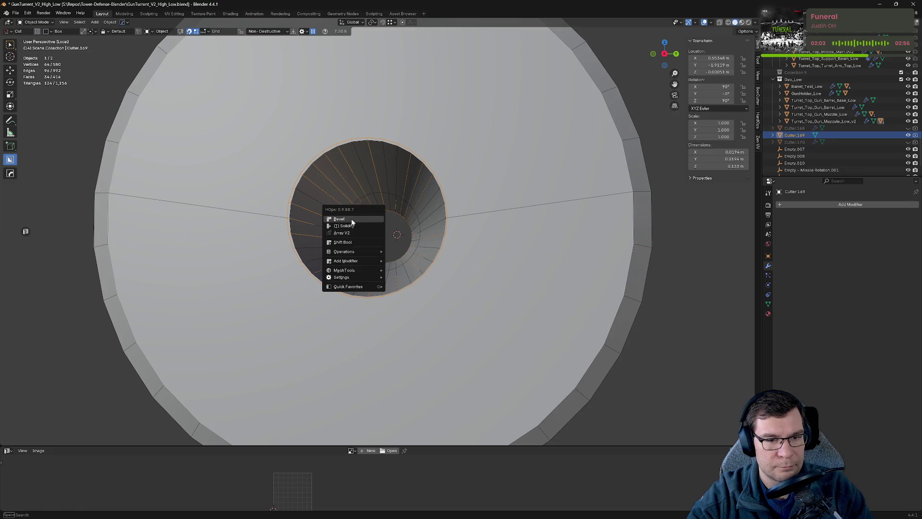
key("Tab")
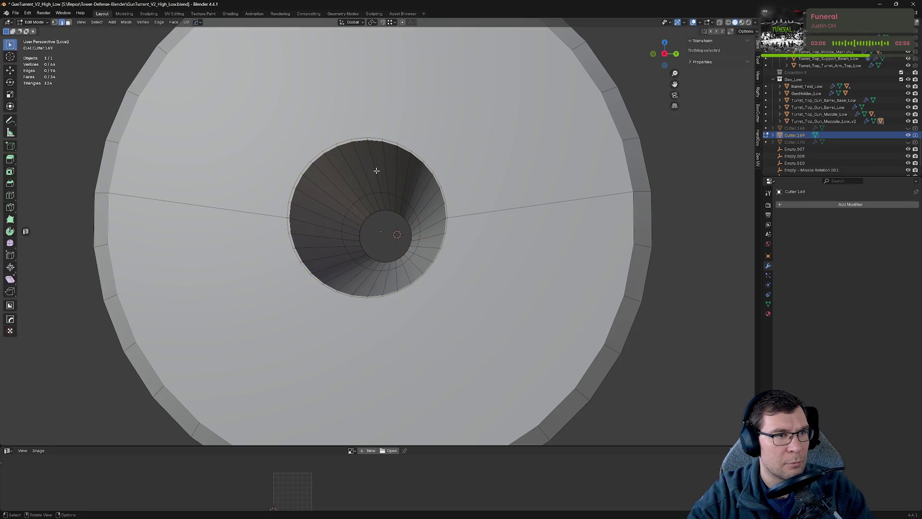
left_click(372, 159)
left_click(300, 209)
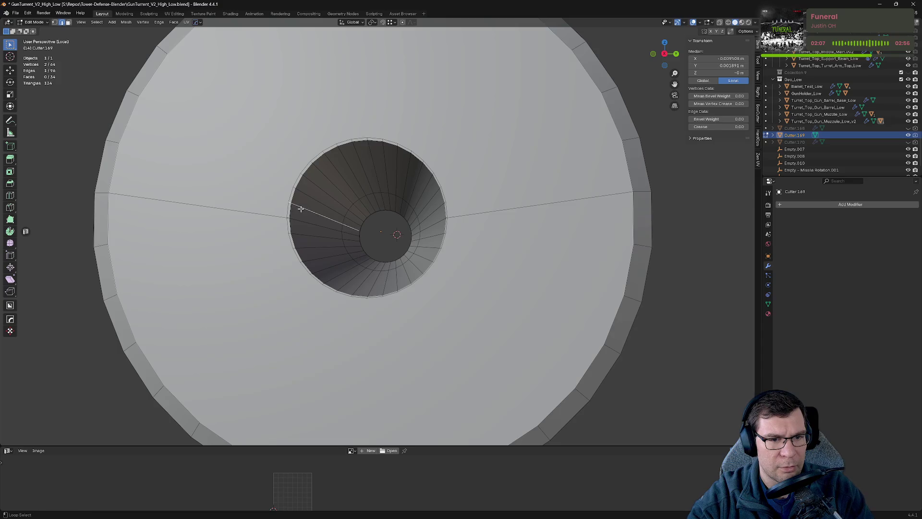
key("KP_1")
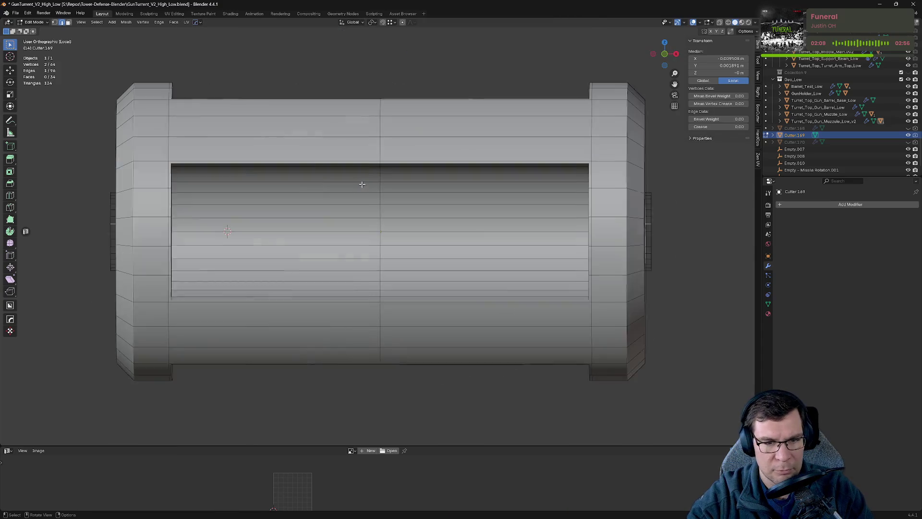
key("KP_3")
scroll("up", 3)
left_click_drag(354, 174, 336, 211)
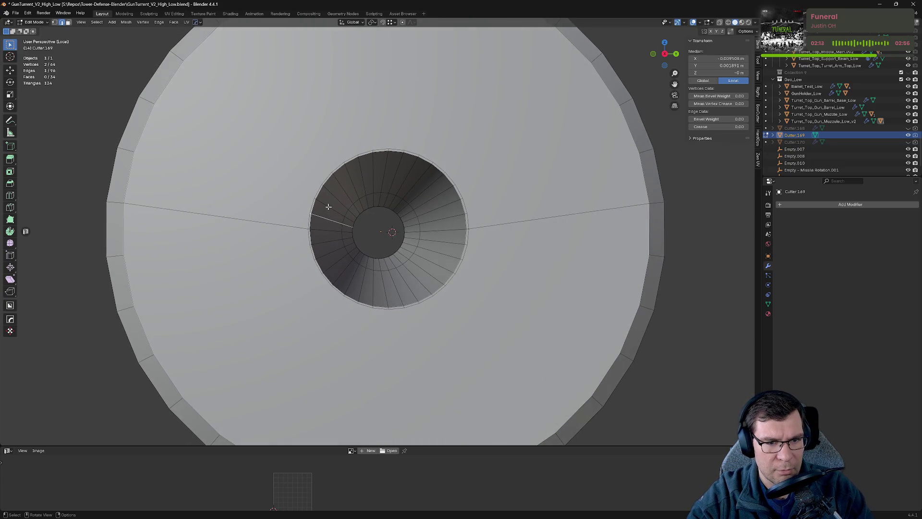
Step: Add the remaining alternate radial edges, dissolve them, and exit Edit Mode
left_click(356, 176)
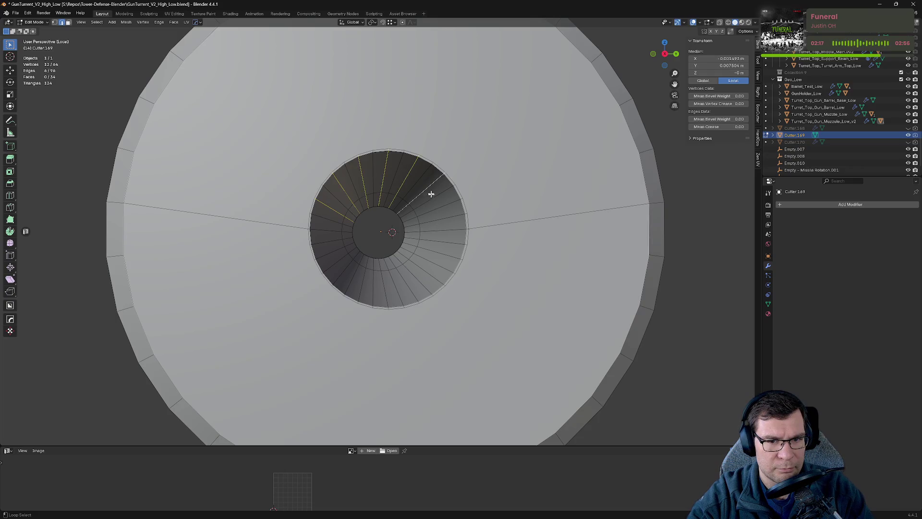
left_click(441, 207)
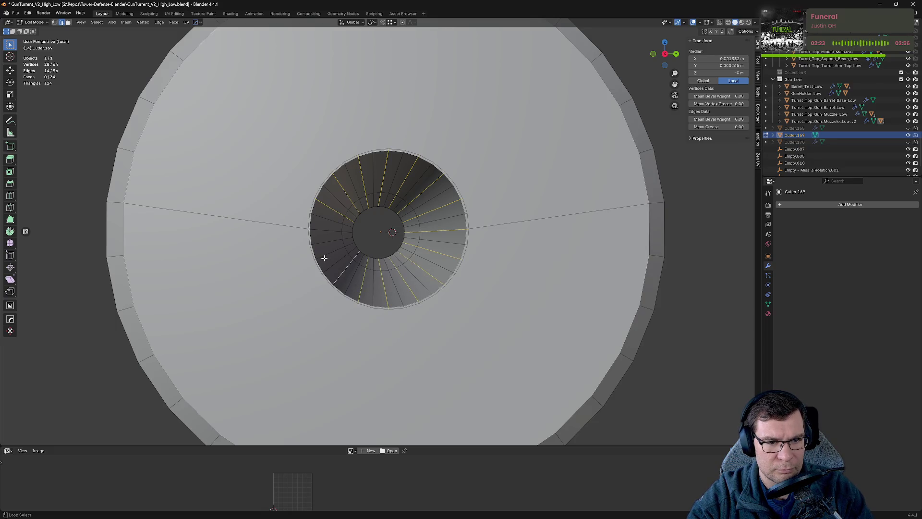
key("x")
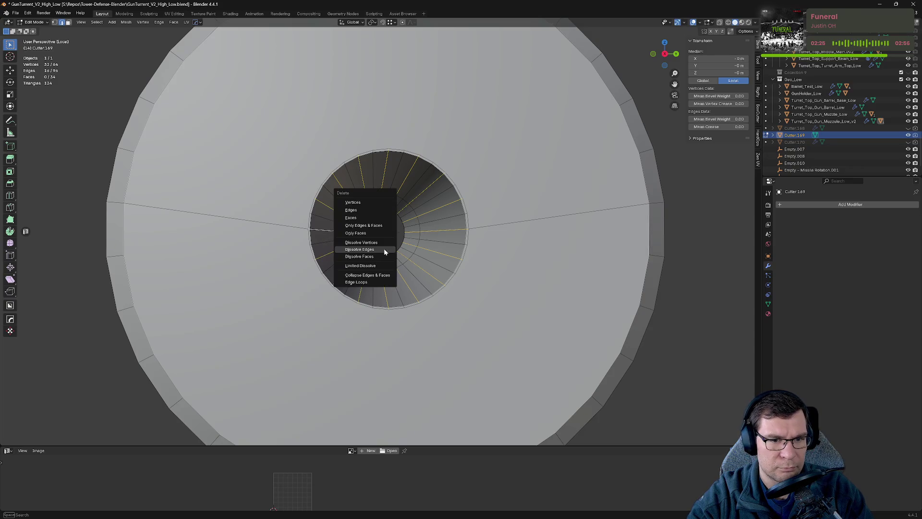
left_click(384, 249)
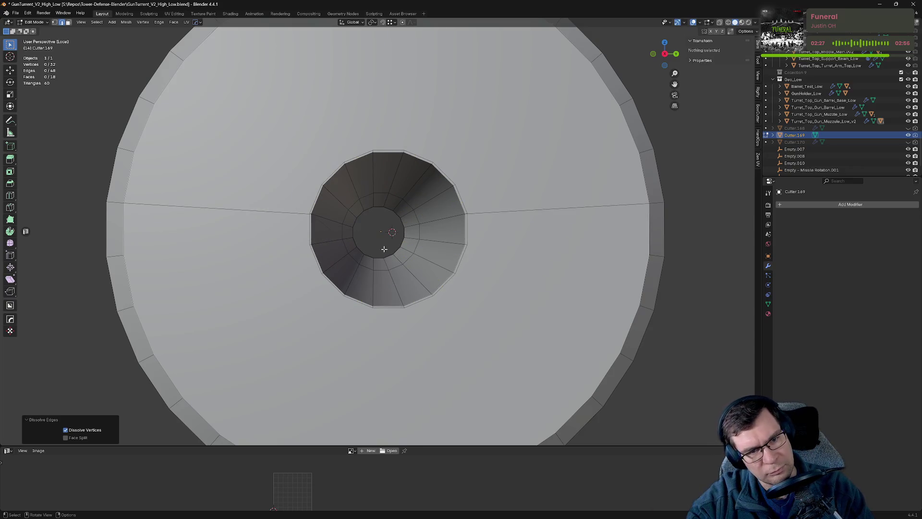
left_click_drag(384, 249, 435, 249)
key("Tab")
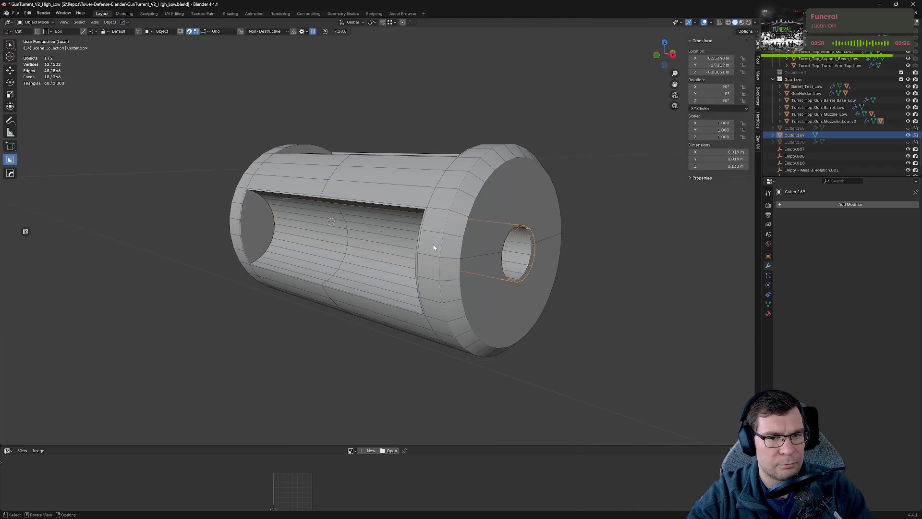
Step: Select the groove cutter Cutter.170 from the muzzle's booleans and show its transform values
left_click(504, 192)
left_click_drag(505, 188, 556, 214)
key("q")
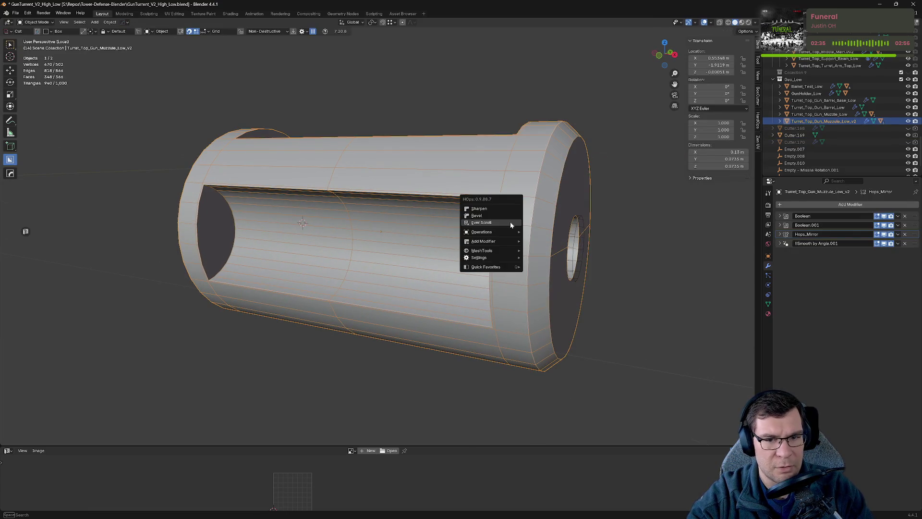
left_click(510, 222)
left_click_drag(490, 232, 496, 221)
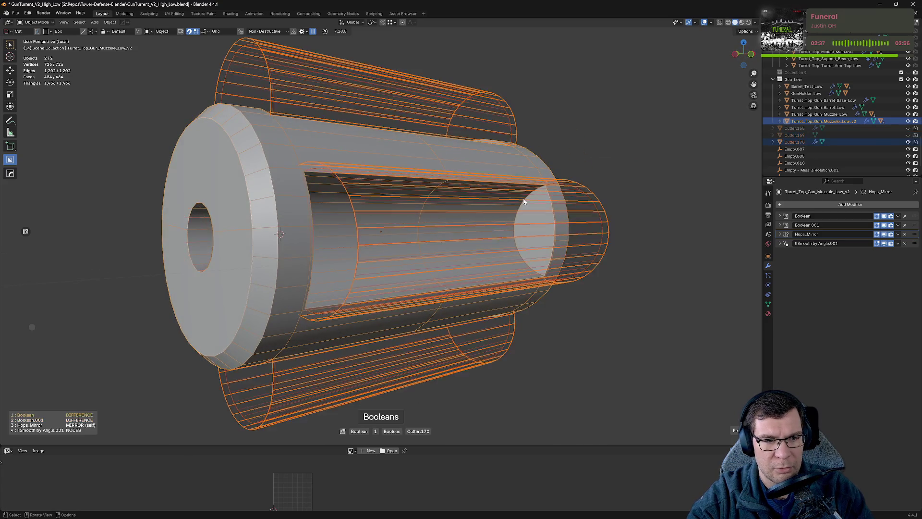
scroll("up", 3)
left_click(453, 107)
key("n")
left_click_drag(453, 107, 435, 108)
scroll("up", 3)
Step: In Edit Mode on Cutter.170, begin selecting alternate lengthwise edges, correcting one mis-pick
key("Tab")
scroll("up", 3)
scroll("down", 3)
left_click(421, 117)
left_click(424, 138)
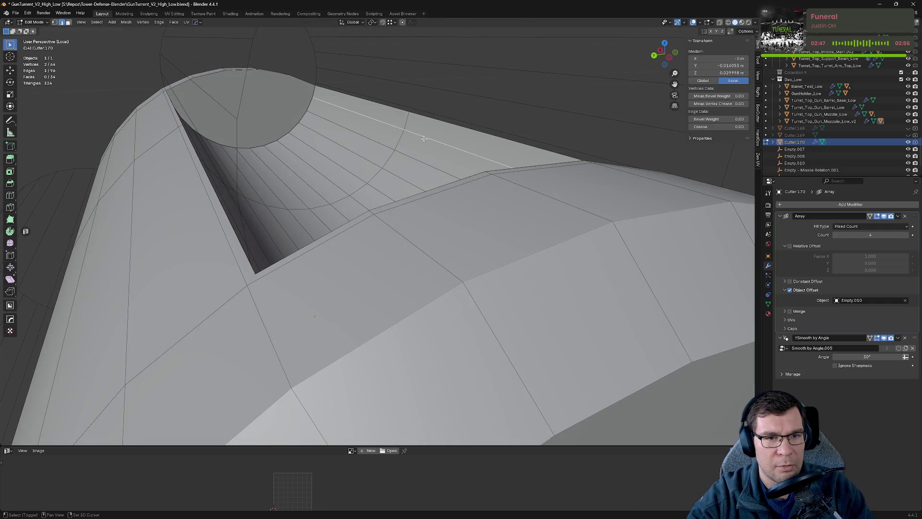
left_click(394, 166)
left_click_drag(393, 136, 342, 146)
left_click(322, 150)
left_click(323, 149)
left_click(333, 152)
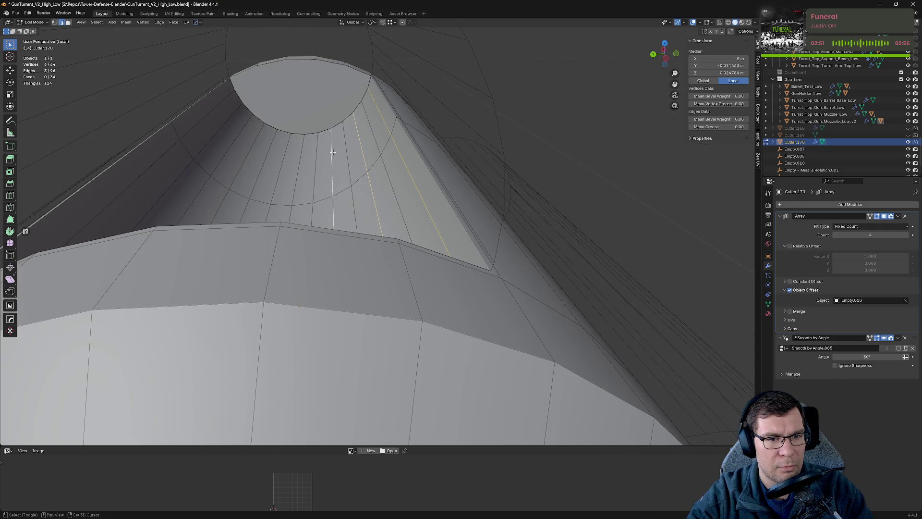
Step: Add the remaining alternate lengthwise edges around the groove cutter to the selection
left_click(267, 148)
left_click(235, 138)
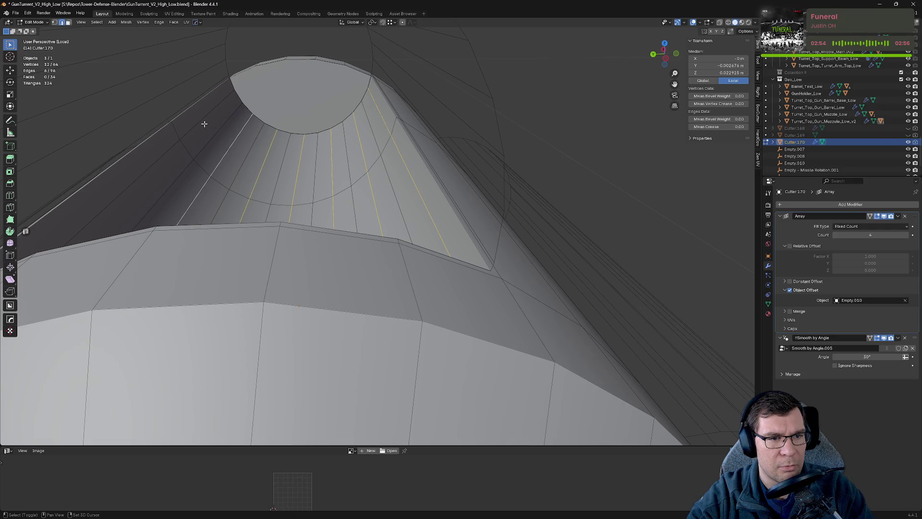
left_click(203, 121)
left_click_drag(204, 122, 236, 117)
left_click(206, 78)
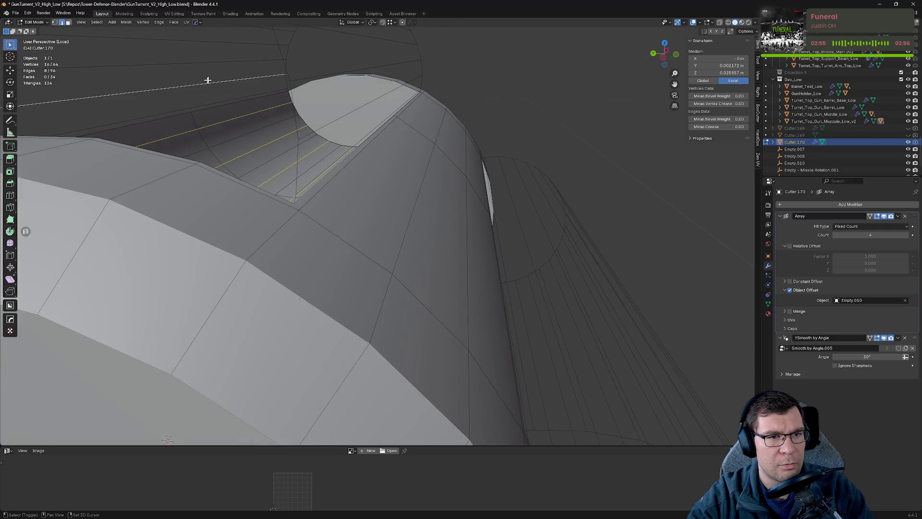
left_click_drag(206, 78, 300, 146)
left_click_drag(371, 154, 325, 189)
left_click(228, 194)
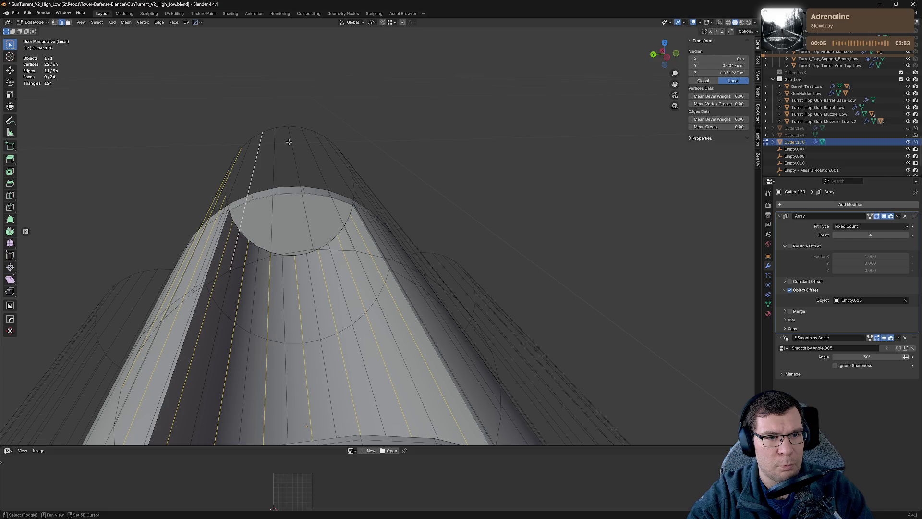
left_click_drag(359, 156, 321, 151)
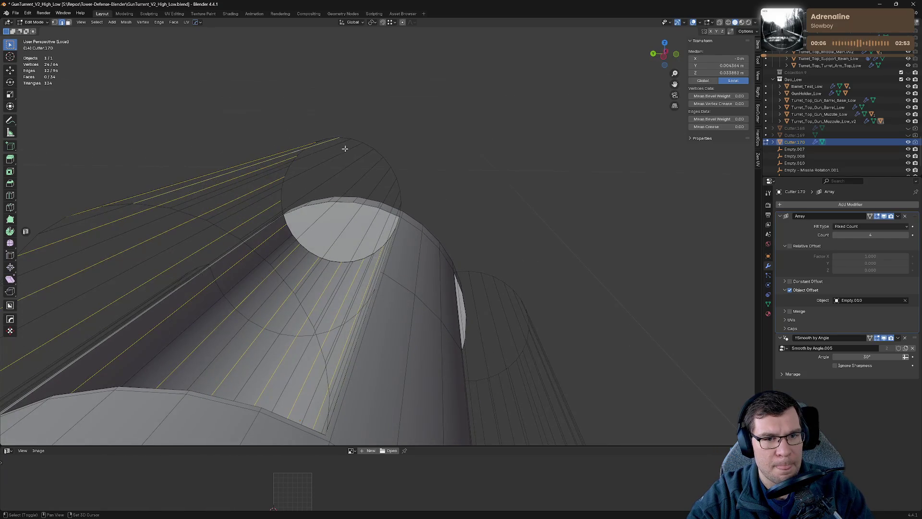
left_click_drag(394, 189, 332, 184)
left_click(433, 264)
left_click_drag(525, 230, 391, 187)
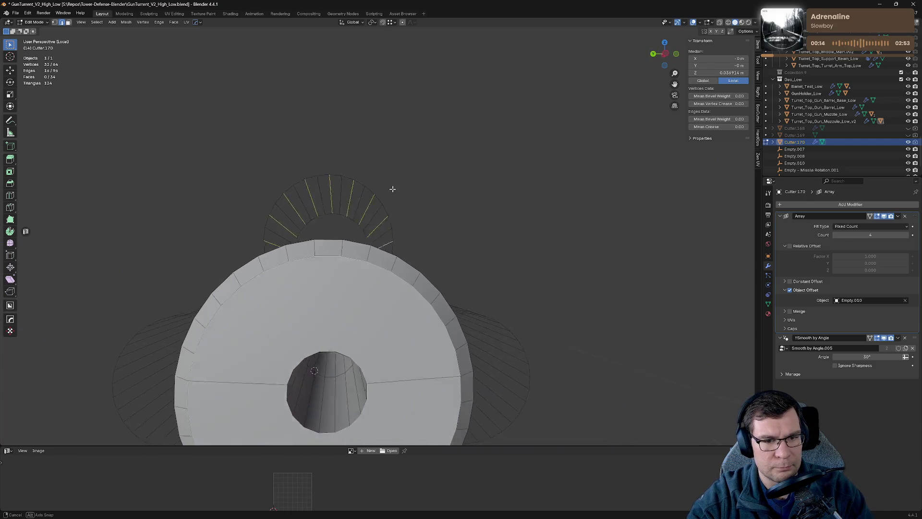
Step: Cancel an accidental scale, dissolve the selected edges, and exit Edit Mode
key("s")
right_click(425, 189)
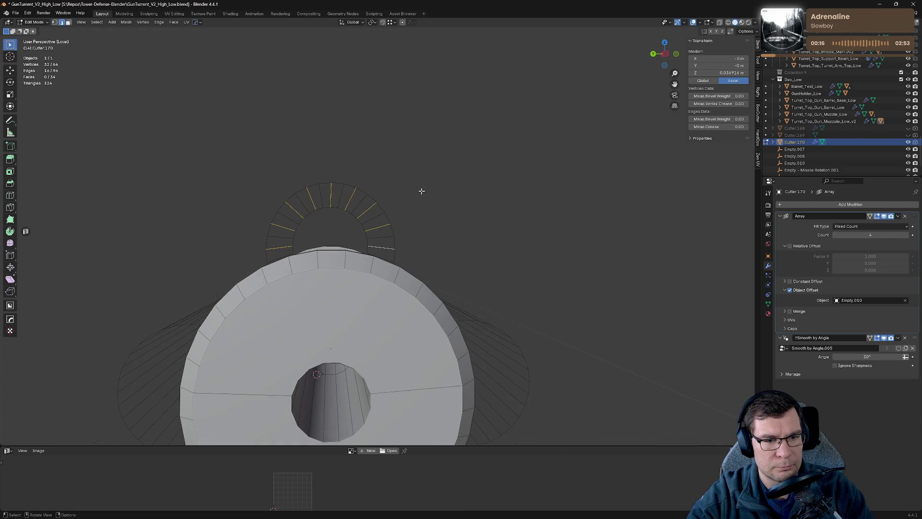
key("x")
left_click(450, 173)
left_click_drag(461, 173, 503, 218)
key("Tab")
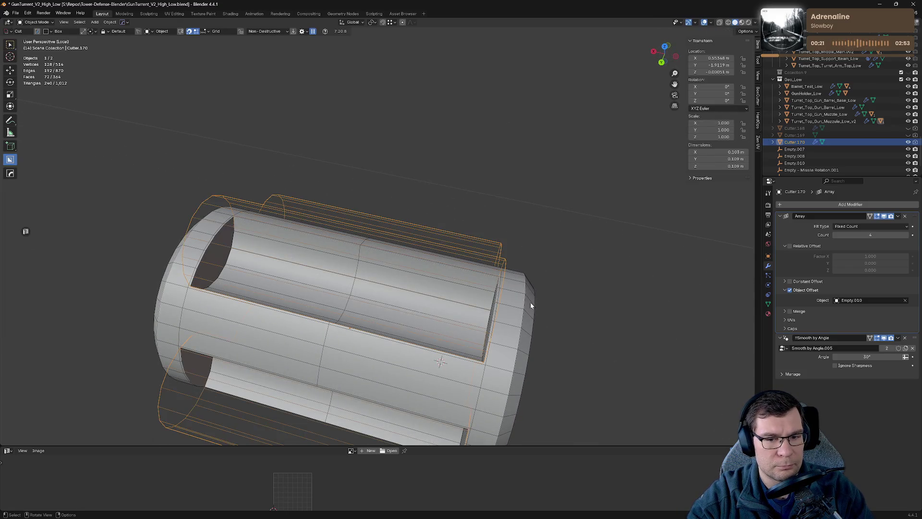
Step: Select the muzzle and orbit around it to inspect its grooves and end hole
left_click(531, 302)
left_click_drag(558, 282, 511, 222)
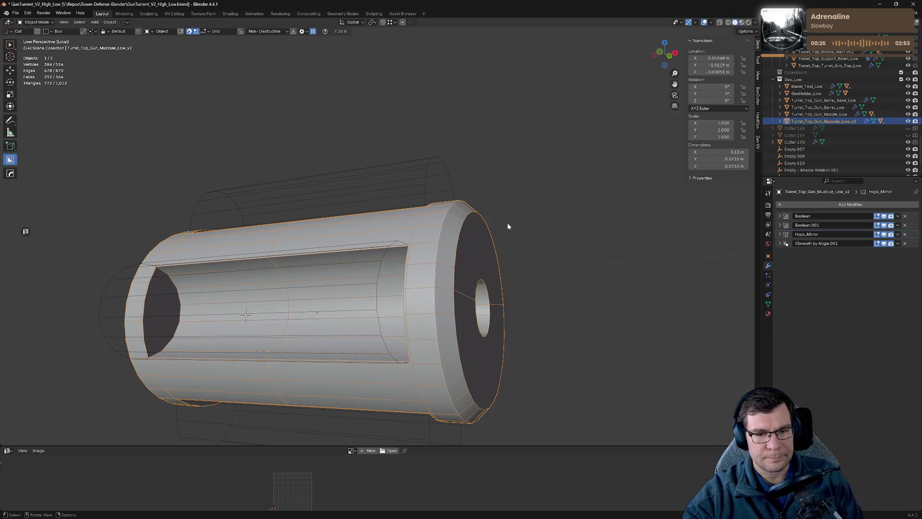
left_click_drag(509, 226, 375, 237)
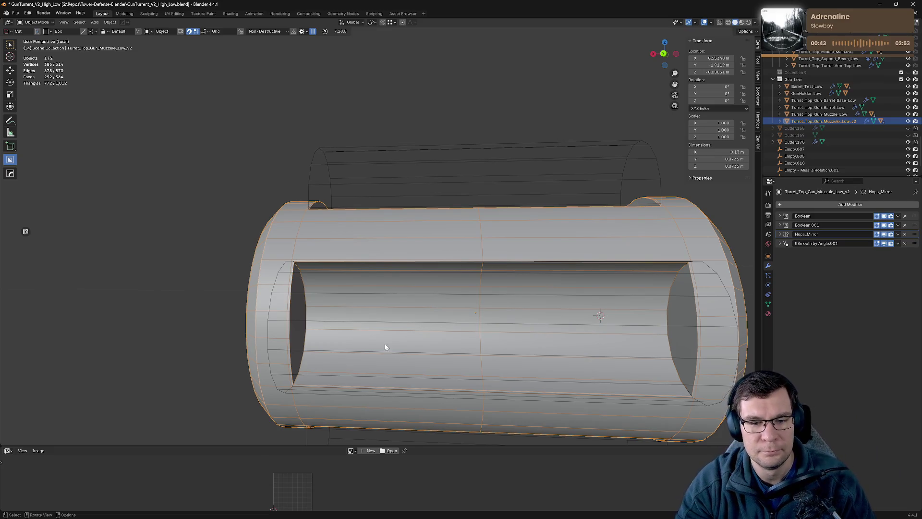
left_click_drag(385, 346, 371, 324)
scroll("down", 3)
left_click_drag(421, 295, 456, 359)
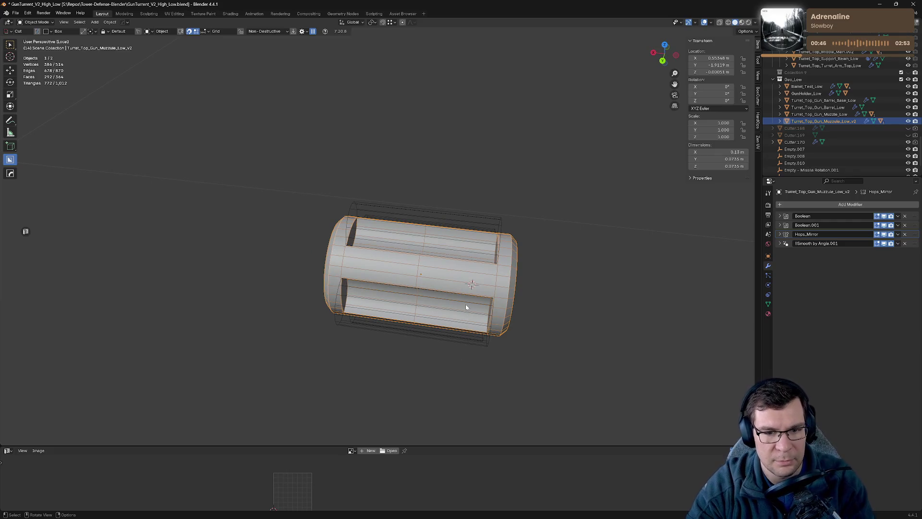
left_click_drag(491, 268, 519, 211)
scroll("up", 3)
left_click_drag(521, 274, 577, 257)
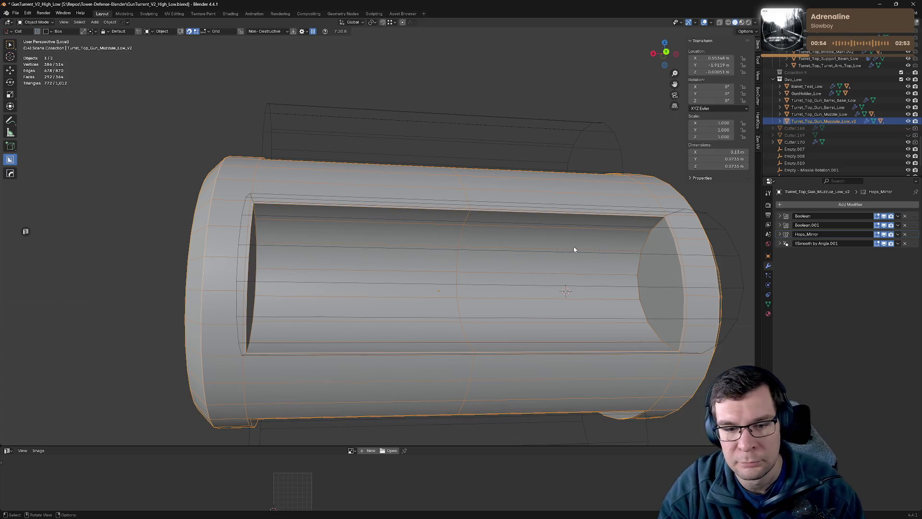
scroll("down", 3)
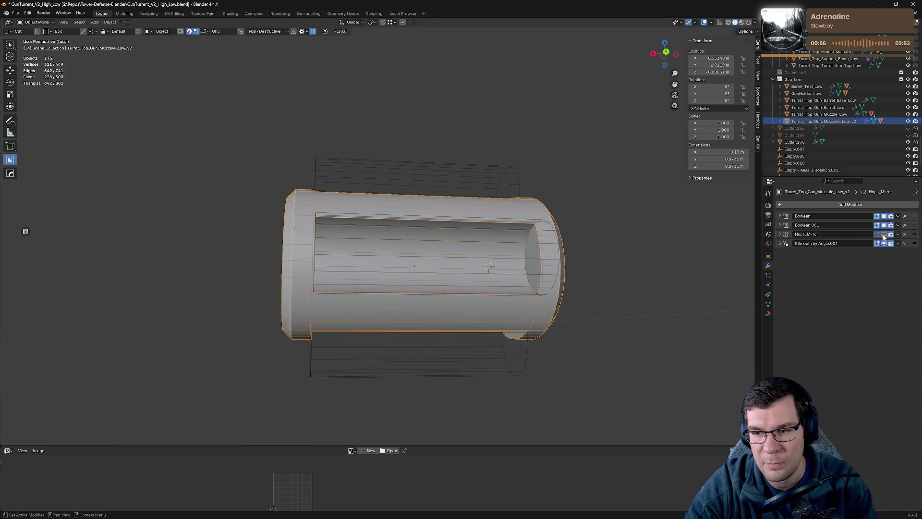
Step: Delete the muzzle's Hops_Mirror modifier, undoing once and deleting it again
left_click(905, 235)
scroll("up", 3)
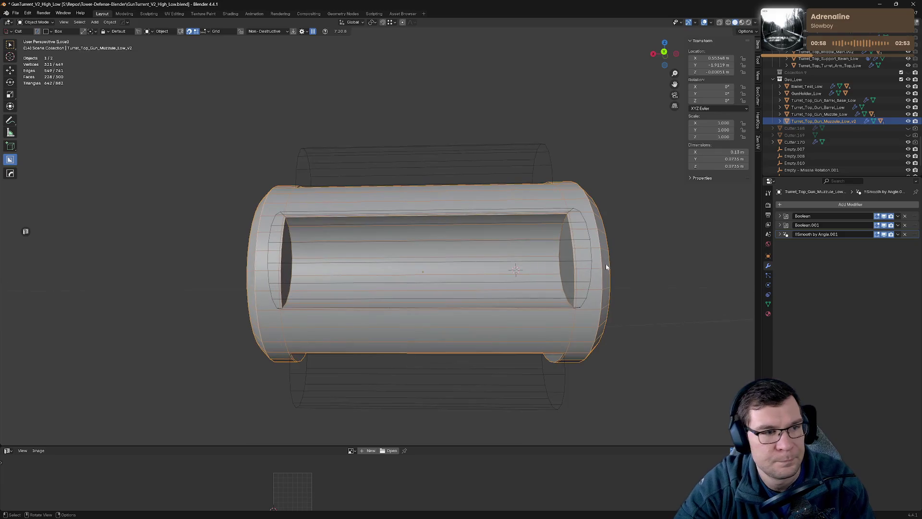
key("ctrl+z")
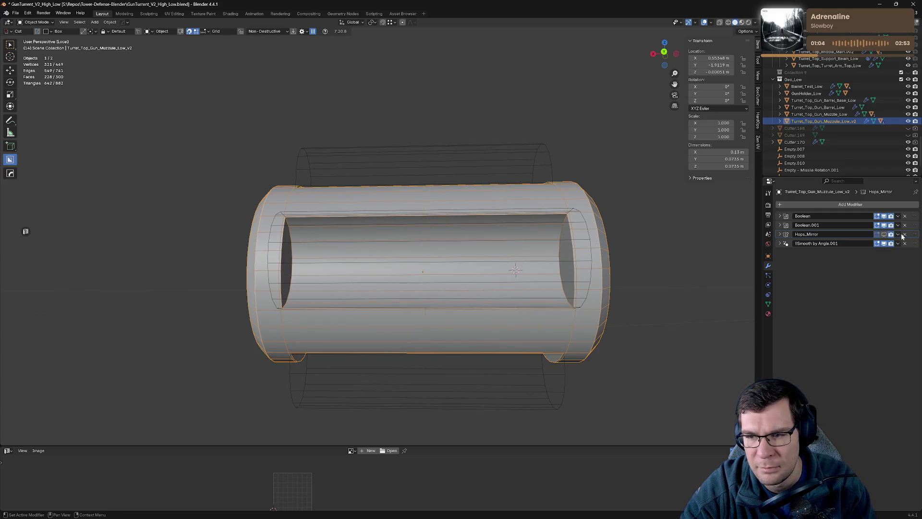
left_click(906, 235)
left_click_drag(596, 223, 448, 210)
scroll("up", 3)
scroll("down", 3)
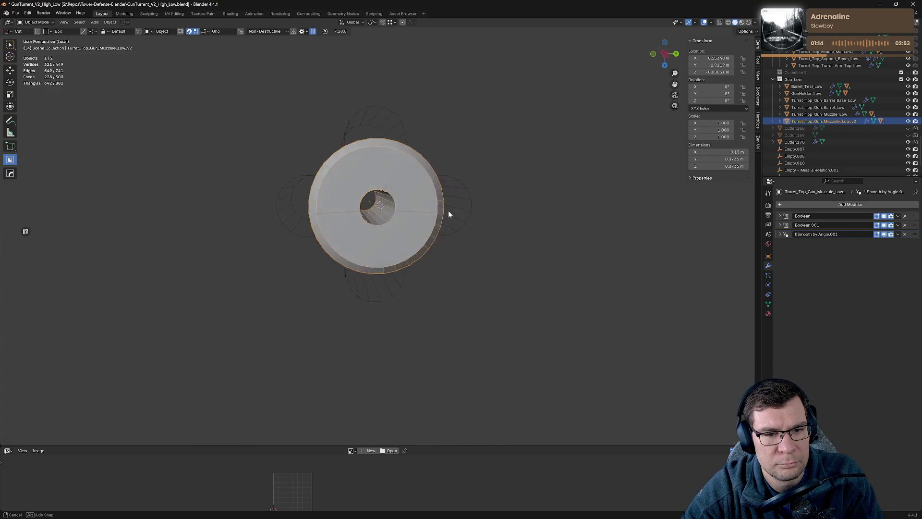
scroll("up", 3)
left_click_drag(363, 196, 241, 250)
Step: Leave local view to check the turret and loose barrel, then isolate the muzzle again
key("KP_Divide")
scroll("down", 3)
scroll("down", 3)
scroll("up", 3)
scroll("down", 3)
left_click_drag(379, 206, 394, 179)
key("KP_Divide")
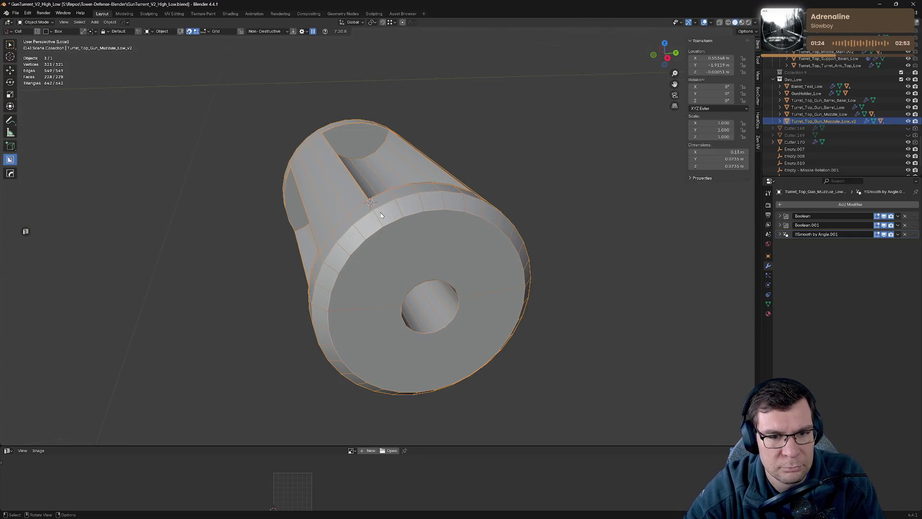
Step: Compare the muzzle with and without its Boolean cutout, then leave the cutout hidden in the viewport
key("Tab")
left_click_drag(372, 236, 408, 223)
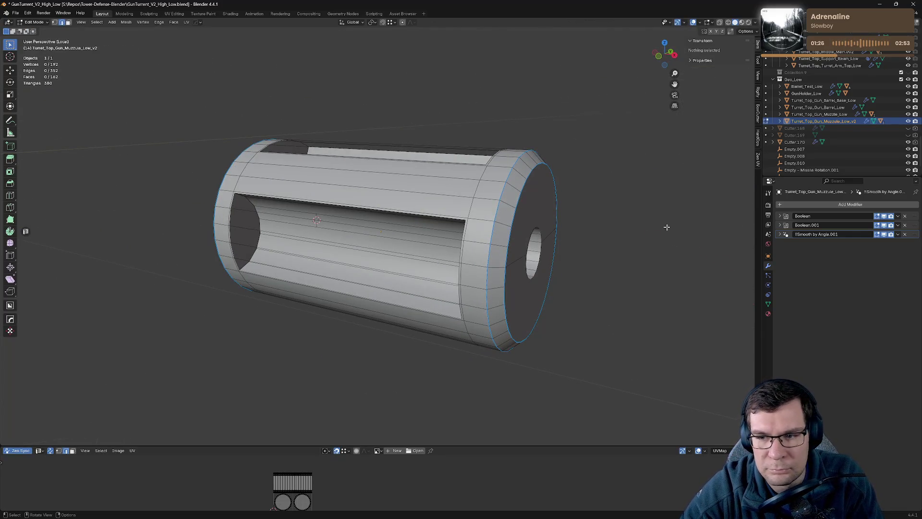
left_click(884, 216)
left_click(884, 216)
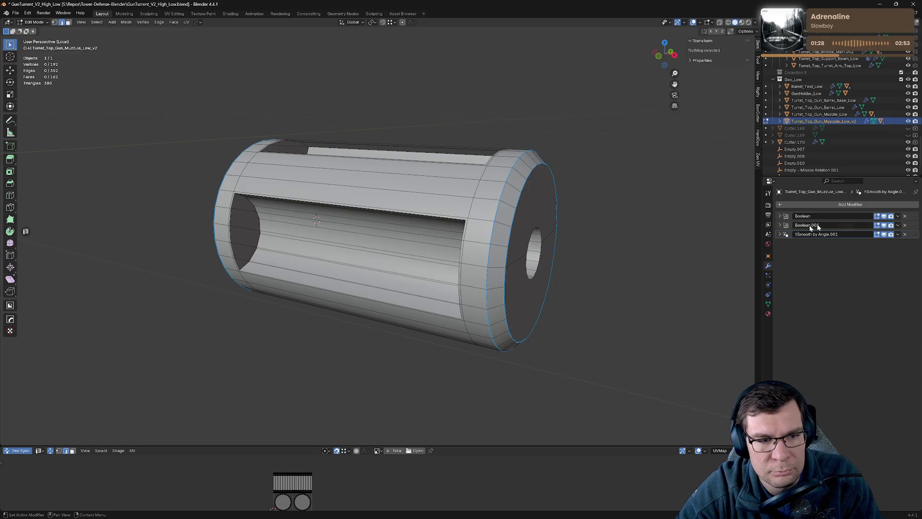
left_click_drag(519, 226, 596, 210)
scroll("up", 3)
left_click(884, 216)
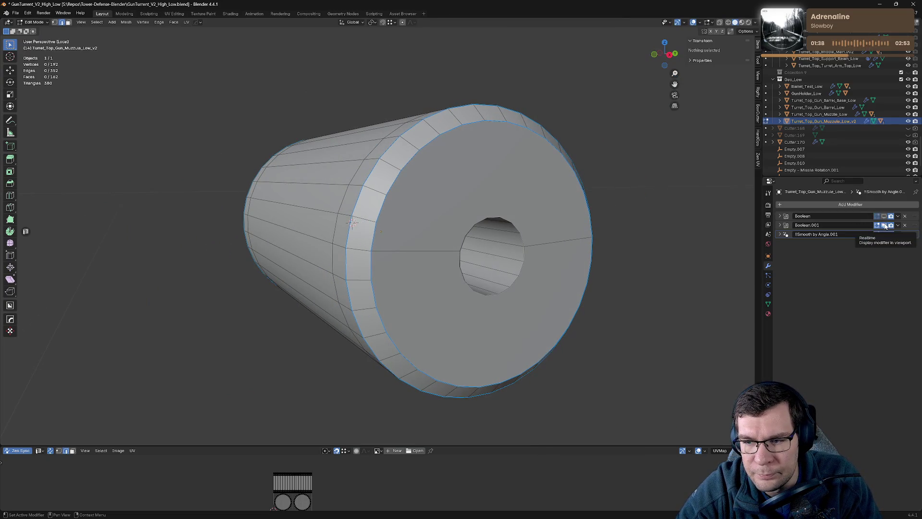
Step: Delete the Smooth by Angle.001 modifier and return to Object Mode with the muzzle isolated
left_click(905, 235)
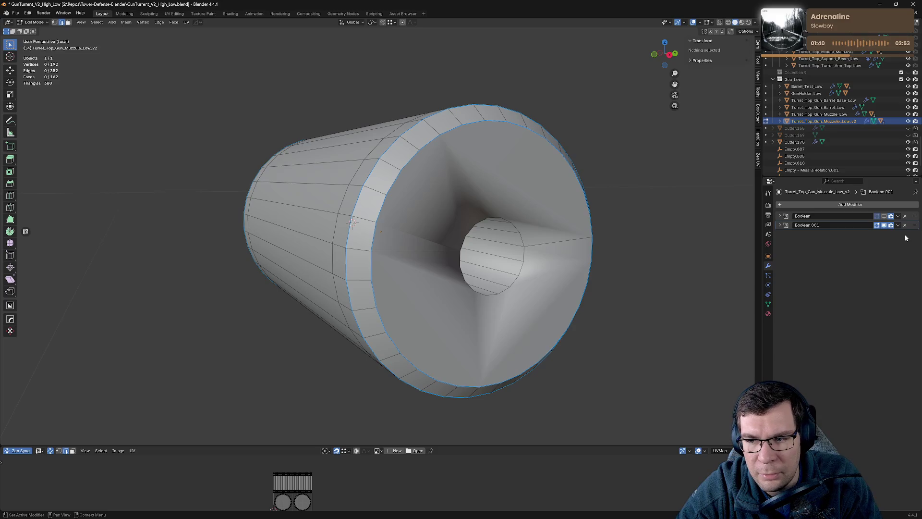
key("Tab")
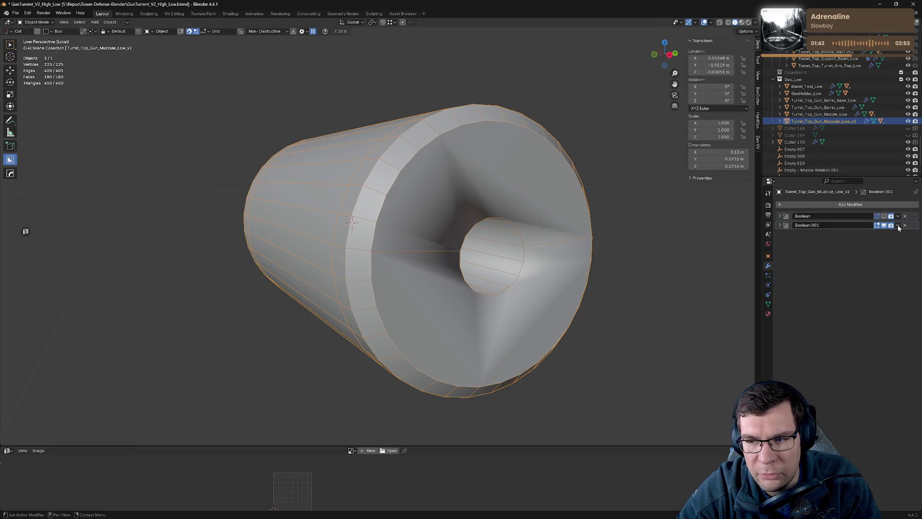
key("KP_Divide")
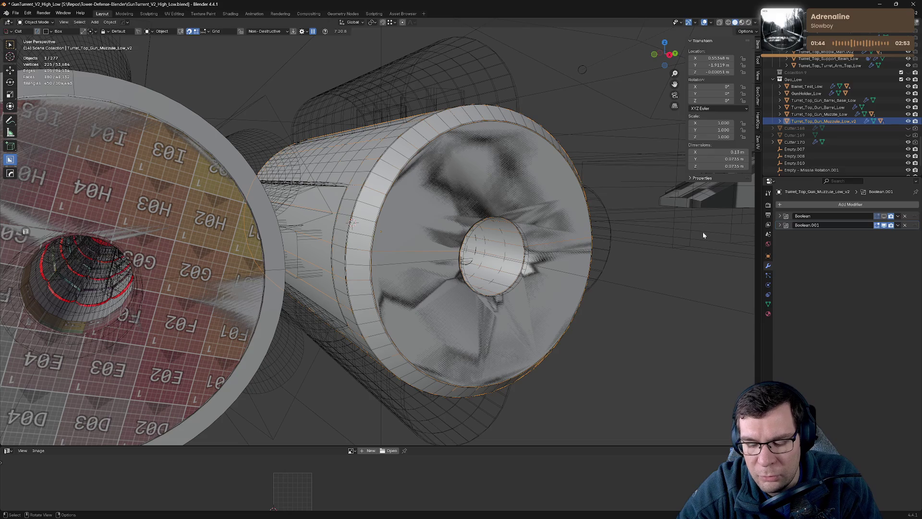
key("KP_Divide")
Step: Sharpen the muzzle with HardOps, add a Weighted Normal modifier, and collapse the modifier panels
key("q")
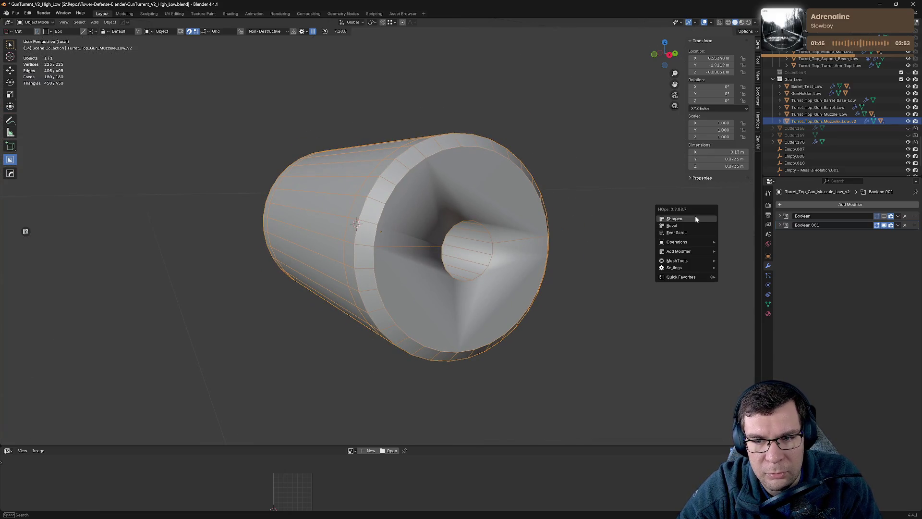
left_click(695, 217)
key("q")
left_click(695, 215)
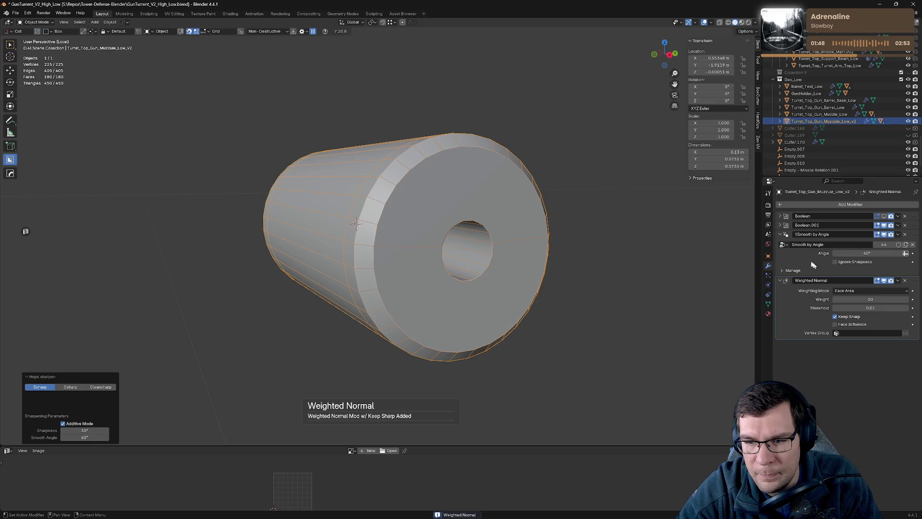
left_click(781, 280)
left_click(780, 234)
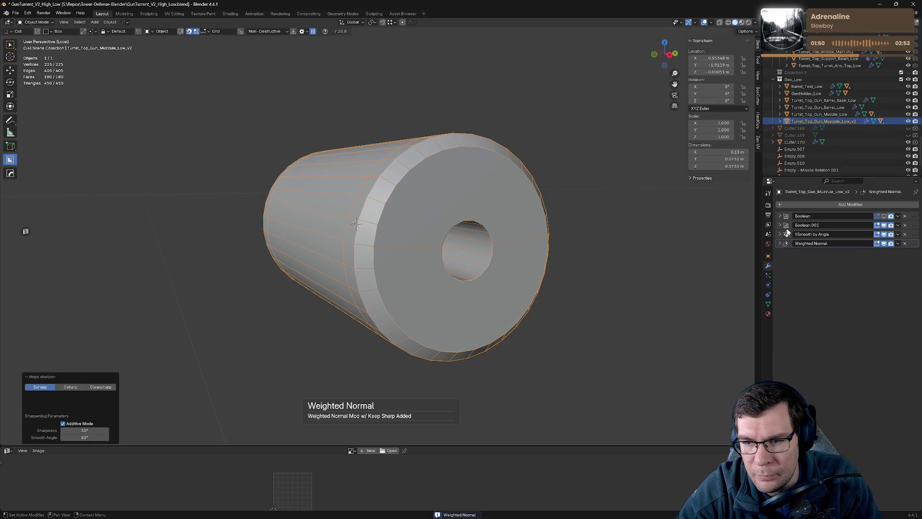
Step: Re-enable the Boolean cut and apply the Boolean modifiers to the muzzle mesh
left_click(884, 217)
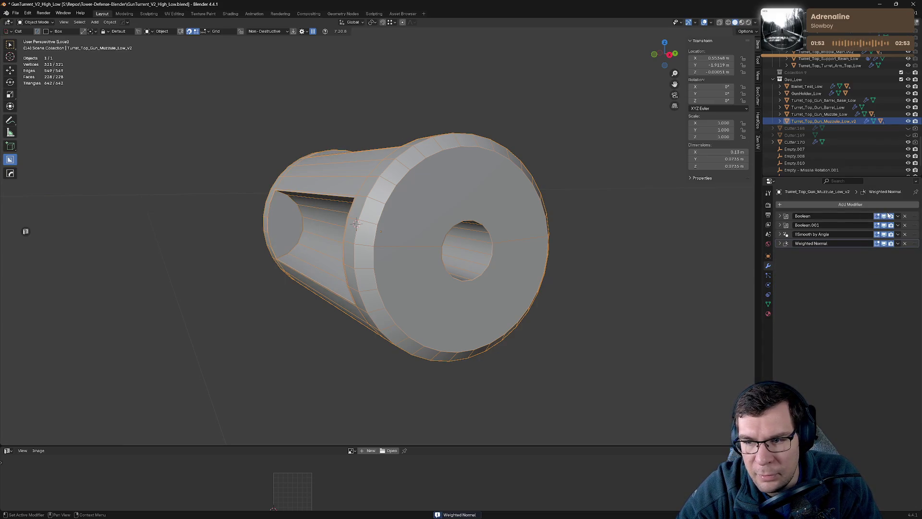
key("ctrl+a")
key("ctrl+a")
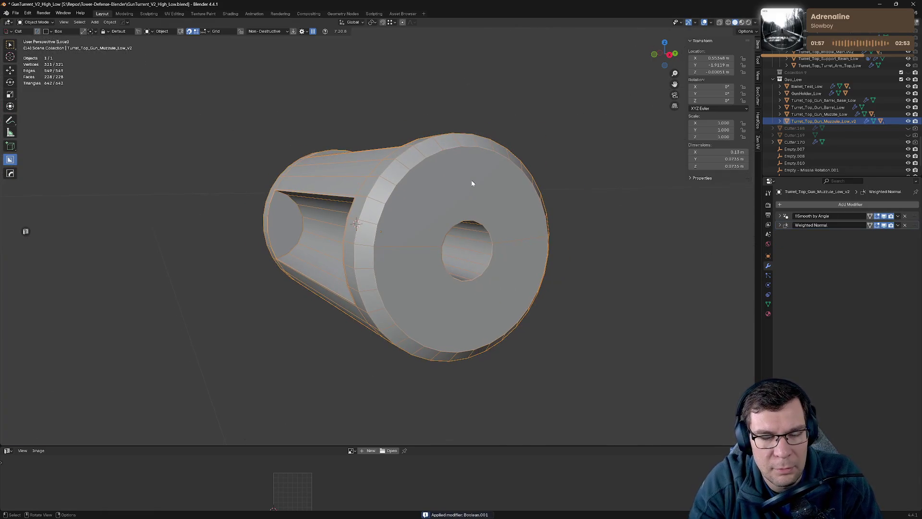
left_click_drag(471, 181, 450, 216)
scroll("up", 3)
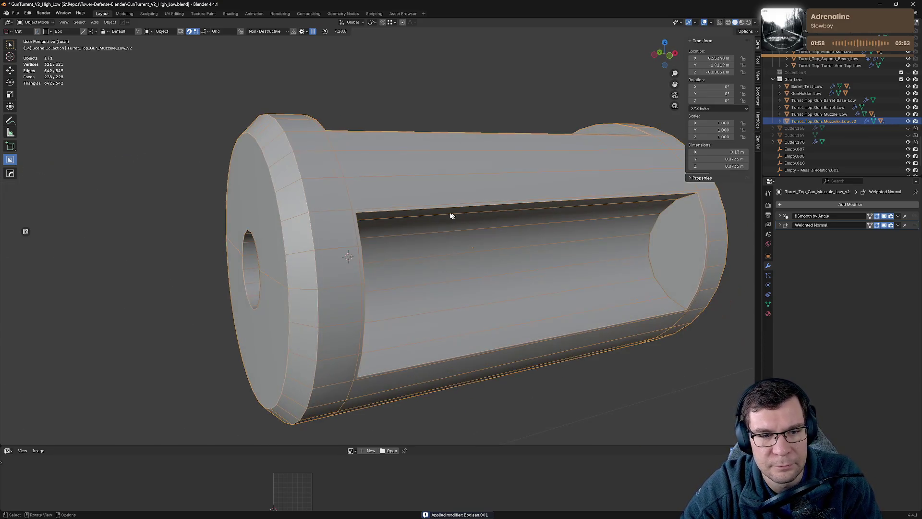
Step: In Edit Mode, mark the muzzle's front rim edge loop as a UV seam
key("Tab")
left_click_drag(391, 210, 366, 223)
scroll("down", 3)
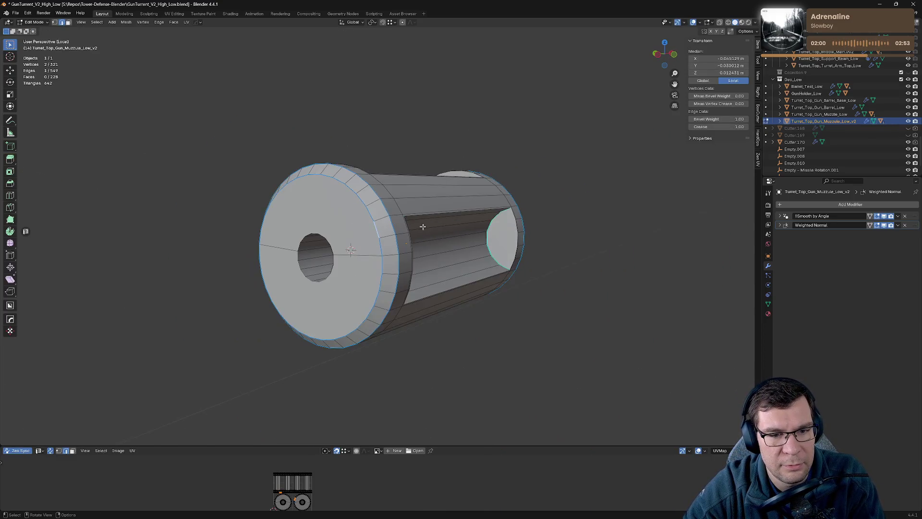
left_click_drag(423, 226, 521, 221)
left_click(383, 214)
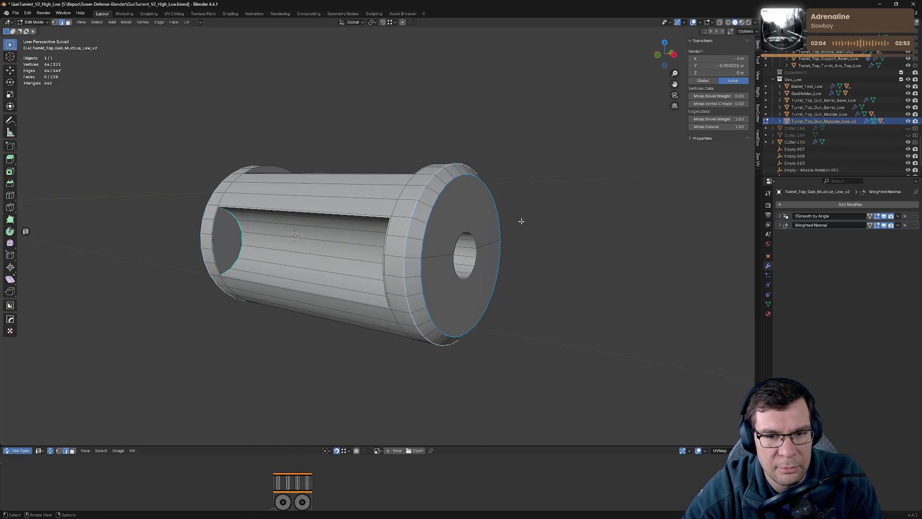
key("alt+v")
left_click(456, 236)
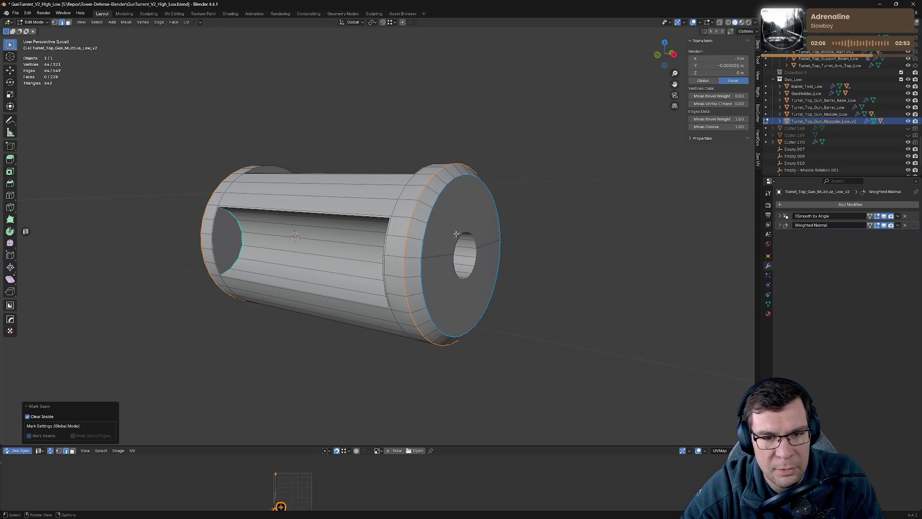
Step: Show the Zen UV checker texture and mark a lengthwise muzzle edge as a seam
key("alt+v")
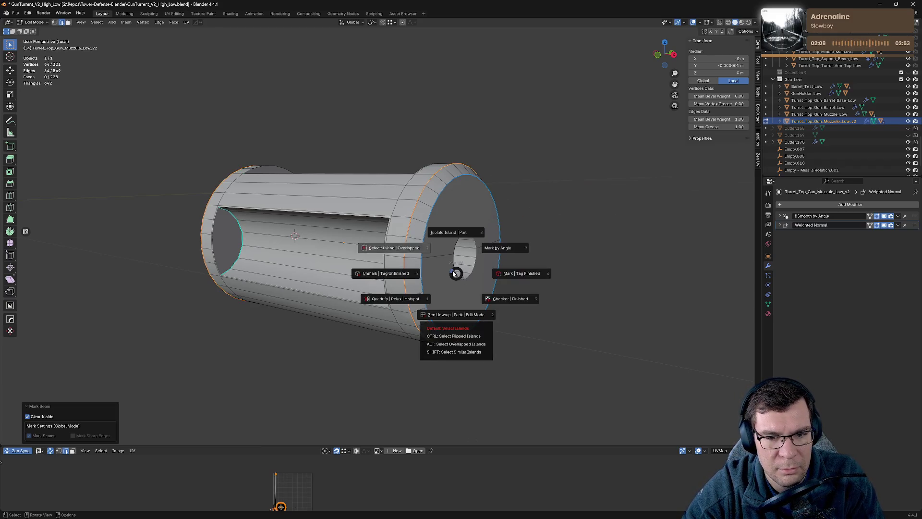
left_click(505, 300)
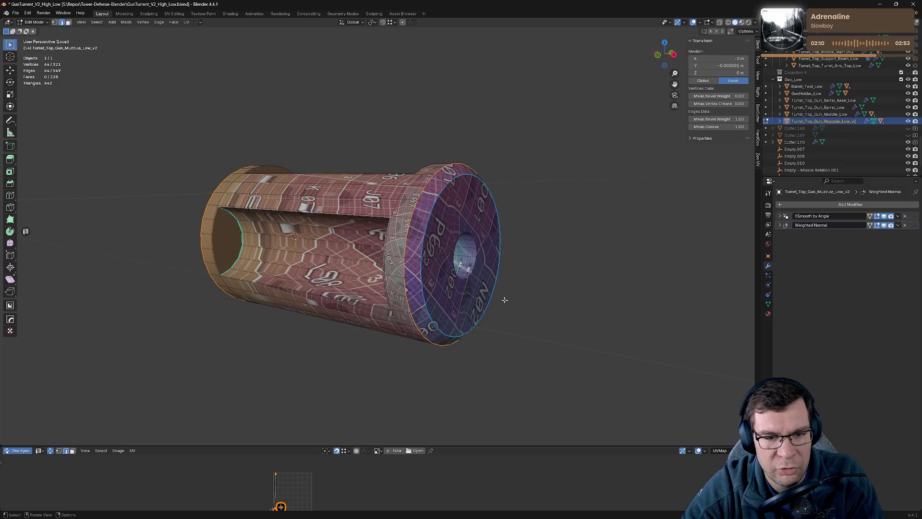
left_click_drag(478, 290, 542, 263)
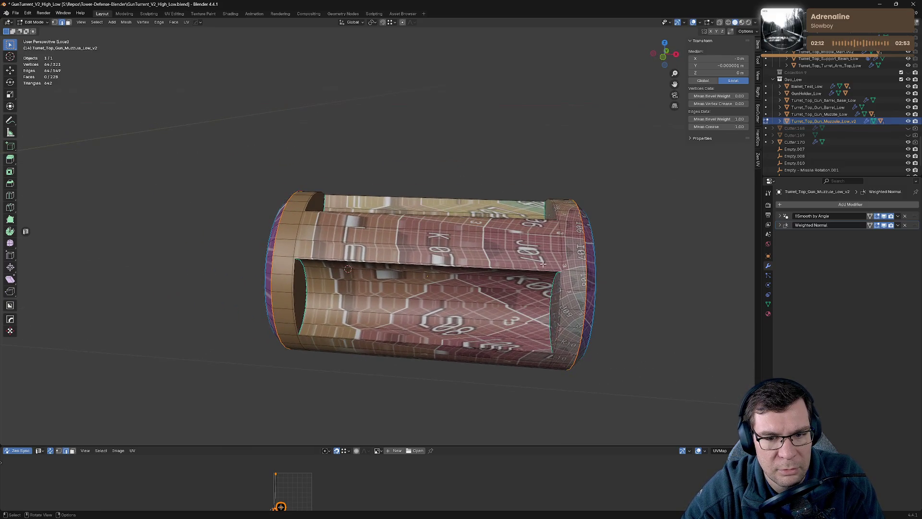
left_click(560, 238)
key("alt+v")
left_click(611, 246)
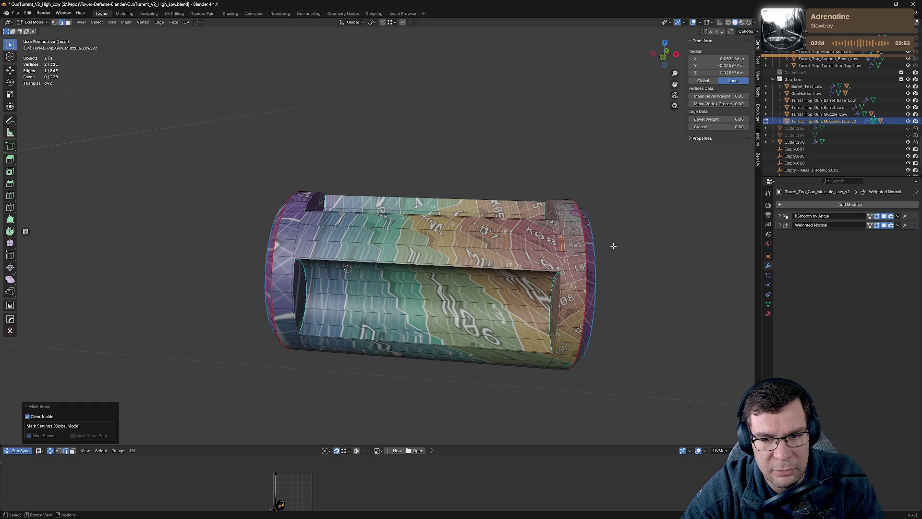
Step: Tag the muzzle's UV islands as finished and select the end loop inside the barrel
key("alt+v")
left_click(638, 247)
left_click_drag(552, 250, 442, 259)
scroll("up", 3)
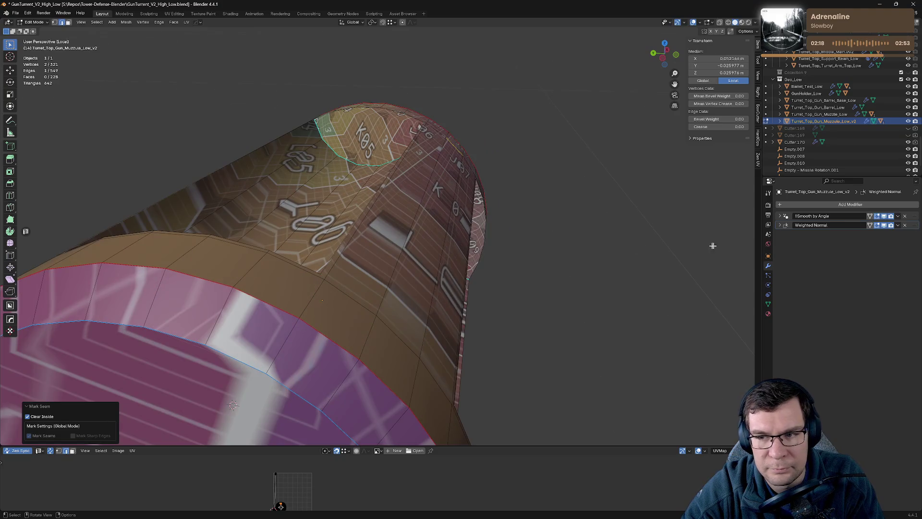
scroll("down", 3)
left_click_drag(697, 248, 542, 234)
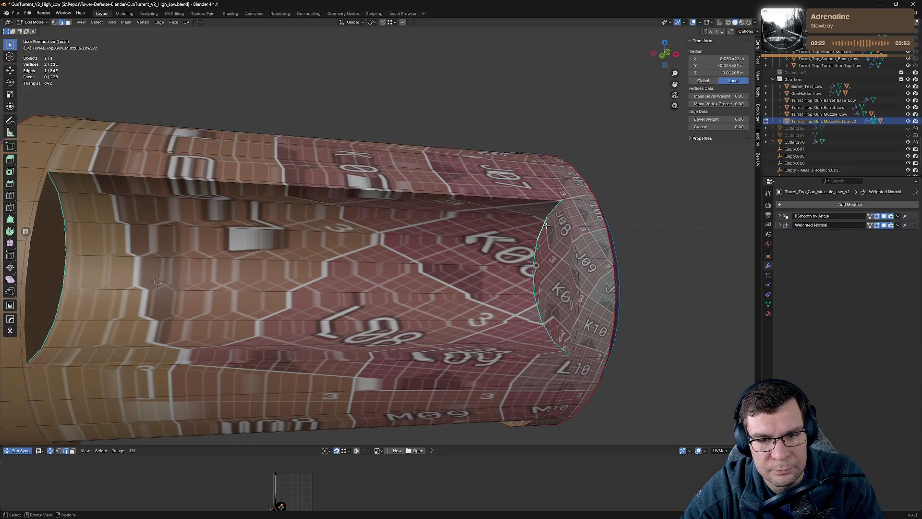
key("alt+a")
left_click(546, 224)
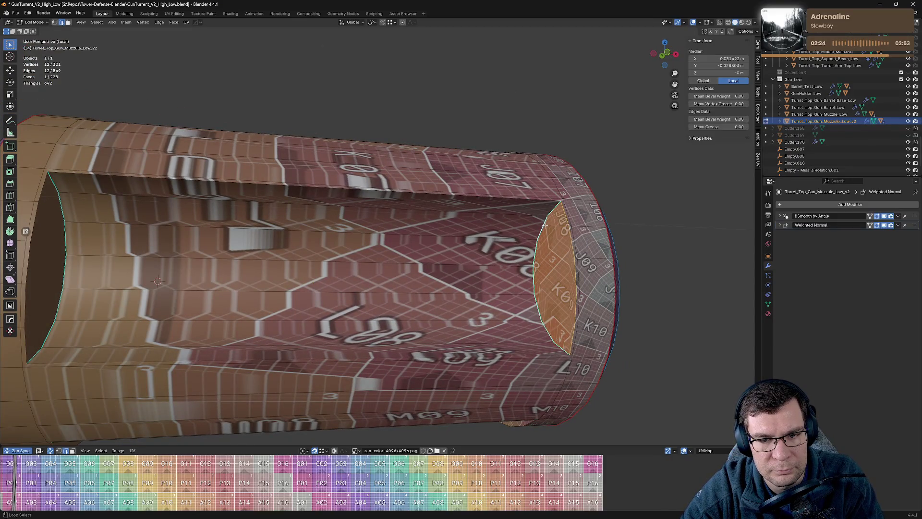
Step: Switch to edge select and pick the slot window's rim edges on the muzzle
left_click_drag(549, 230, 288, 217)
scroll("down", 3)
scroll("up", 3)
left_click(262, 205)
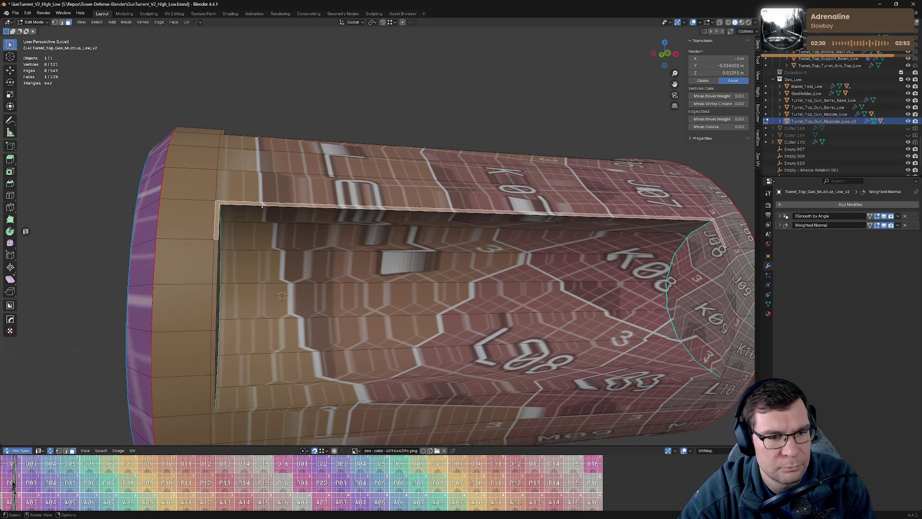
key("2")
left_click(237, 205)
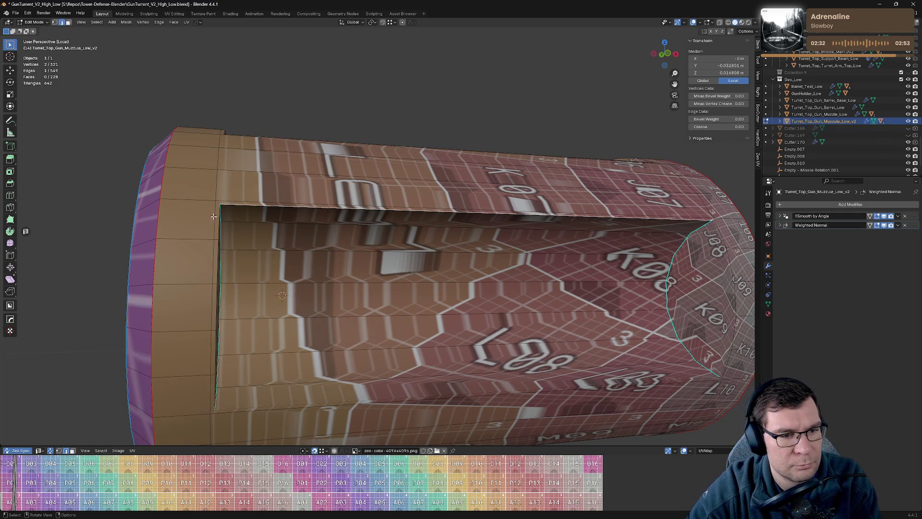
left_click_drag(214, 216, 211, 232)
left_click(204, 254)
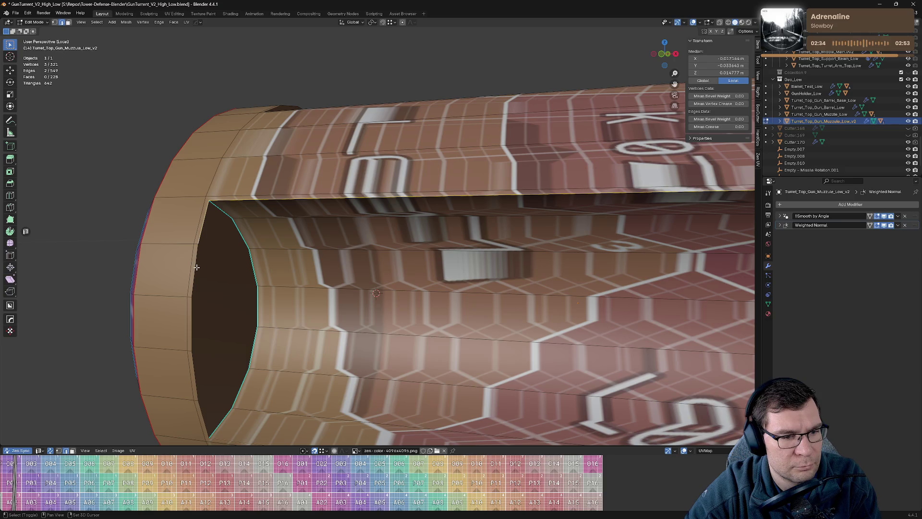
left_click(201, 419)
Step: Add a long interior barrel edge and mark the selected edges as seams
left_click_drag(200, 419, 745, 257)
left_click(296, 292)
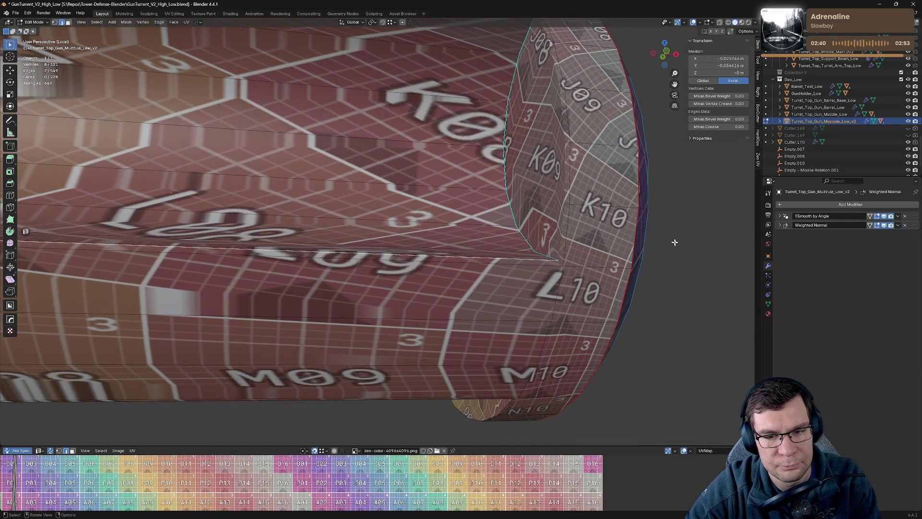
left_click_drag(675, 242, 486, 330)
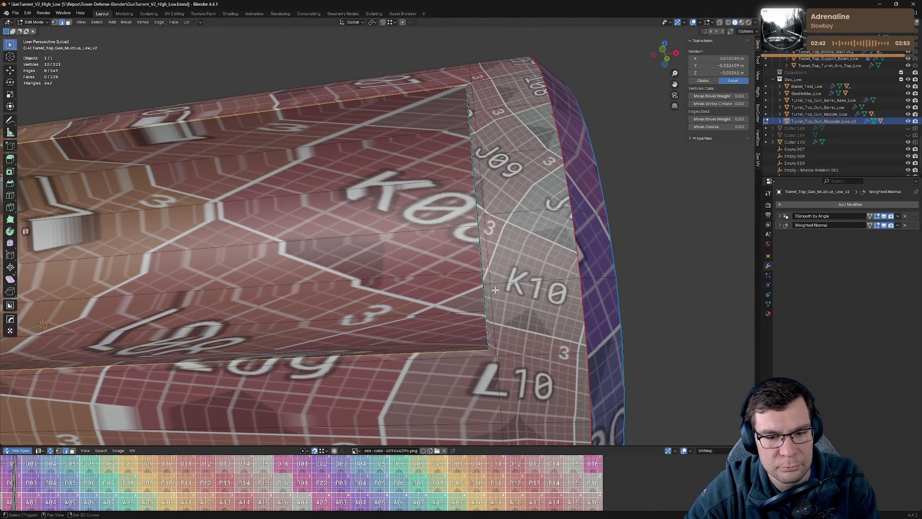
left_click_drag(495, 290, 542, 274)
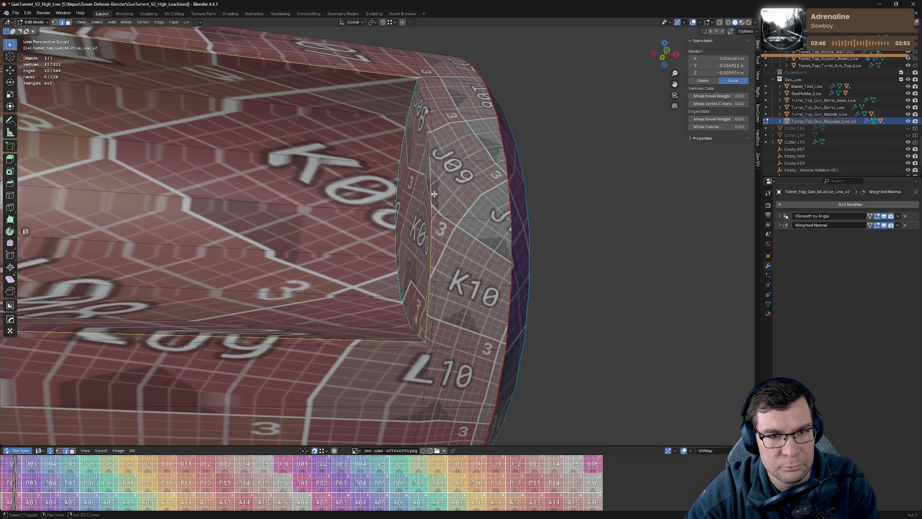
left_click_drag(427, 92, 589, 391)
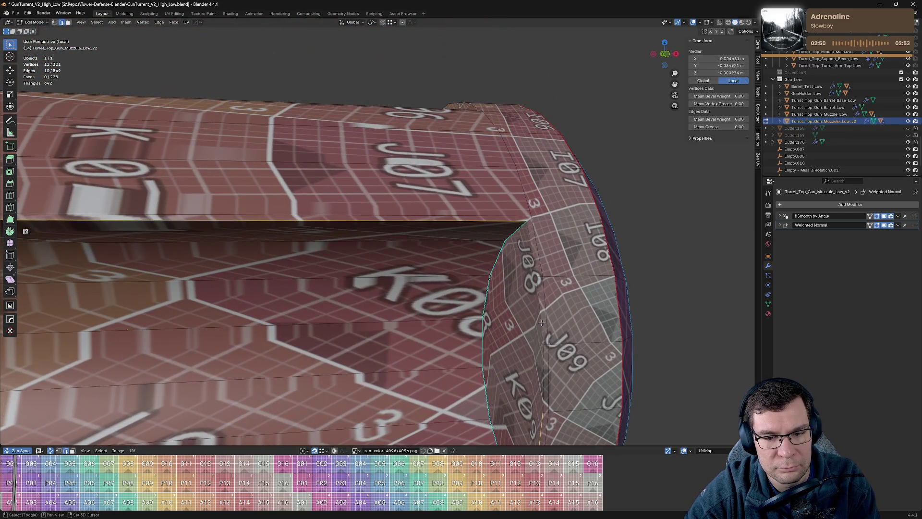
key("grave")
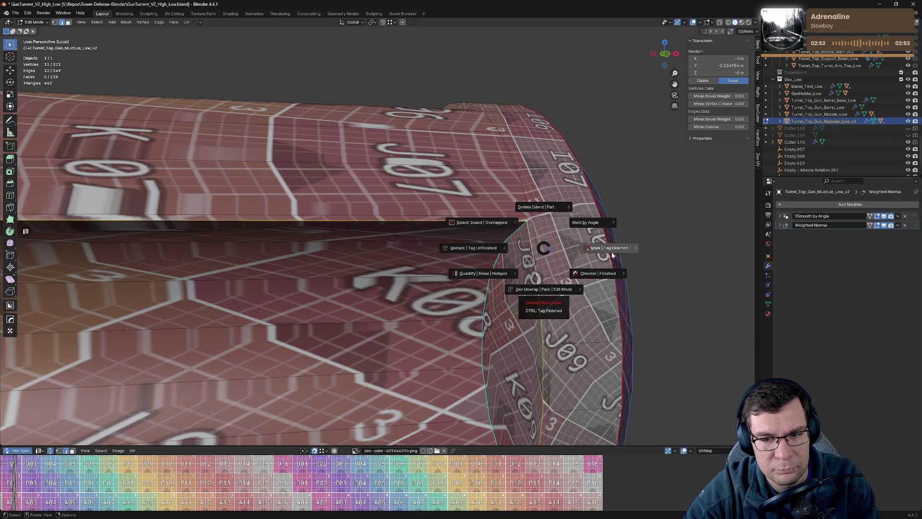
left_click(608, 251)
Step: Select the slot's border edges plus the cut edge beside it and mark them as seams
left_click_drag(553, 335, 619, 247)
left_click(619, 247)
left_click(637, 297)
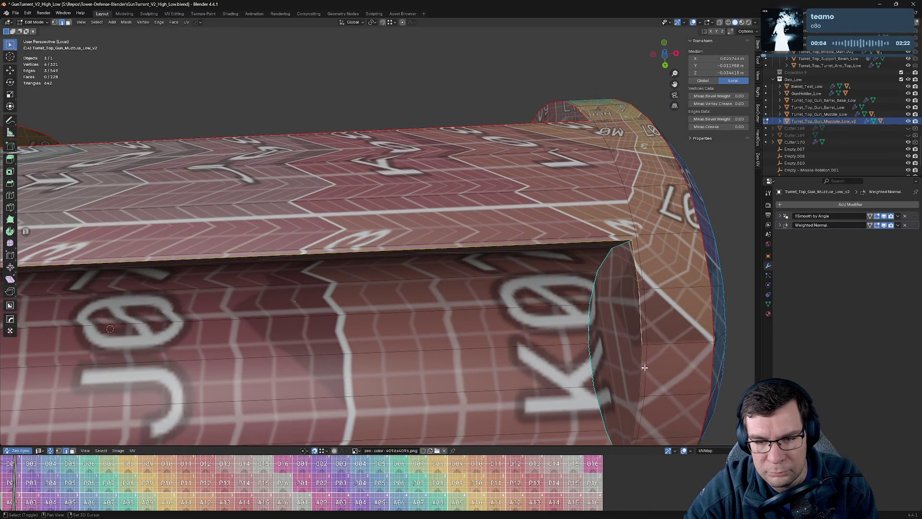
left_click(642, 415)
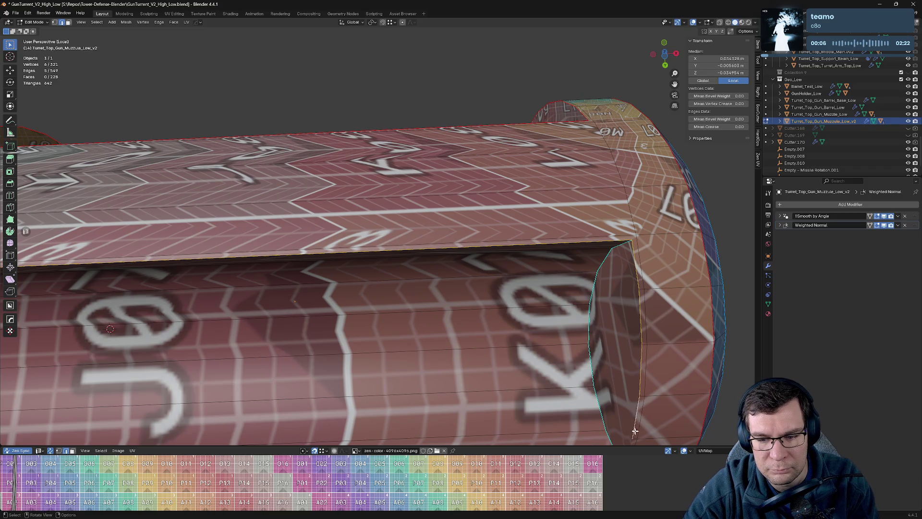
left_click_drag(642, 415, 2, 295)
left_click(721, 245)
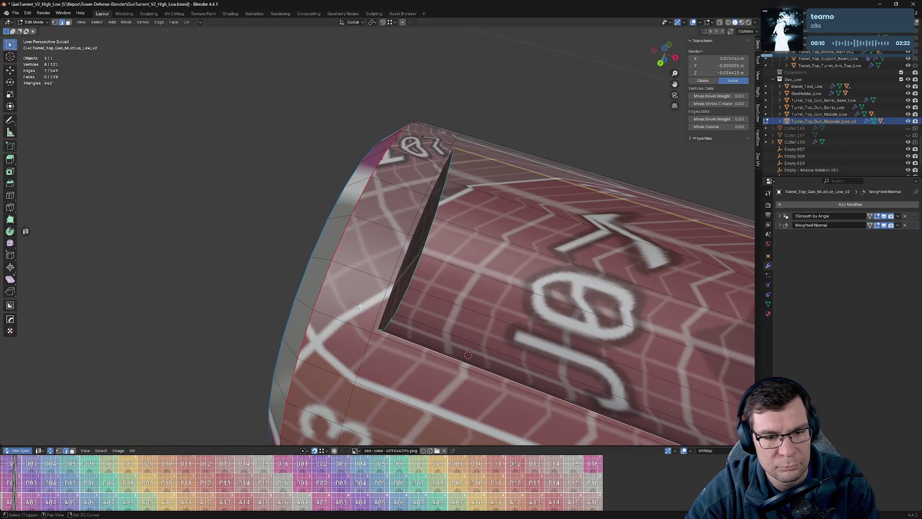
left_click(384, 305)
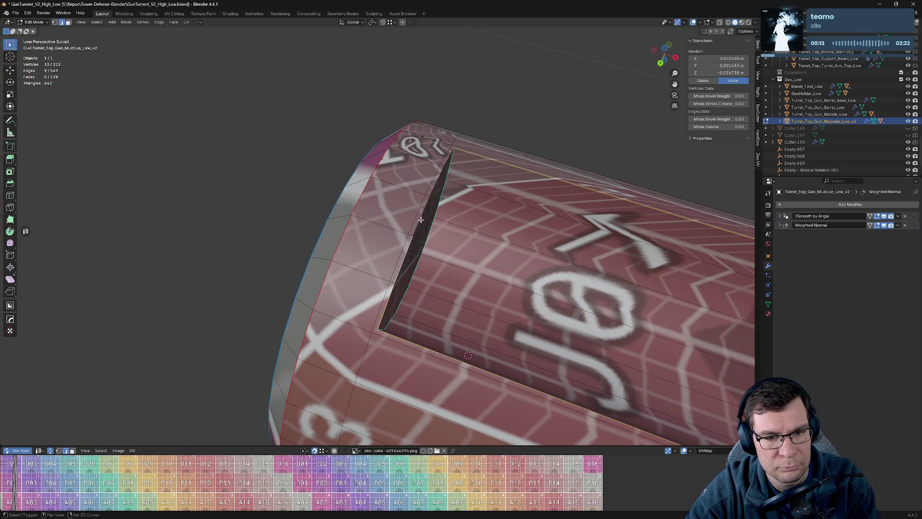
key("alt+e")
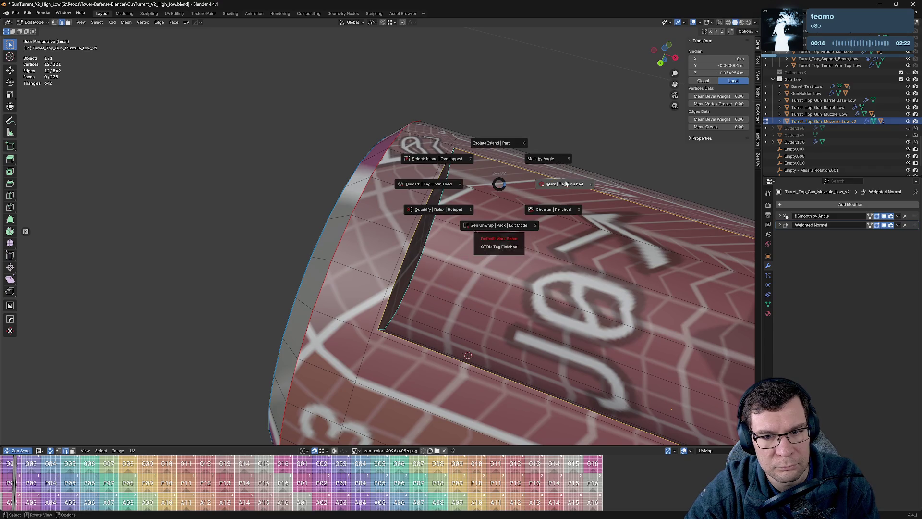
left_click(566, 202)
left_click_drag(566, 203, 288, 240)
Step: Select the bore-rim, lengthwise and corner edges along the barrel
left_click(231, 274)
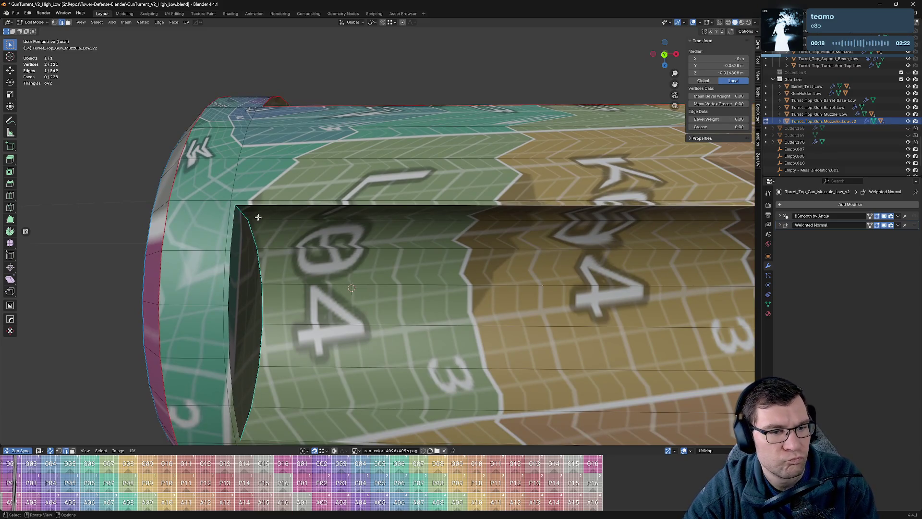
left_click(232, 241)
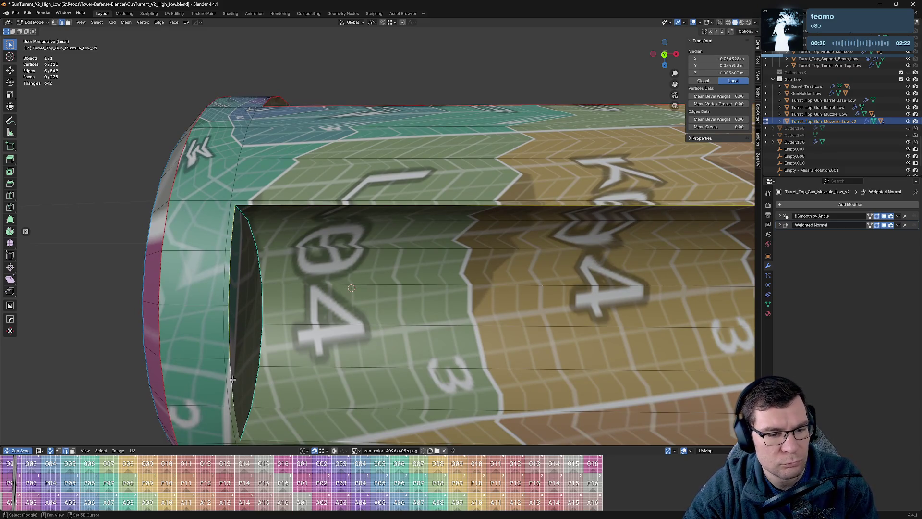
left_click_drag(233, 417, 163, 205)
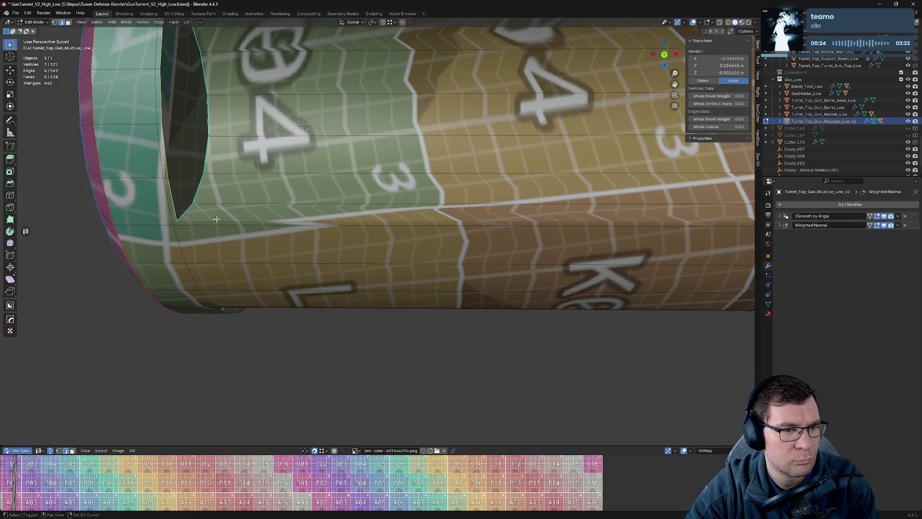
left_click(422, 222)
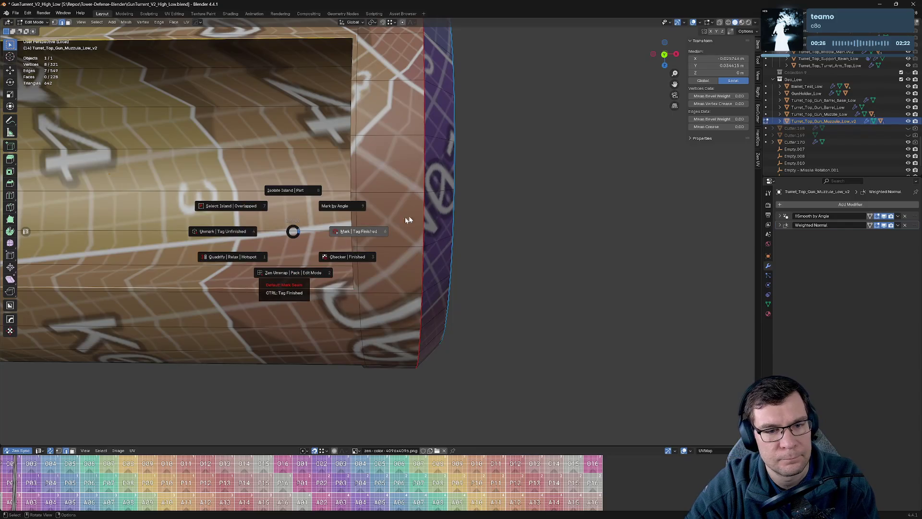
left_click(410, 216)
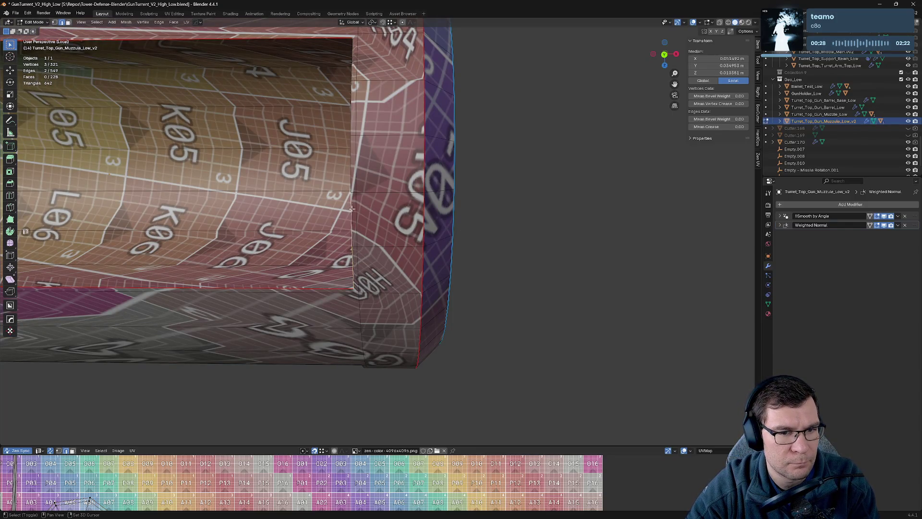
left_click(354, 77)
key("alt+a")
Step: Mark the barrel's near and far end-cap loops as seams
left_click_drag(352, 90, 210, 302)
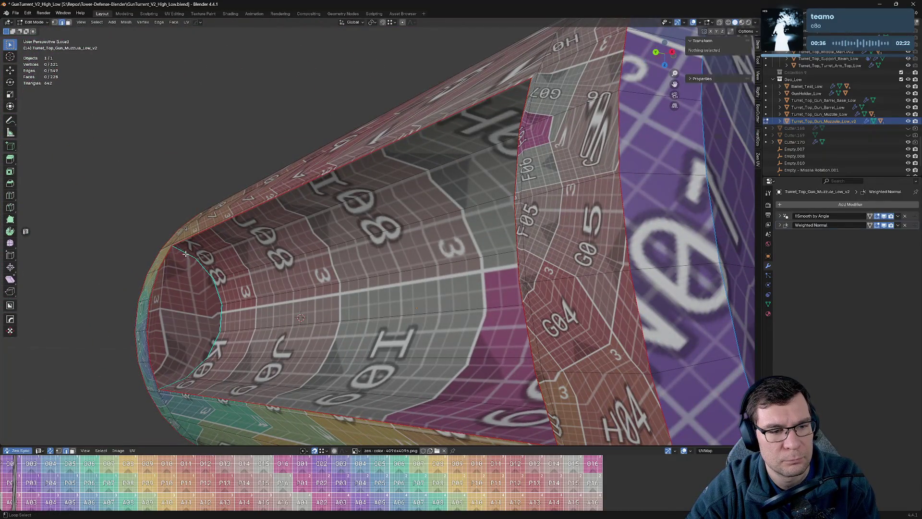
left_click(185, 254)
key("alt+v")
left_click(386, 256)
left_click_drag(385, 256, 510, 270)
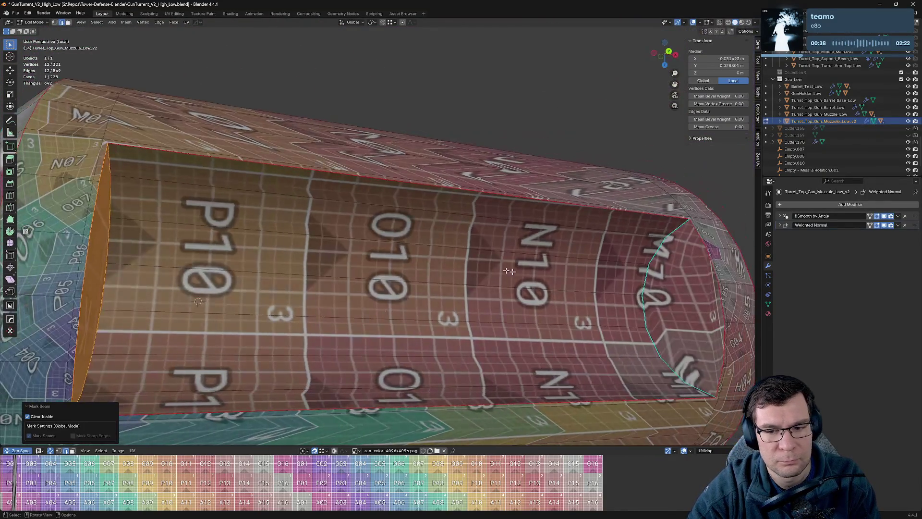
left_click(654, 257)
key("alt+v")
left_click(676, 263)
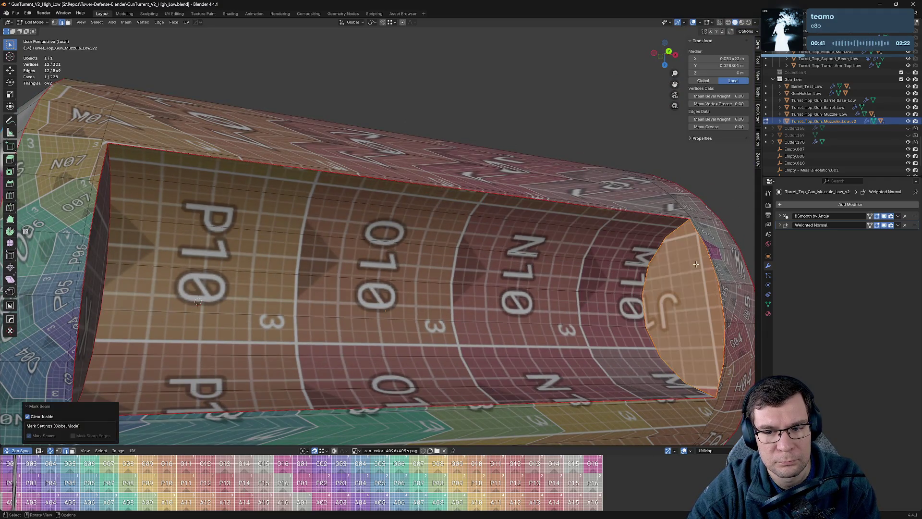
left_click_drag(691, 265, 431, 123)
Step: Mark both of the slot's end loops as seams
left_click(519, 109)
left_click(518, 109)
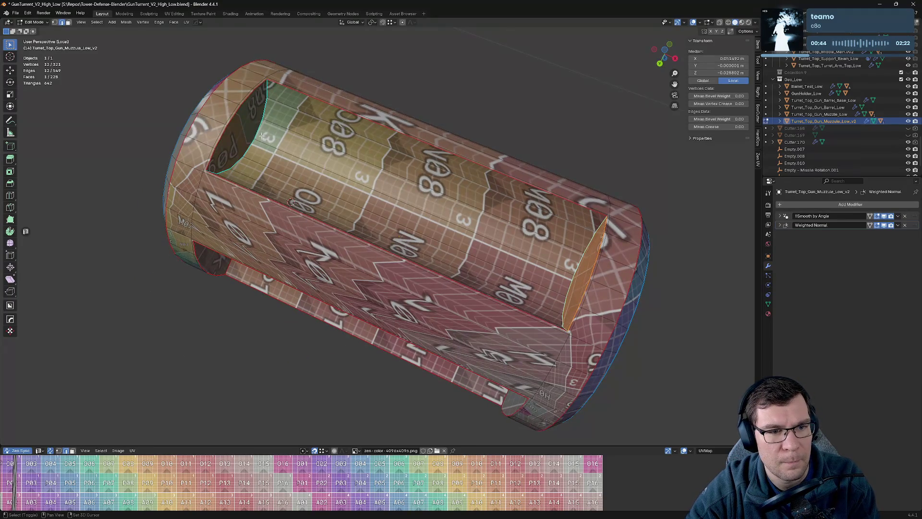
left_click(262, 136)
key("alt+v")
left_click(292, 213)
left_click_drag(292, 213, 397, 74)
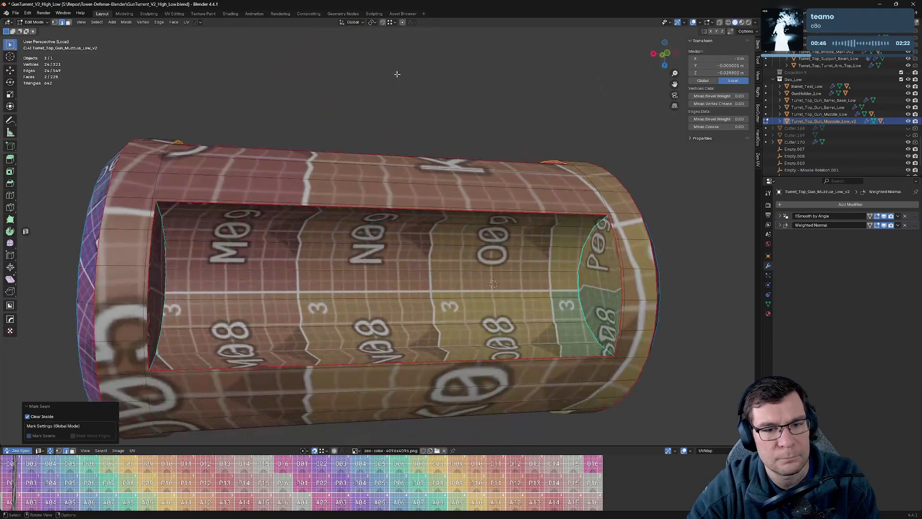
left_click(589, 257)
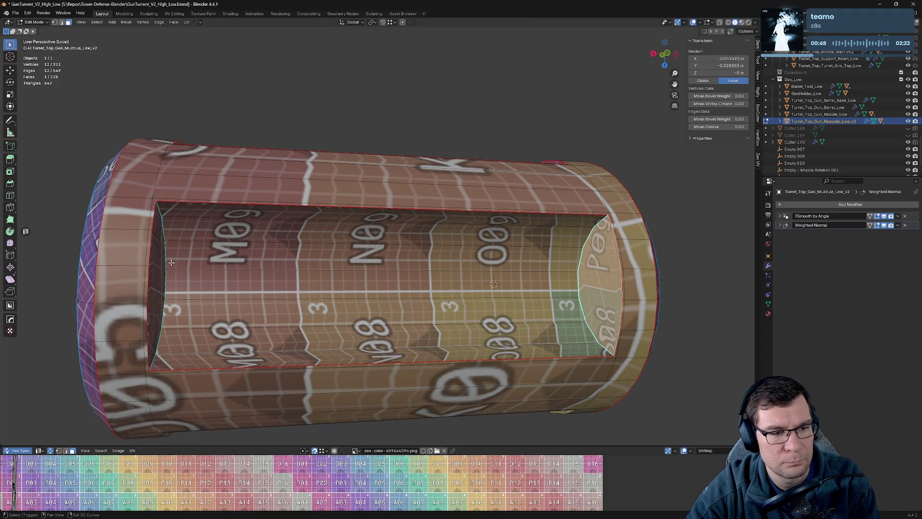
left_click(171, 262)
key("alt+v")
left_click(160, 315)
left_click_drag(160, 315, 593, 267)
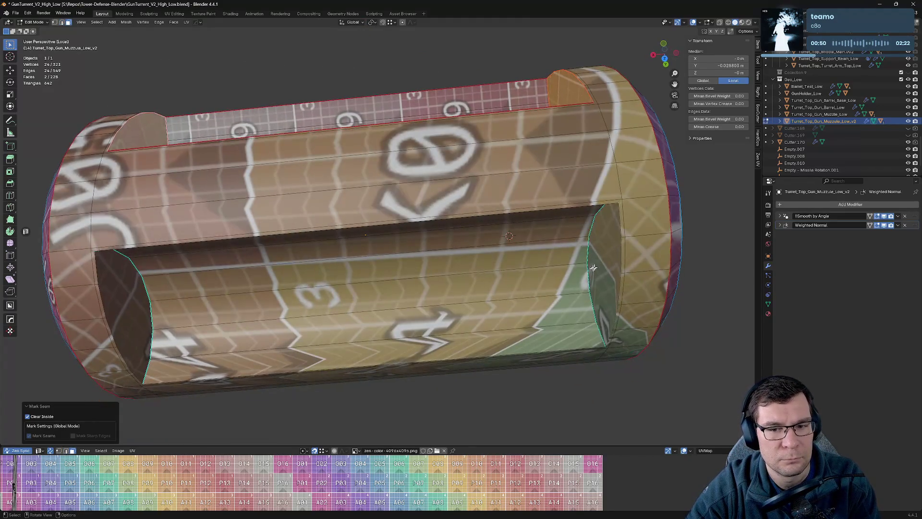
Step: Mark the slot's top edge loop as a seam, then view the barrel orthographically from above
left_click(129, 309)
left_click_drag(130, 308, 235, 200)
left_click(245, 158)
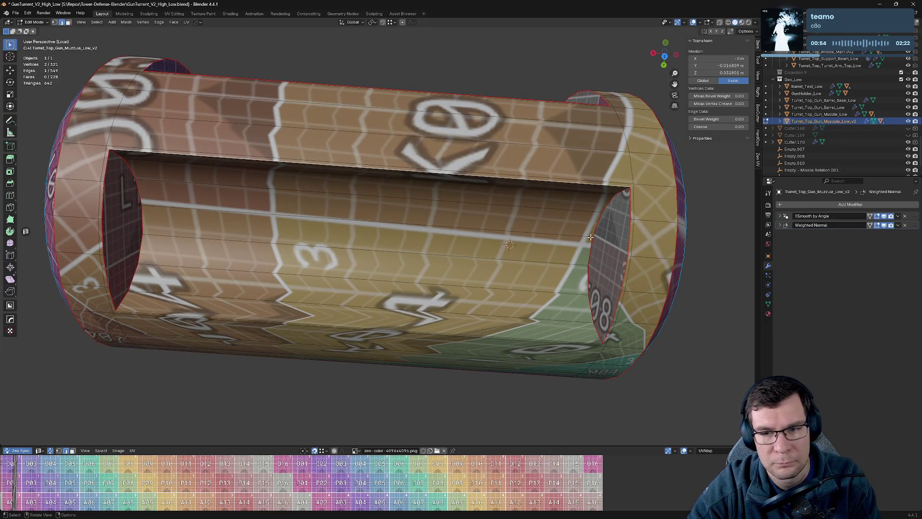
key("alt+e")
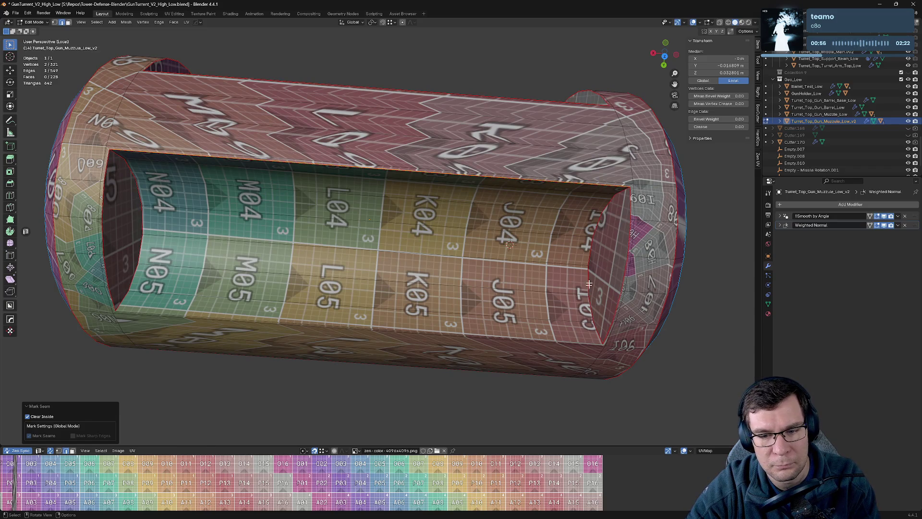
left_click_drag(589, 283, 560, 239)
scroll("down", 3)
key("KP_5")
key("KP_7")
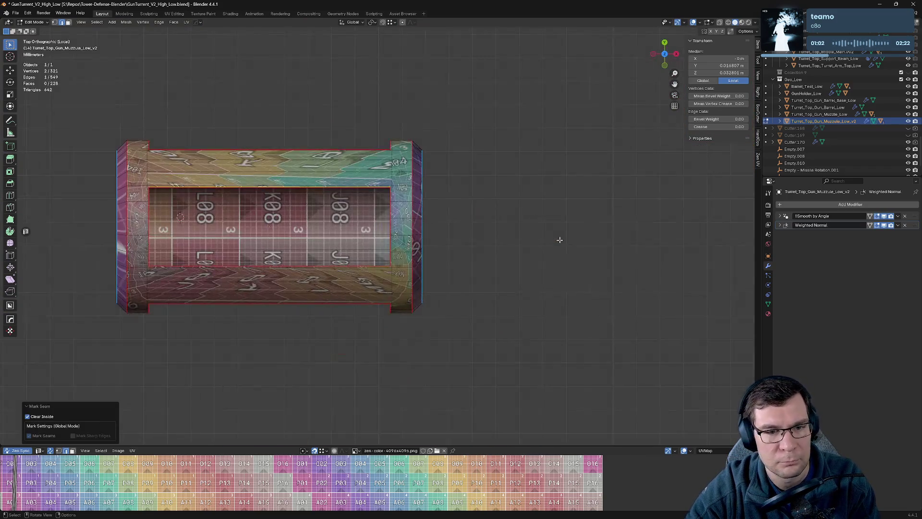
Step: Mark the edge loop running along the barrel beside the end cap as a seam
left_click_drag(435, 253, 448, 252)
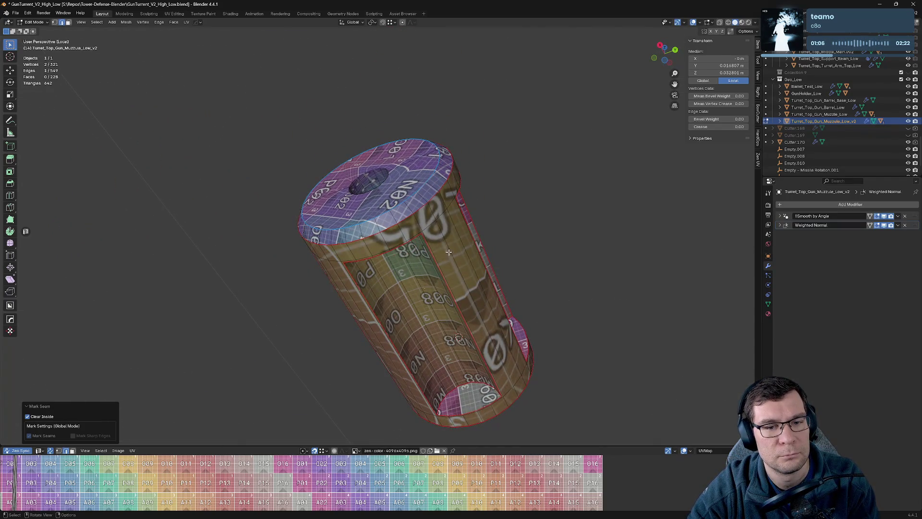
scroll("up", 3)
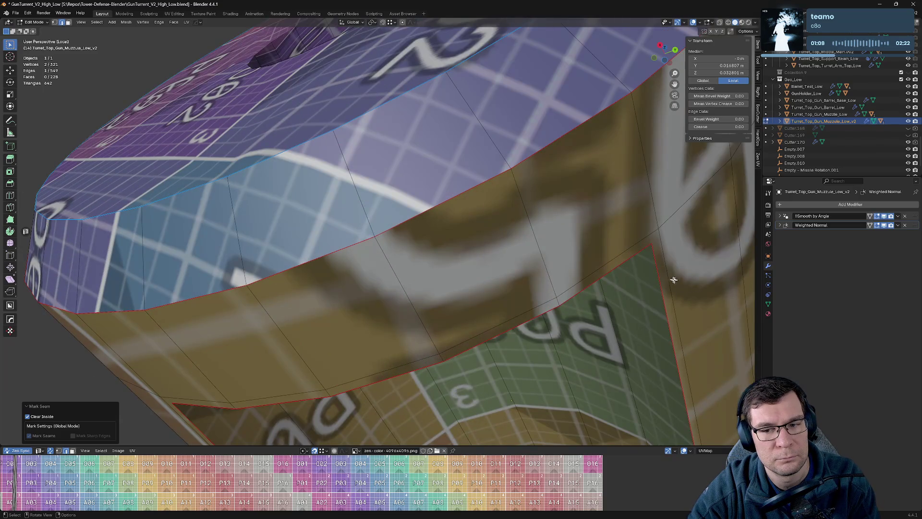
left_click(666, 276)
left_click(667, 276)
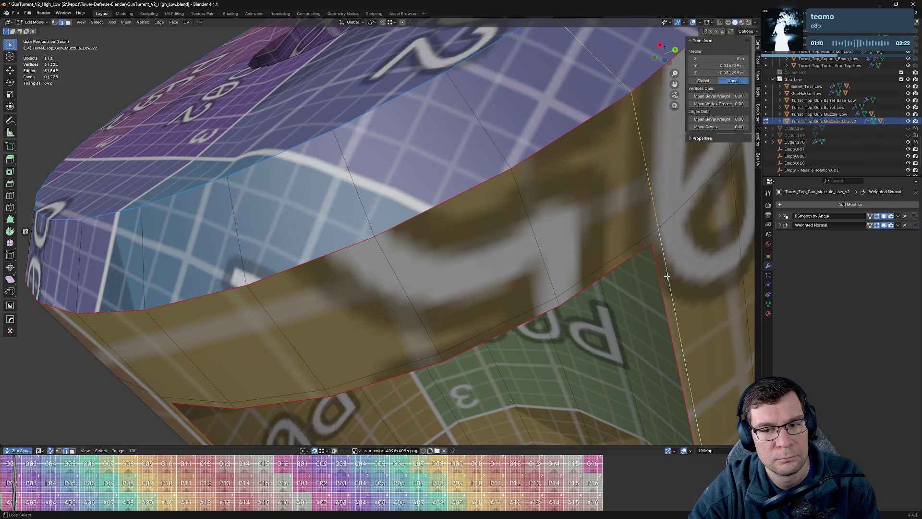
scroll("down", 3)
left_click(444, 166)
left_click_drag(444, 165, 330, 200)
key("alt+e")
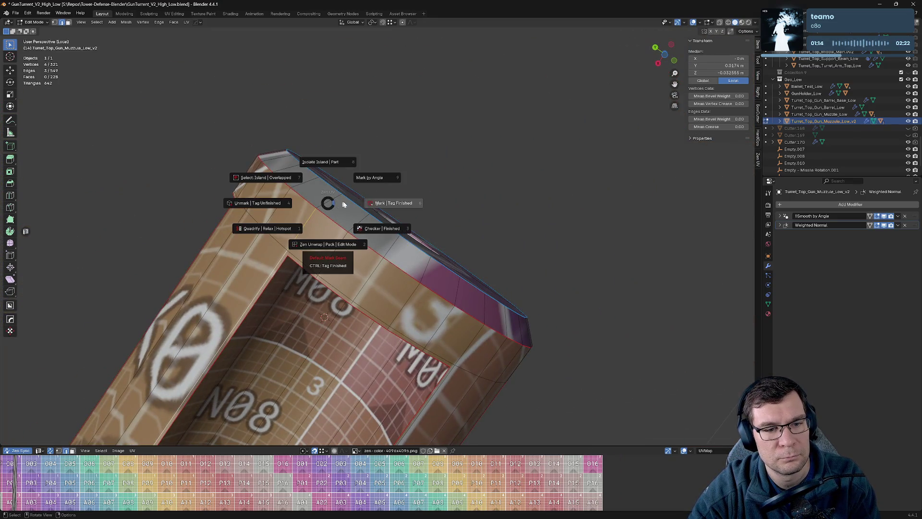
left_click(330, 257)
Step: Mark the muzzle hole's rim loop and the bore-hole rim loop as seams
left_click_drag(329, 257, 345, 231)
left_click(419, 137)
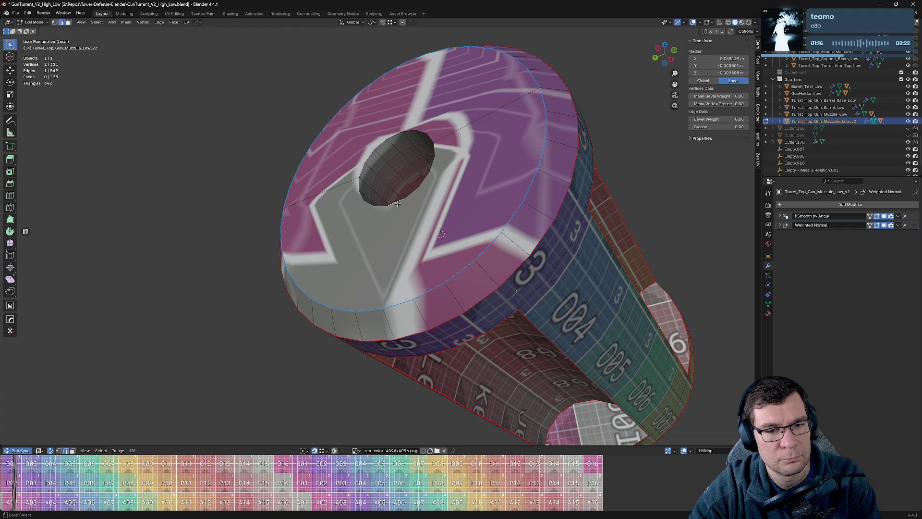
key("alt+e")
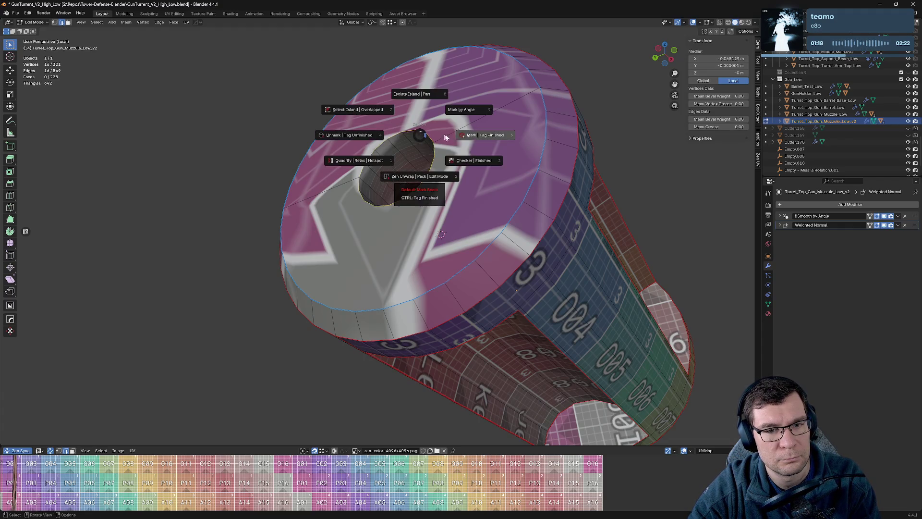
left_click(421, 179)
left_click_drag(422, 179, 267, 211)
scroll("down", 3)
left_click(265, 209)
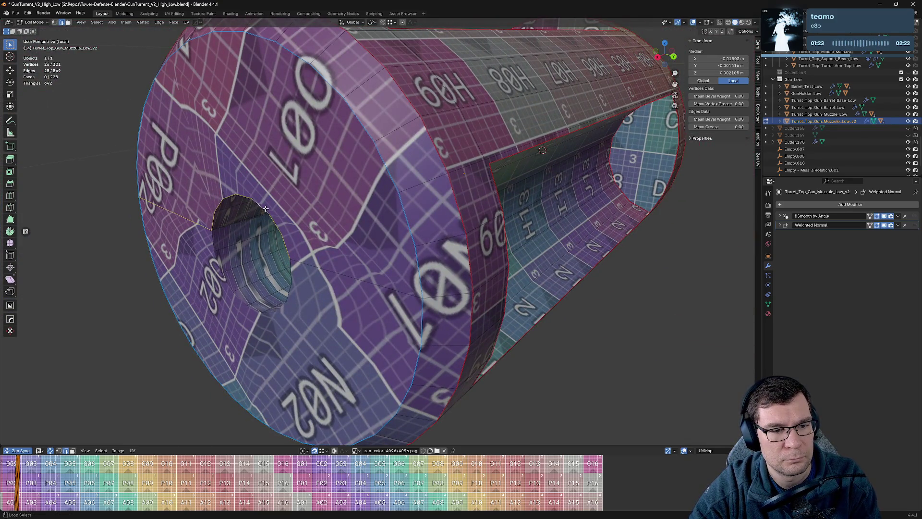
key("alt+e")
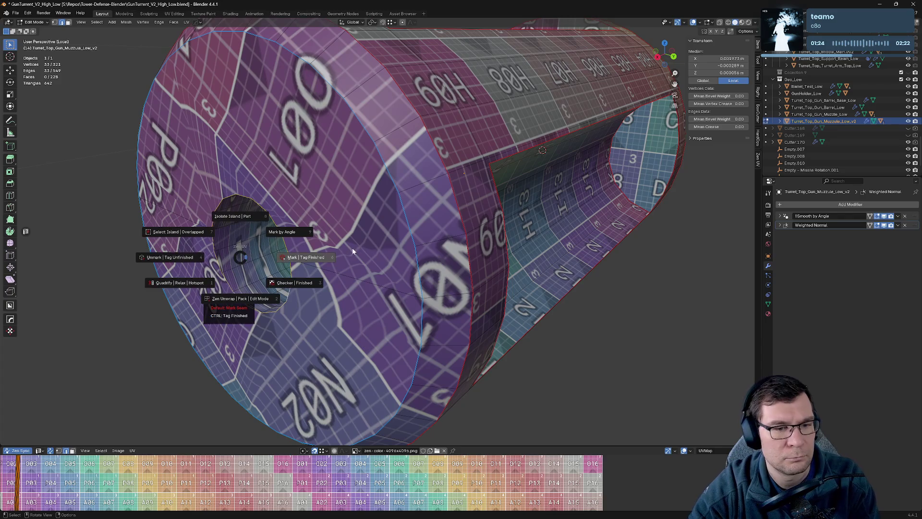
left_click(307, 257)
Step: Mark a single edge inside the bore as a seam, then select another bore edge
left_click_drag(308, 256, 366, 248)
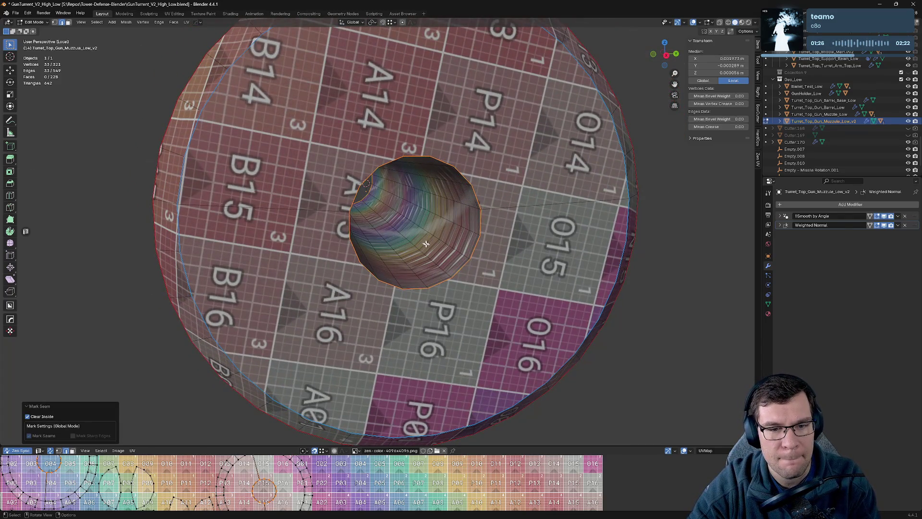
left_click_drag(426, 244, 407, 256)
scroll("down", 3)
left_click(398, 271)
key("alt+e")
left_click(435, 273)
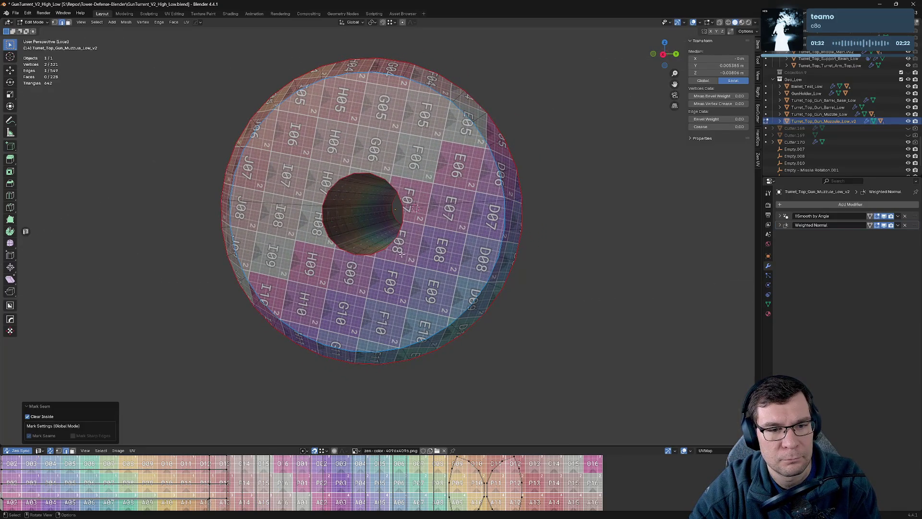
key("alt+a")
left_click(346, 183)
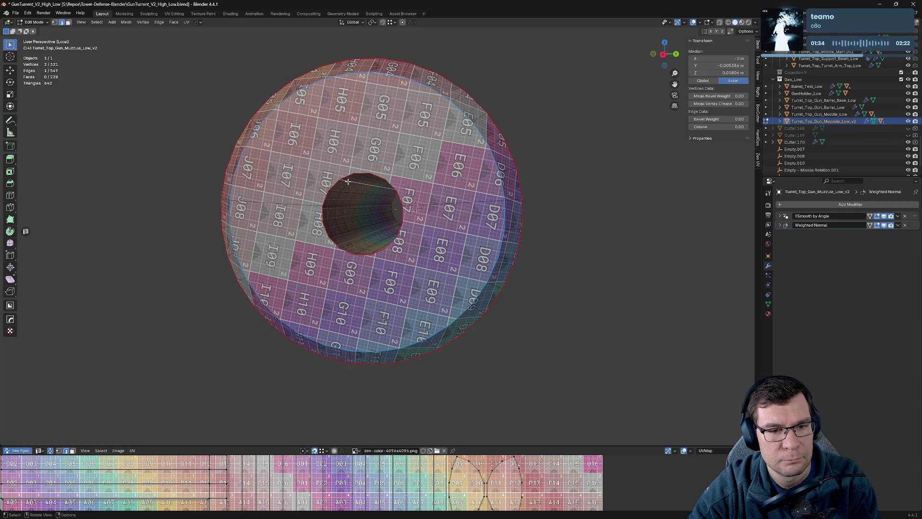
left_click(335, 204)
left_click(347, 205)
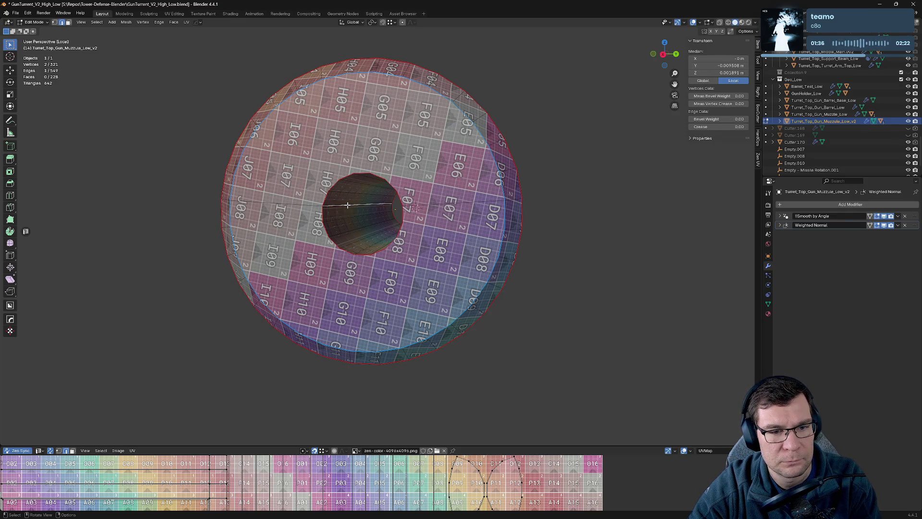
left_click_drag(392, 191, 522, 438)
scroll("down", 3)
Step: Resize the UV editor and 3D viewport, fit the checker texture, and zoom onto the muzzle's end face
left_click_drag(523, 445, 523, 129)
key("Home")
left_click_drag(508, 196, 516, 241)
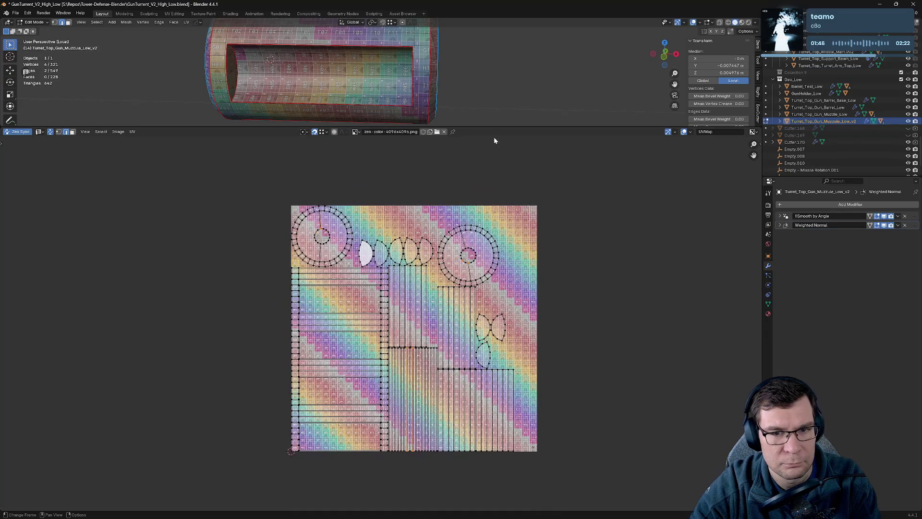
left_click_drag(496, 127, 496, 320)
left_click_drag(495, 206, 462, 161)
scroll("up", 3)
scroll("up", 3)
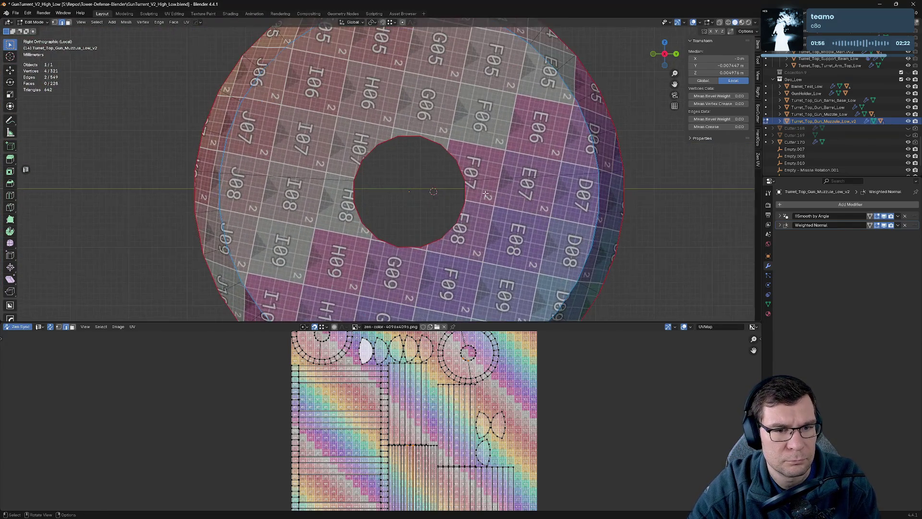
Step: On the first muzzle end face, join a vertex pair and dissolve the old edge
left_click_drag(298, 195, 387, 198)
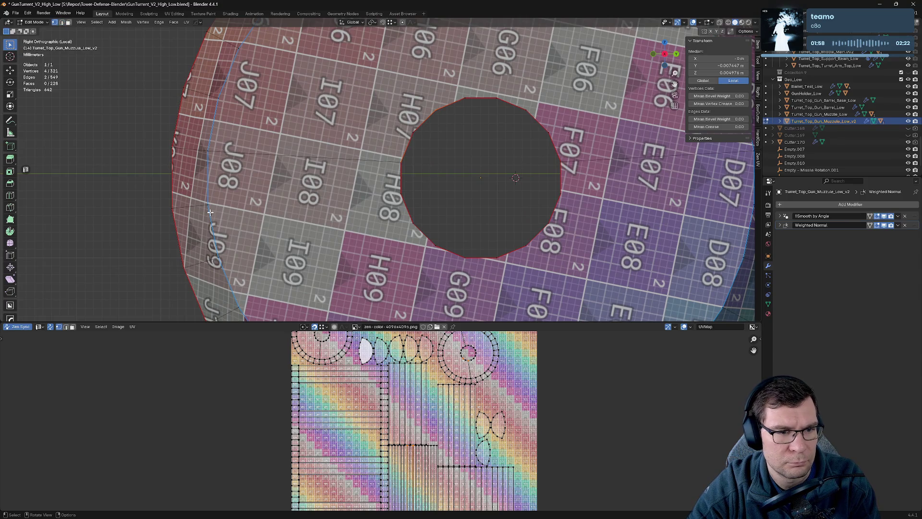
left_click(210, 212)
left_click(406, 198)
key("j")
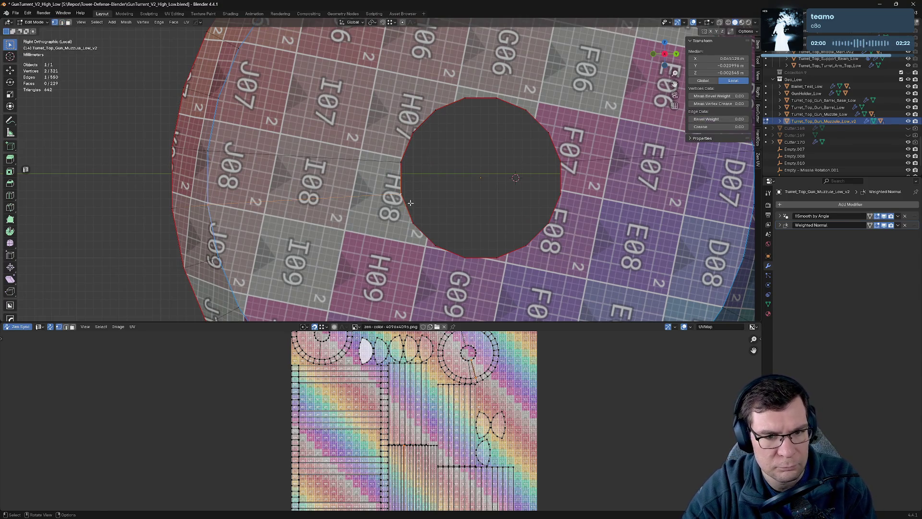
key("3")
left_click(346, 158)
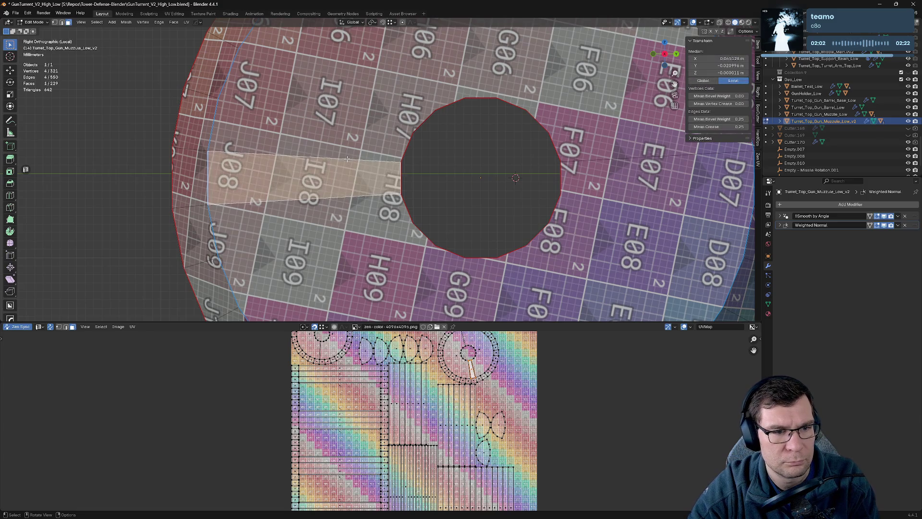
key("2")
left_click(342, 160)
key("x")
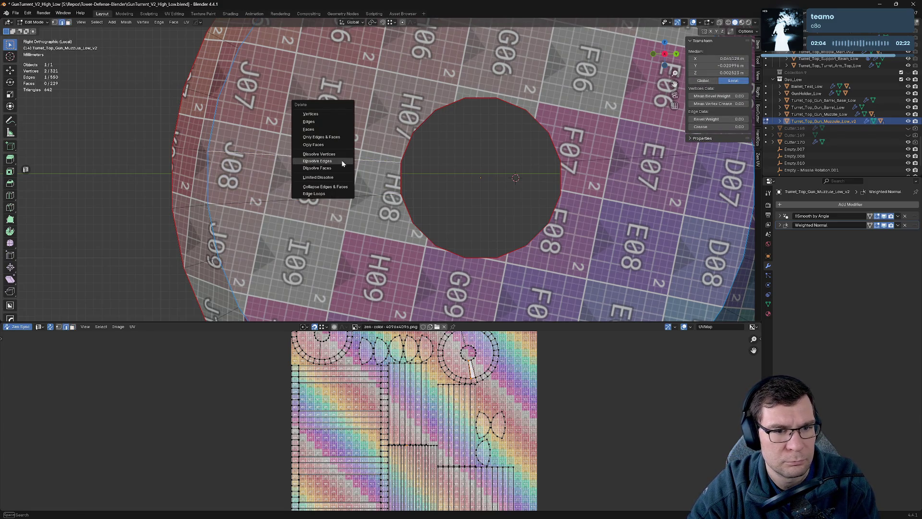
left_click(342, 160)
Step: On the other end face, join another vertex pair and dissolve the strip's extra edges
left_click_drag(360, 169, 230, 192)
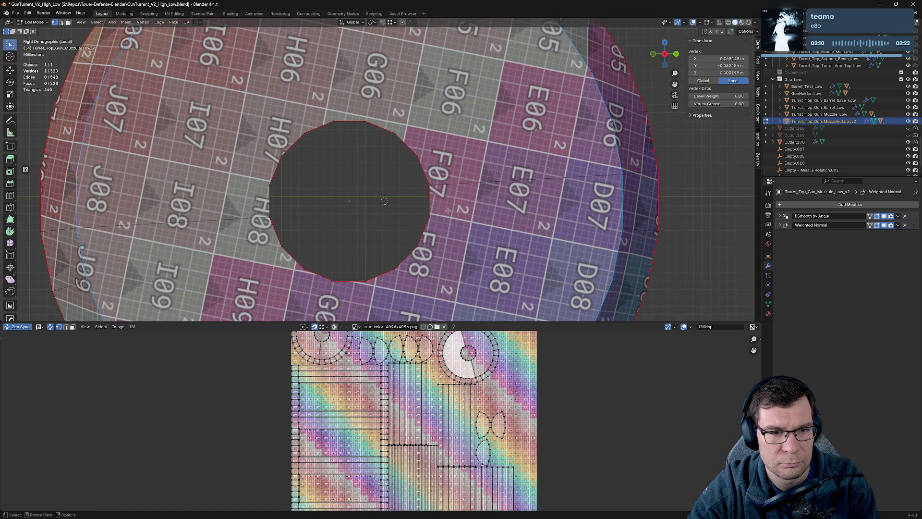
scroll("down", 3)
left_click_drag(450, 210, 405, 198)
scroll("up", 3)
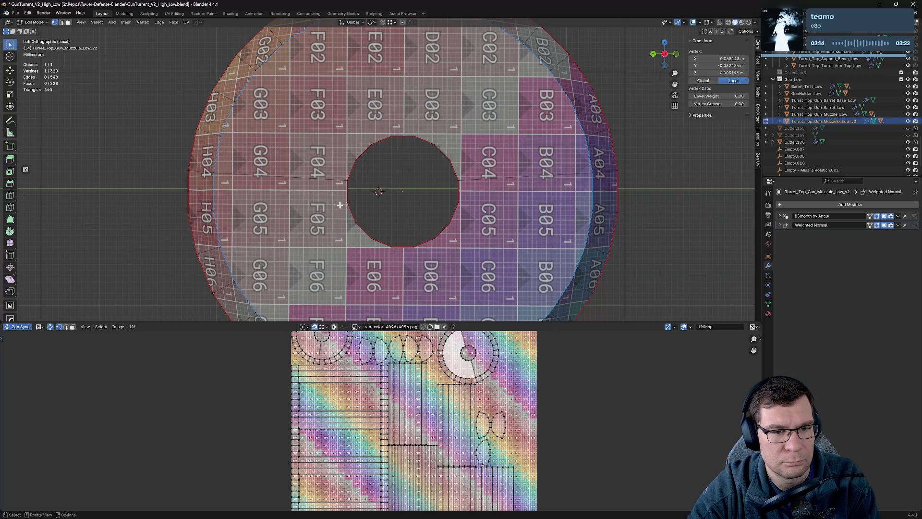
left_click(220, 212)
key("j")
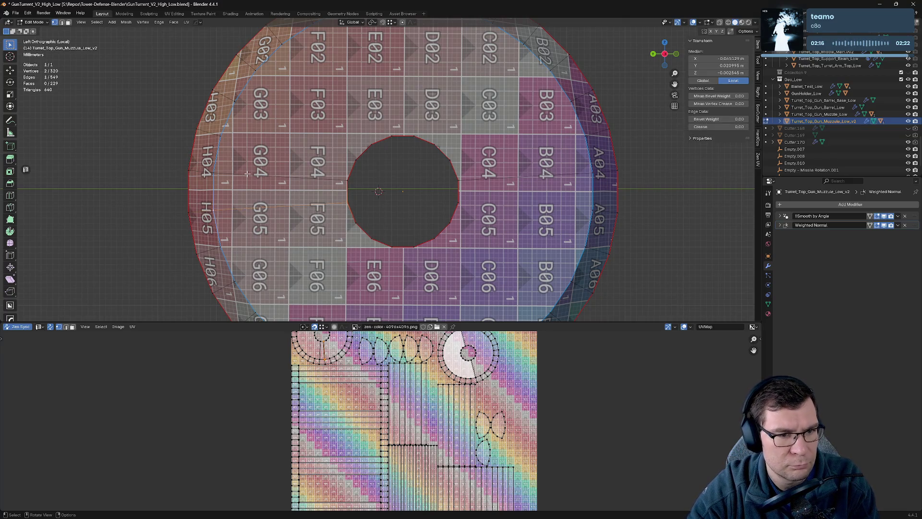
key("3")
left_click(265, 178)
key("2")
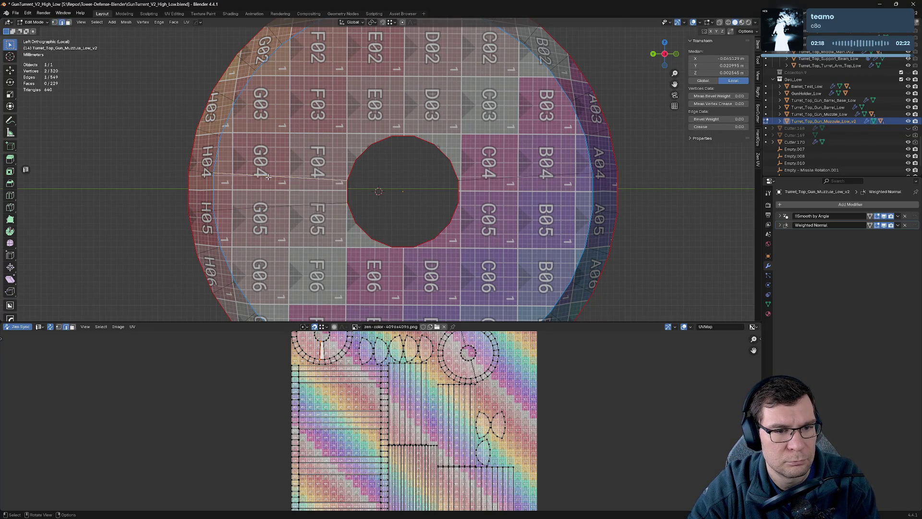
key("x")
left_click(268, 176)
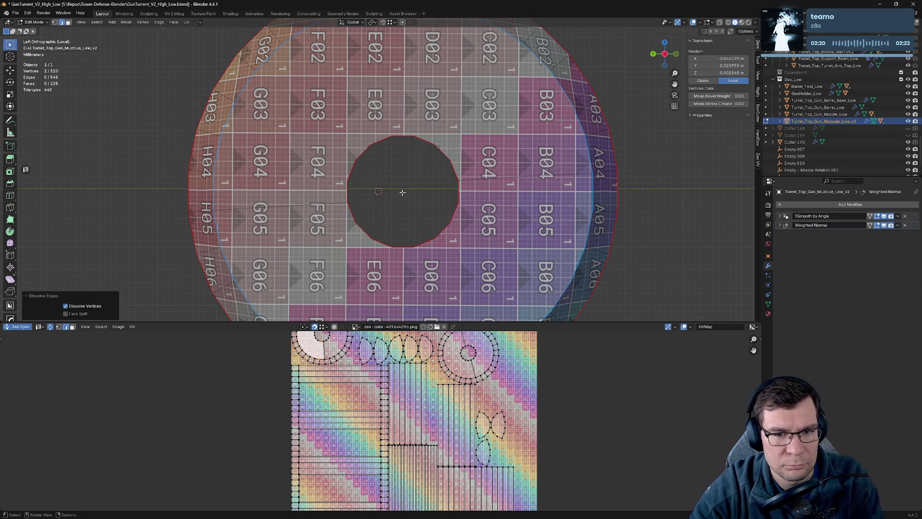
Step: Save GunTurret_V2_High_Low.blend and view the cleaned muzzle in perspective
key("ctrl+s")
left_click_drag(402, 192, 596, 213)
scroll("up", 3)
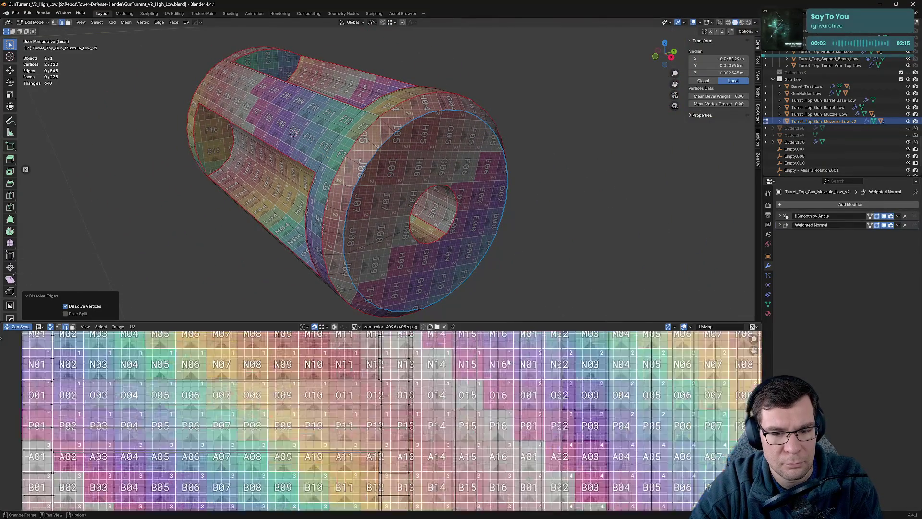
Step: Look over the muzzle's UVs against the checker tiles and save the file
left_click_drag(406, 420, 326, 453)
left_click_drag(461, 226, 503, 212)
scroll("down", 3)
key("ctrl+s")
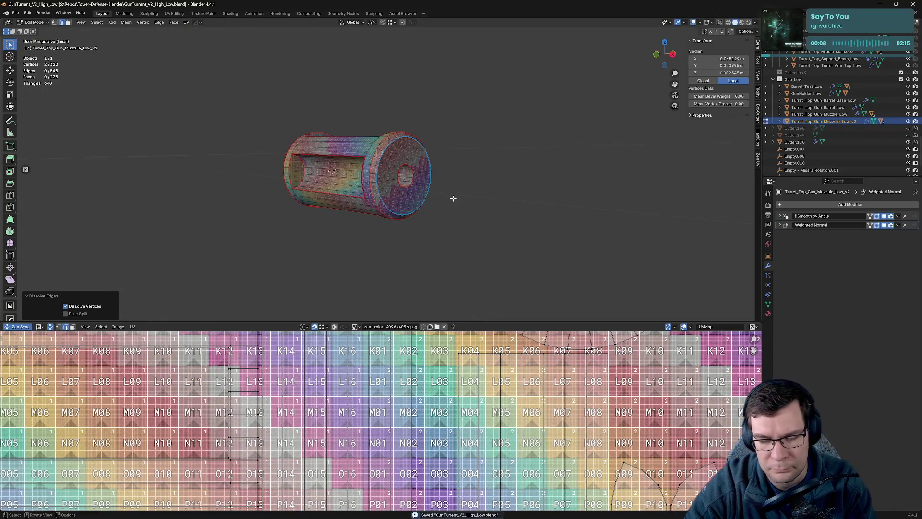
Step: Bring the rest of the turret back into view around the muzzle and look at the gun barrels
key("Tab")
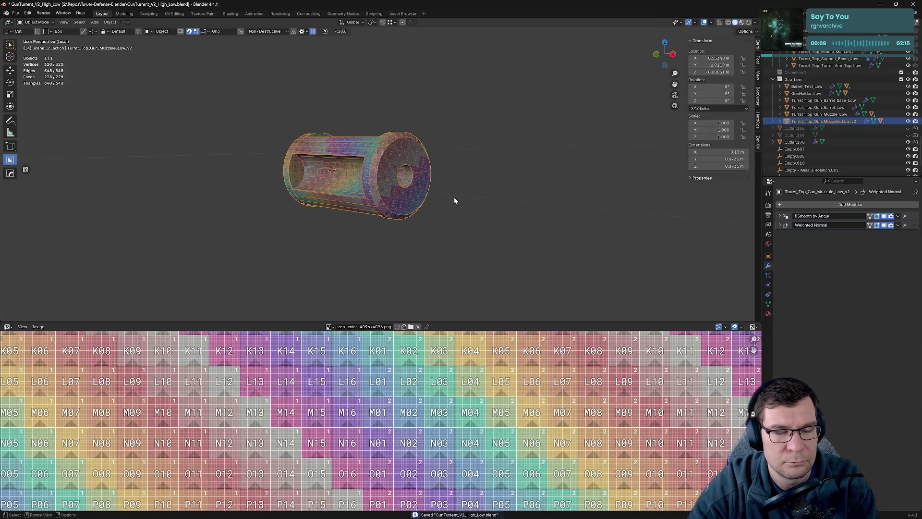
key("Tab")
key("KP_Divide")
scroll("down", 3)
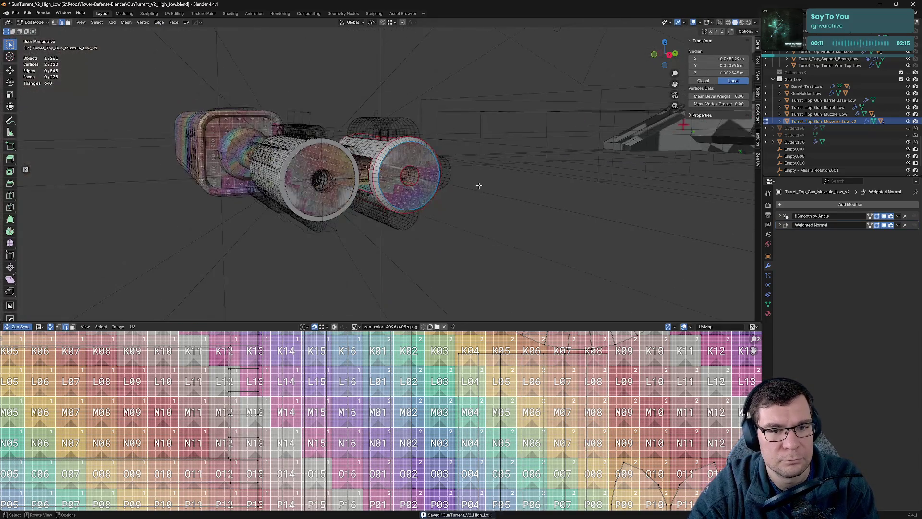
left_click_drag(479, 186, 530, 198)
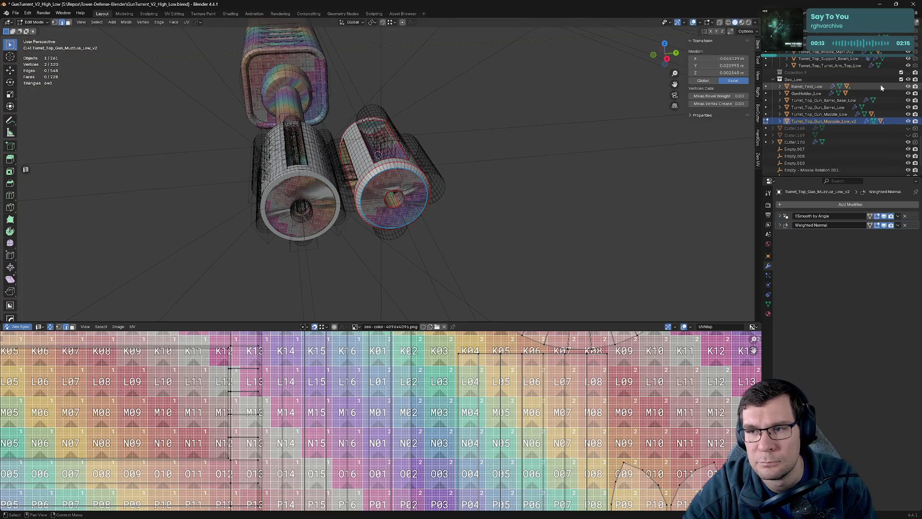
scroll("down", 3)
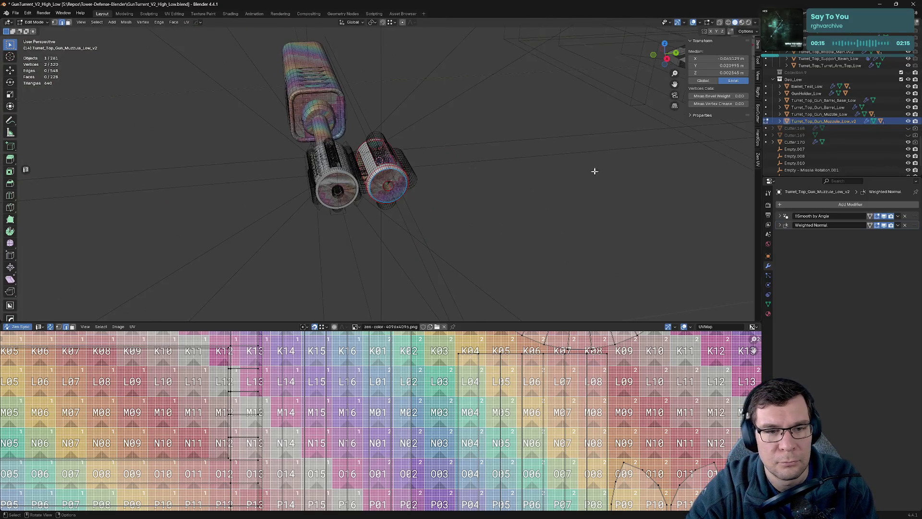
left_click_drag(495, 162, 480, 154)
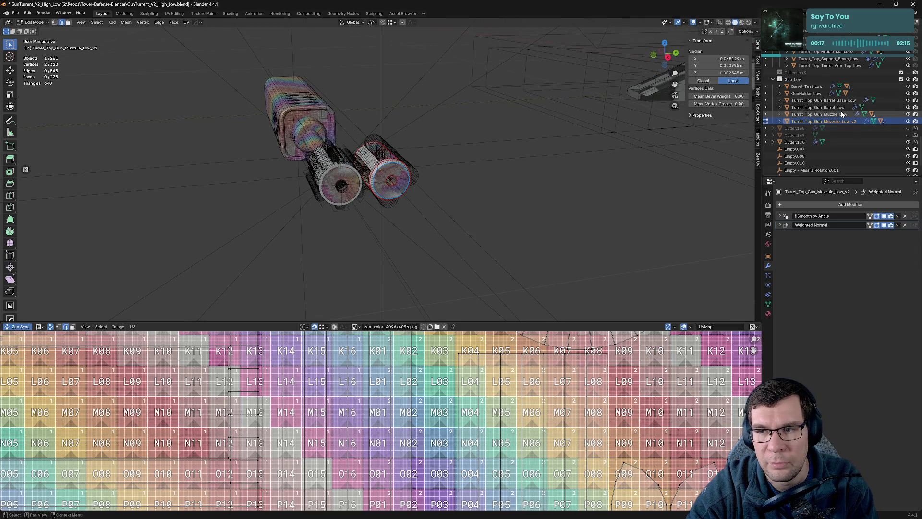
Step: Hide the old Turret_Top_Gun_Muzzle_Low in the Outliner and check the barrel beside the muzzle
left_click(841, 115)
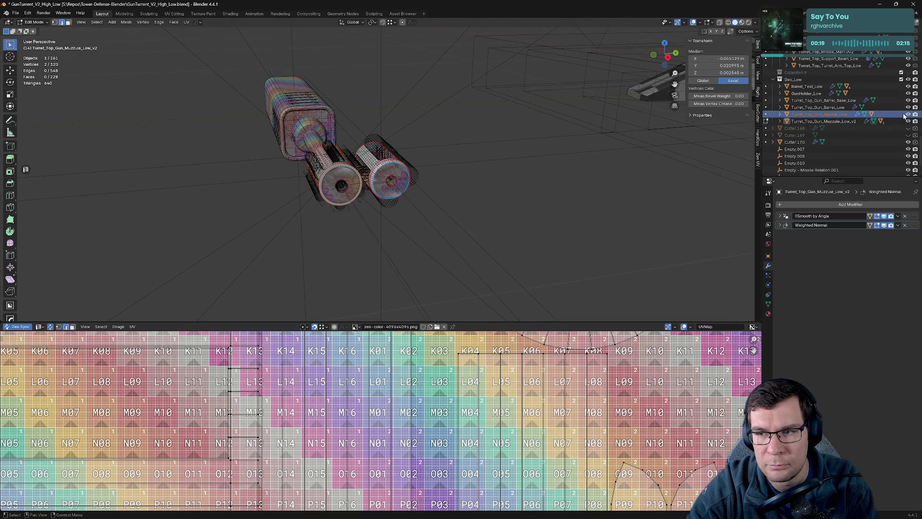
left_click(906, 114)
left_click(841, 108)
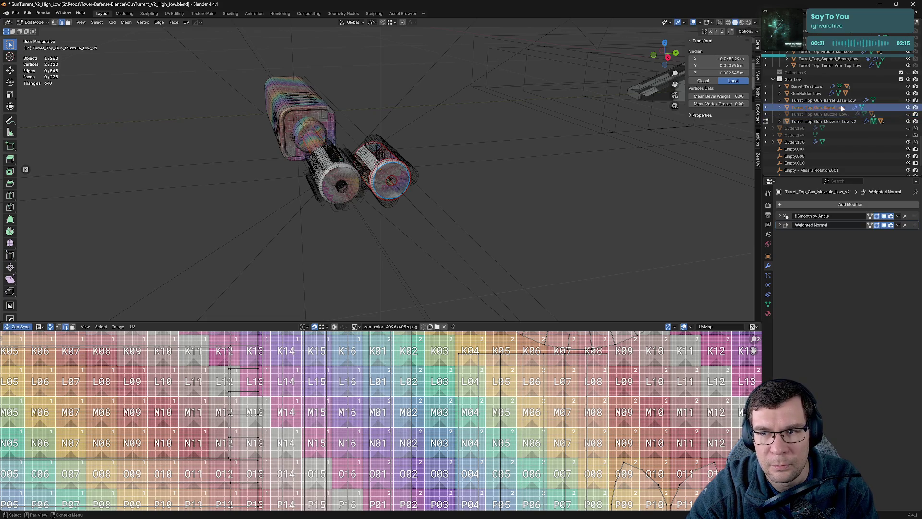
left_click_drag(461, 117, 601, 140)
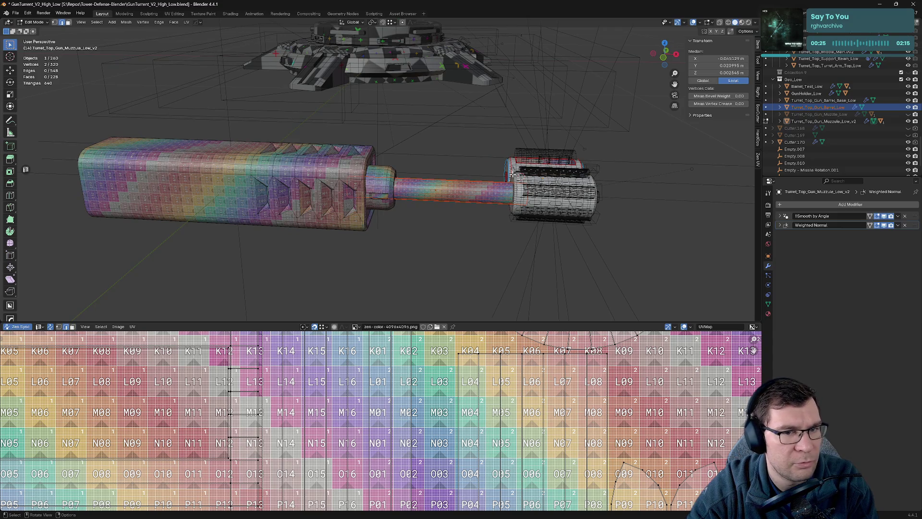
key("KP_Divide")
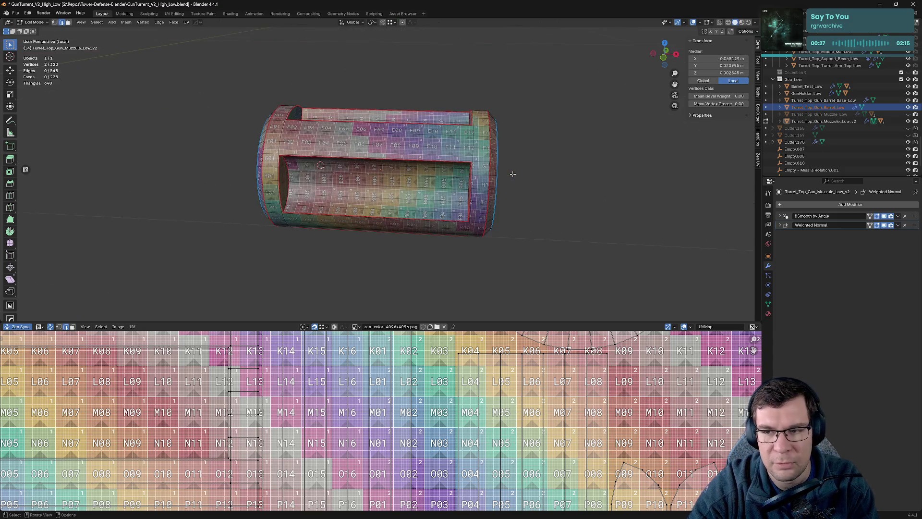
key("KP_Divide")
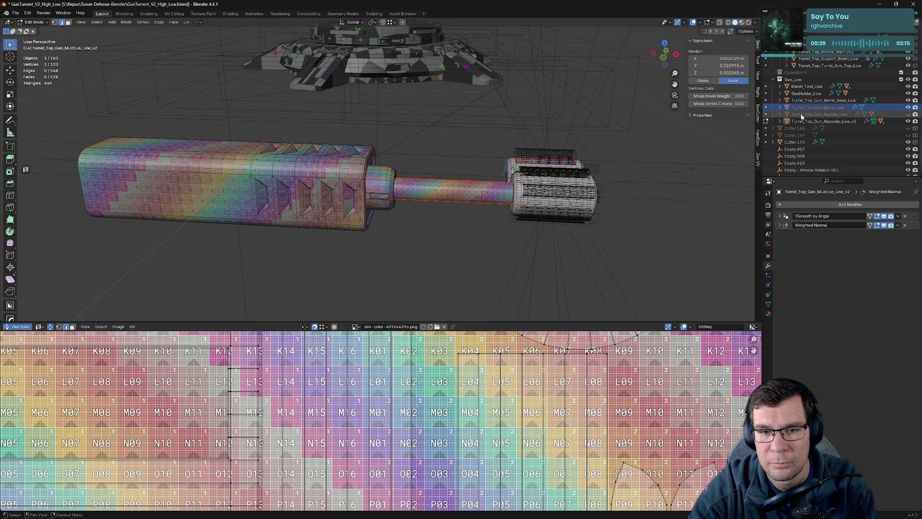
Step: Return to Object Mode, select the gun barrel and isolate it
left_click(801, 116)
left_click(801, 107)
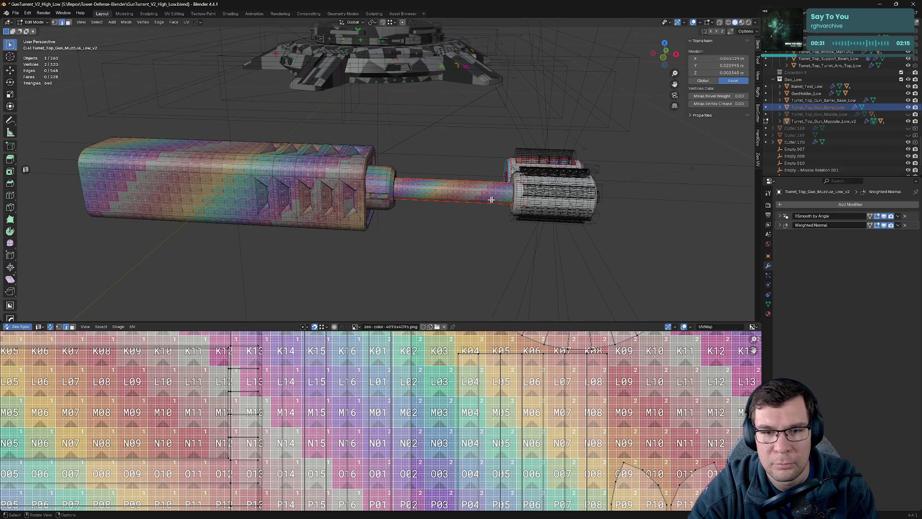
key("g")
key("Escape")
key("Tab")
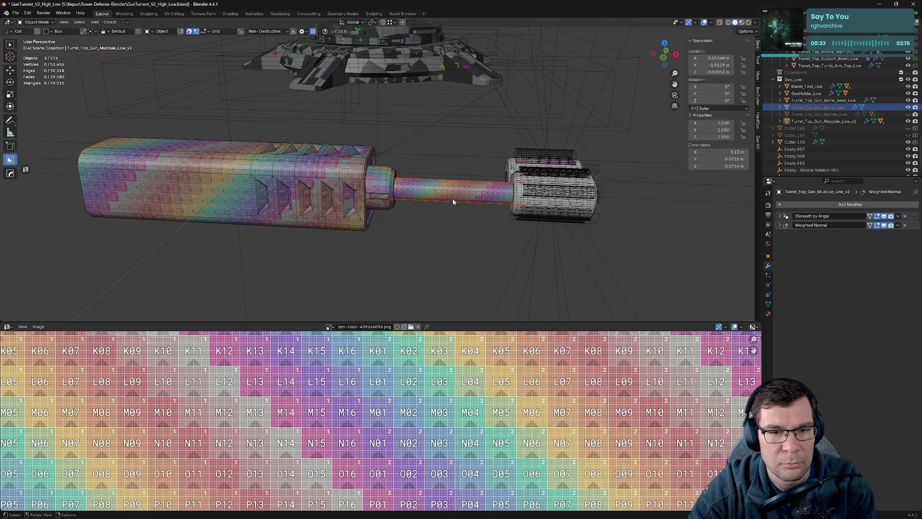
left_click(458, 193)
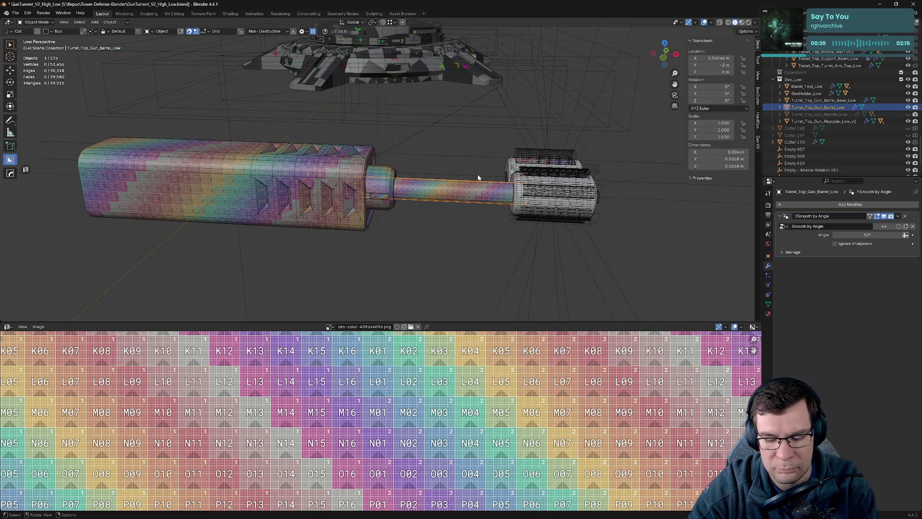
key("KP_Divide")
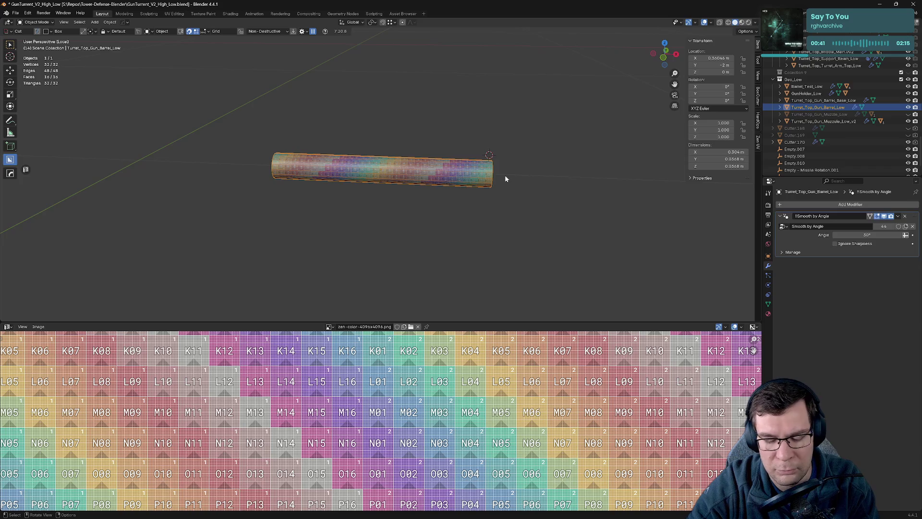
Step: Isolate the barrel base collar and start editing its mesh
key("KP_Divide")
left_click(381, 190)
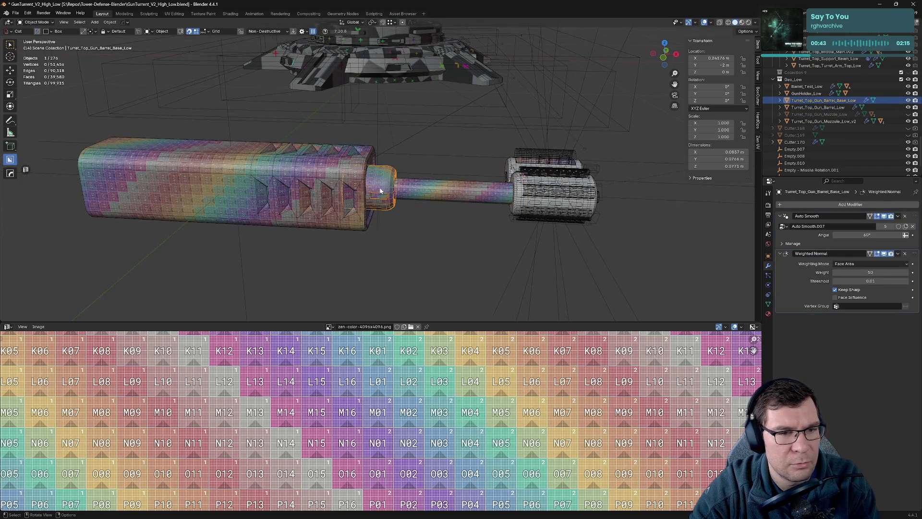
key("KP_Divide")
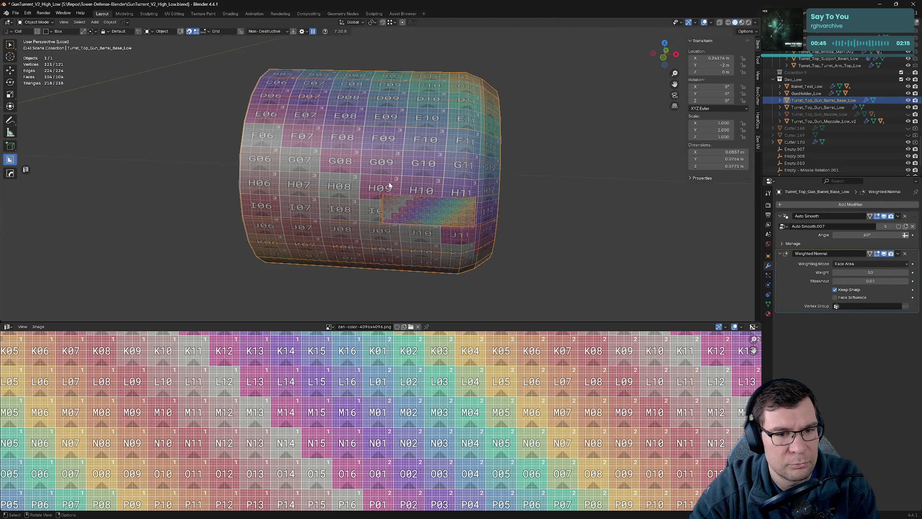
key("Tab")
Step: Orbit and zoom around the barrel base and pan its UV layout into view
left_click_drag(389, 186, 434, 186)
scroll("down", 3)
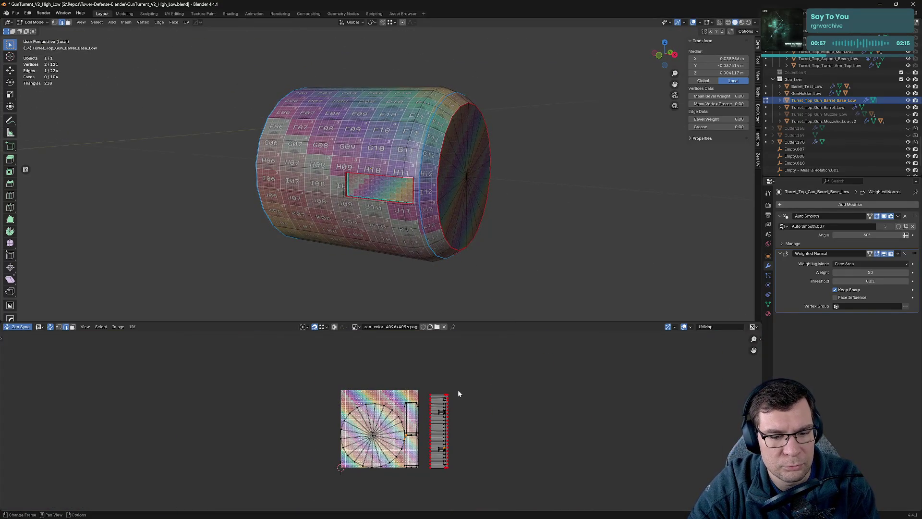
scroll("up", 3)
left_click_drag(486, 428, 390, 421)
left_click_drag(431, 201, 525, 205)
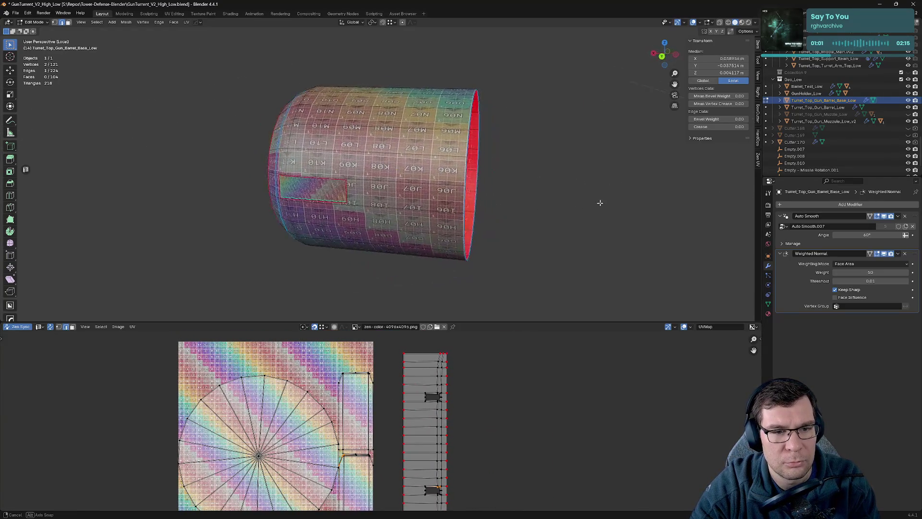
left_click_drag(422, 186, 425, 189)
scroll("up", 3)
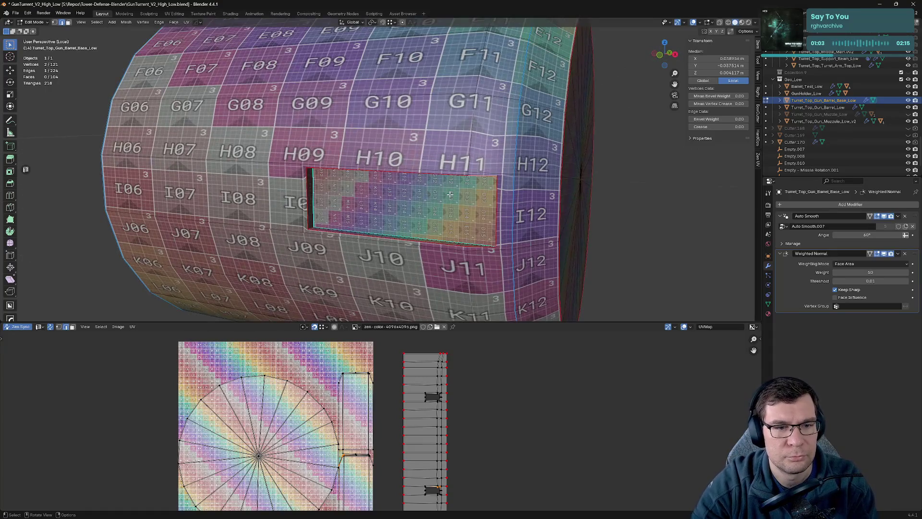
scroll("up", 3)
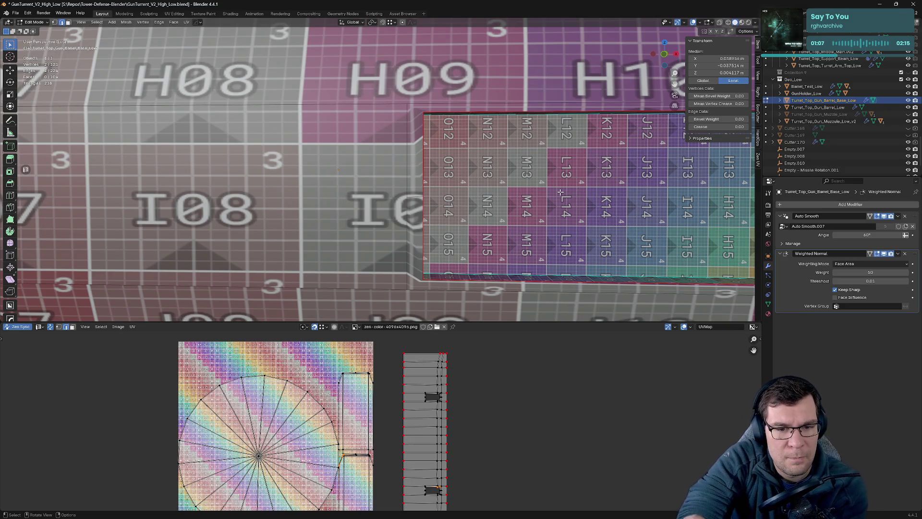
scroll("down", 3)
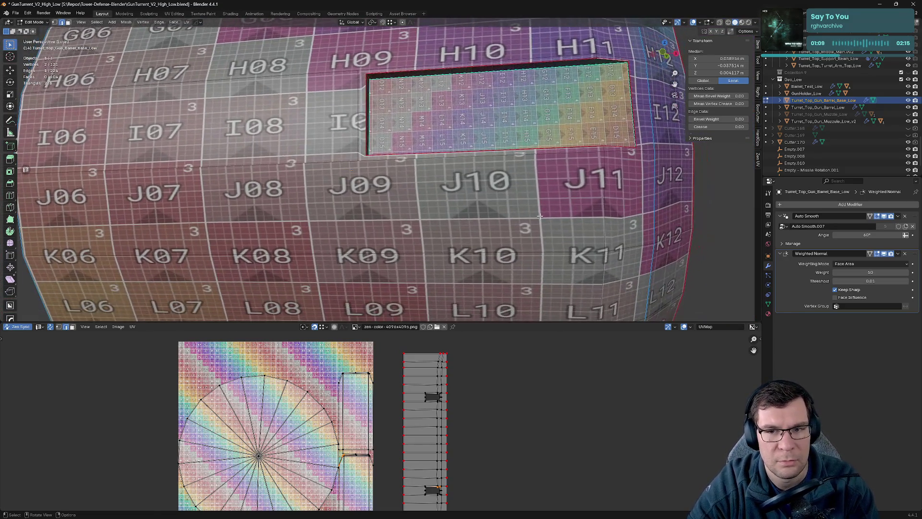
Step: Enlarge the UV Editor and box-select the long strip island
left_click_drag(540, 215, 483, 248)
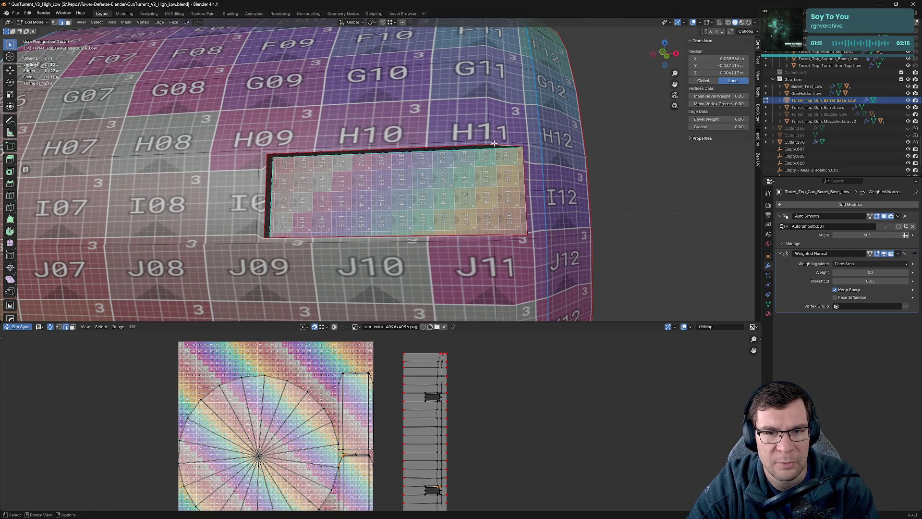
scroll("up", 3)
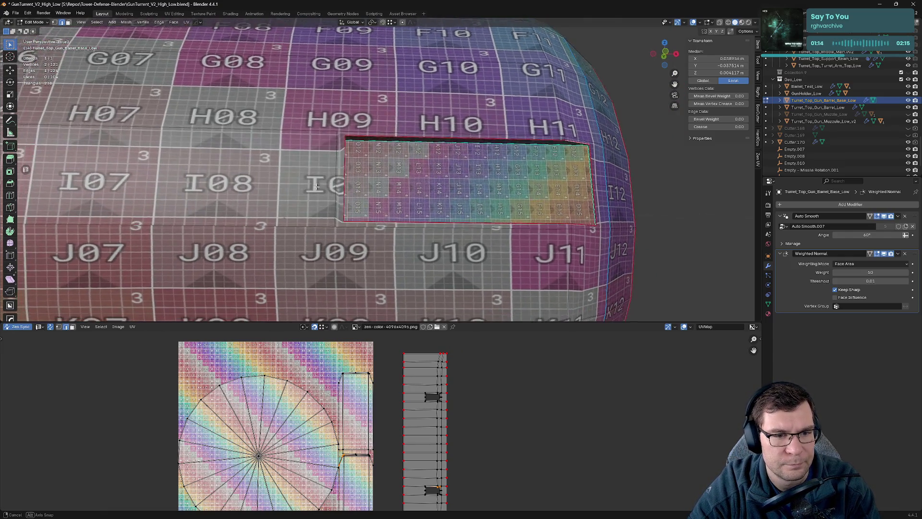
left_click_drag(427, 217, 365, 197)
scroll("down", 3)
scroll("up", 3)
scroll("up", 3)
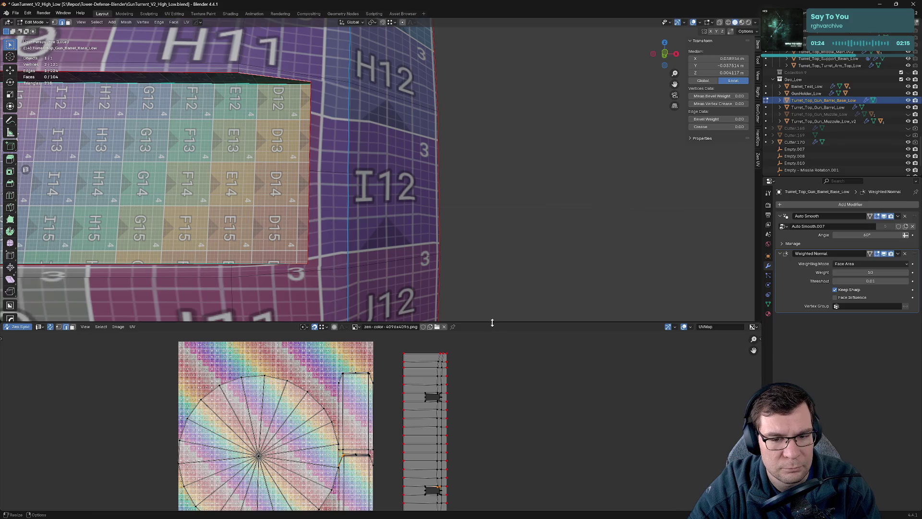
left_click_drag(490, 323, 482, 126)
left_click_drag(393, 221, 478, 279)
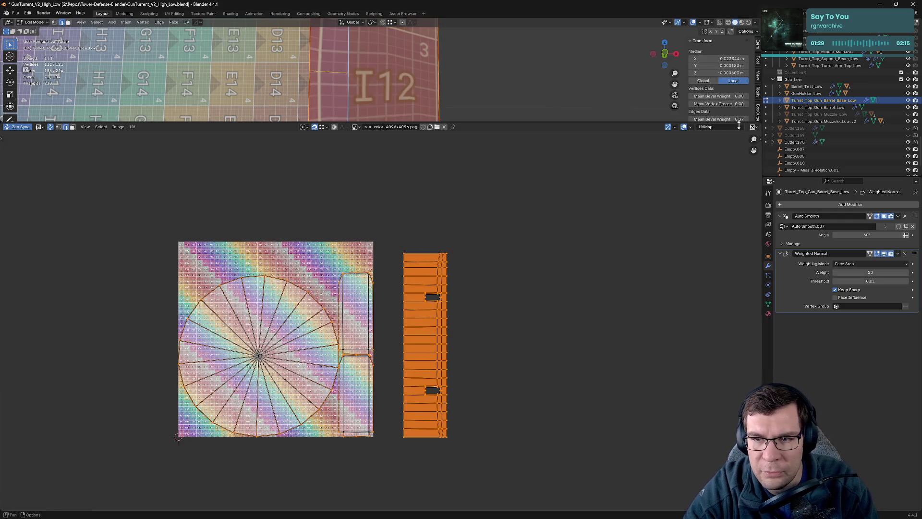
Step: Frame the barrel faces and mark the selected barrel edge as a seam
scroll("up", 3)
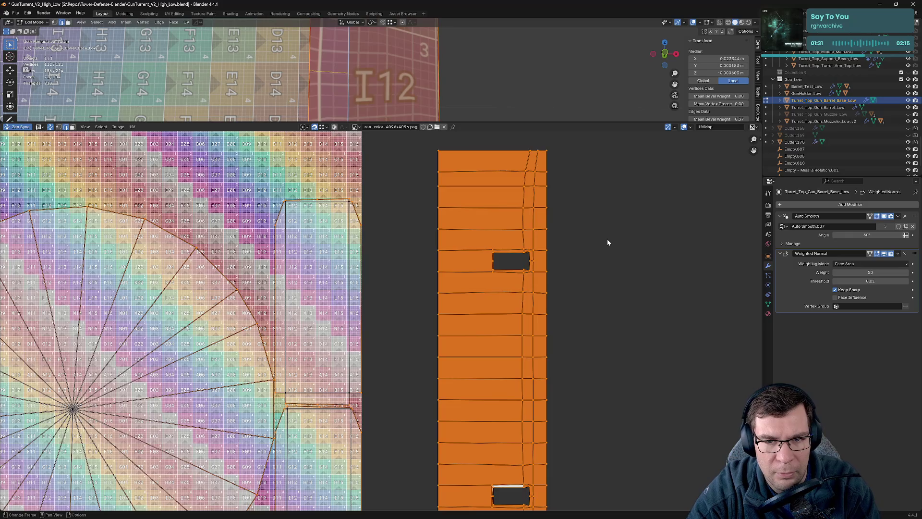
key("Home")
key("KP_Decimal")
left_click(348, 82)
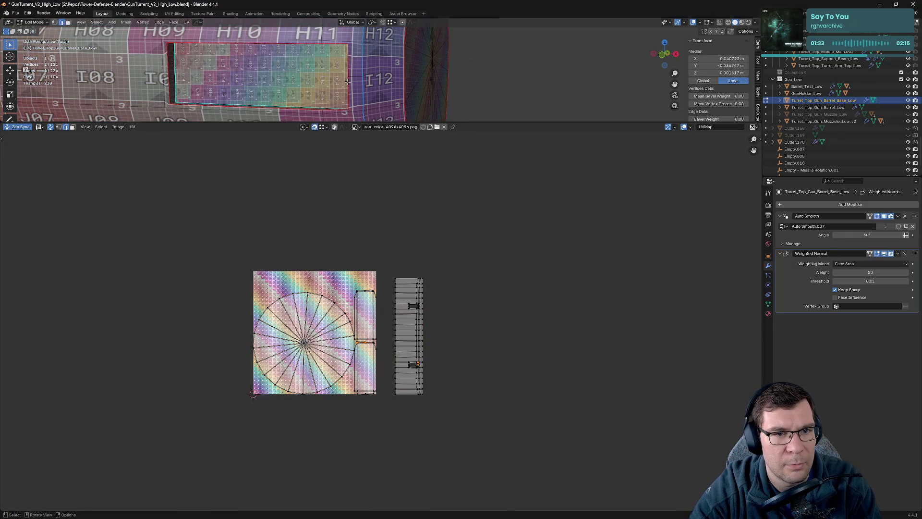
key("alt+grave")
left_click(279, 72)
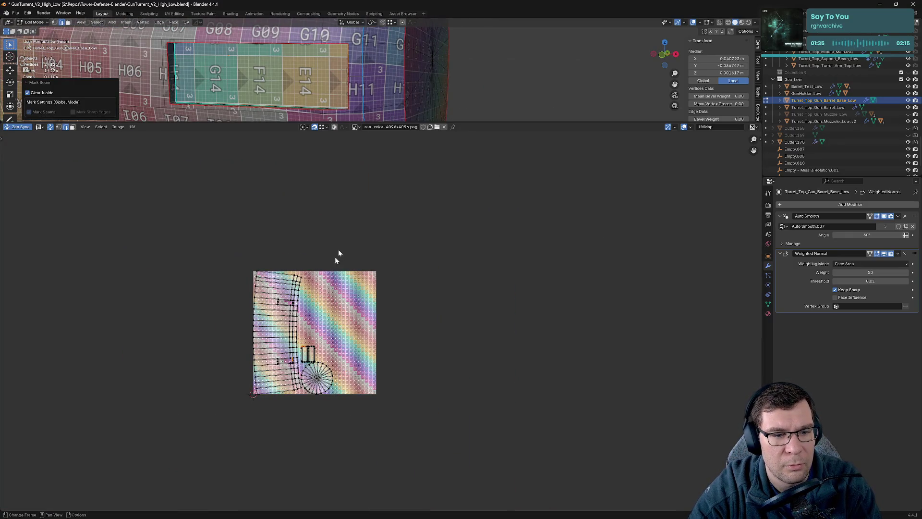
Step: Move the linked strip island to the right of the checker texture and enlarge the 3D viewport
left_click(279, 294)
key("l")
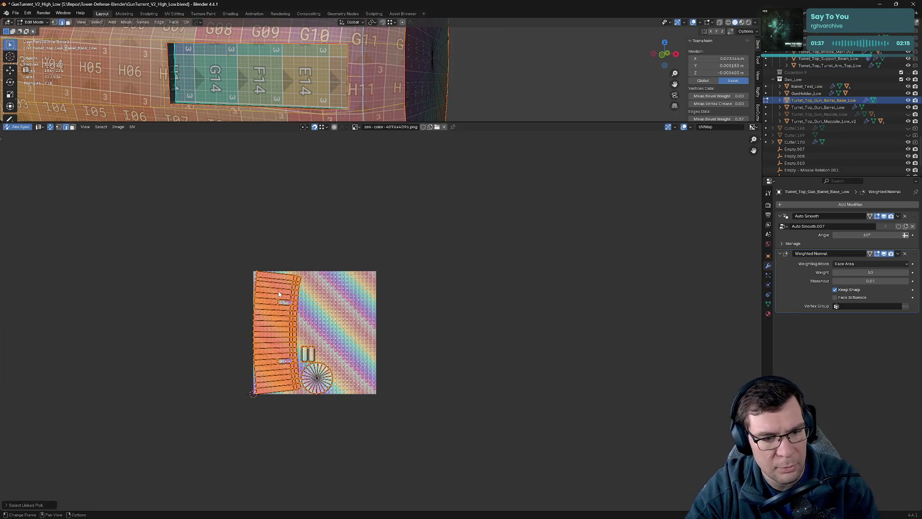
key("g")
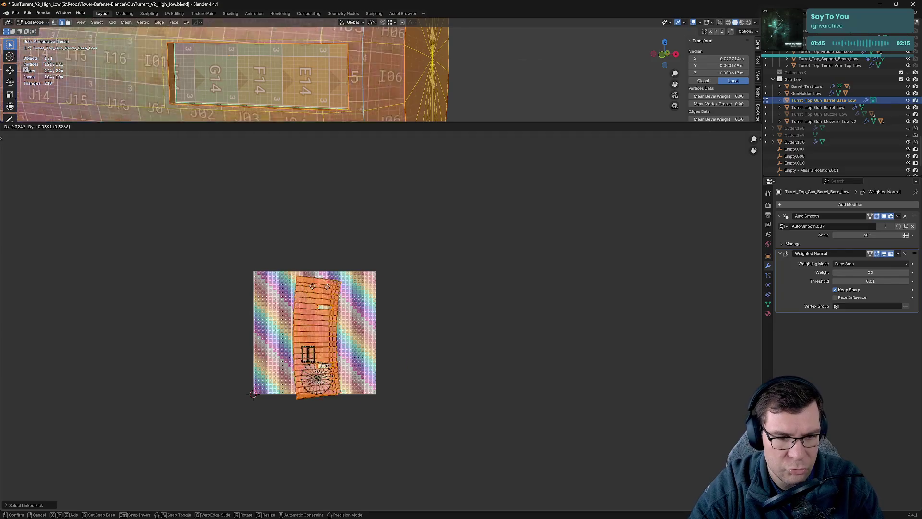
left_click(409, 285)
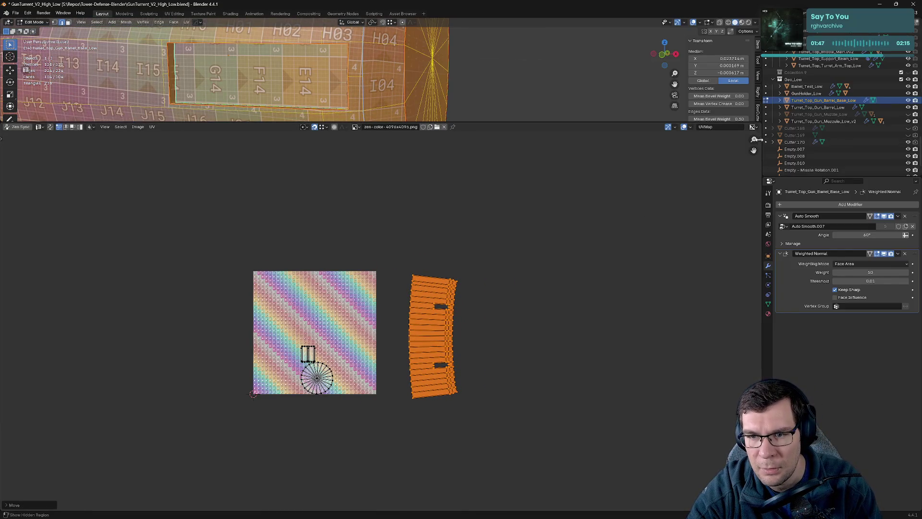
key("n")
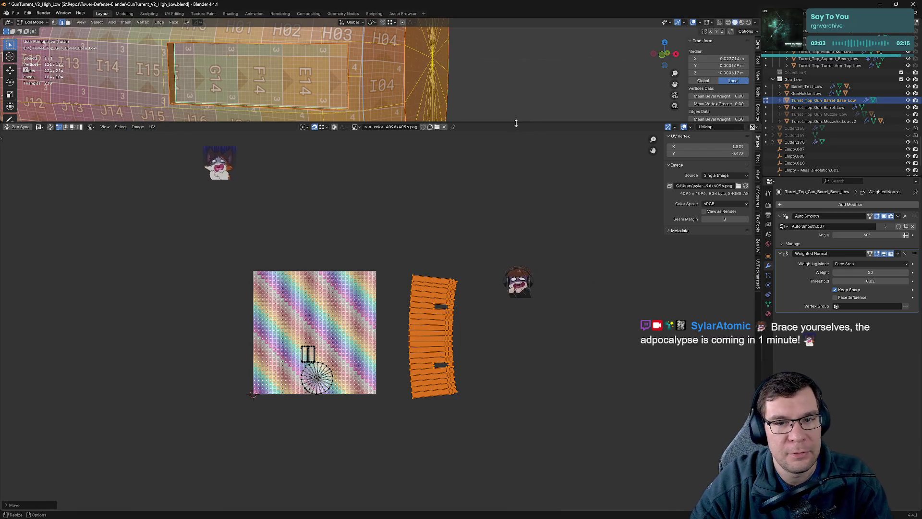
left_click_drag(514, 123, 539, 250)
left_click(478, 154)
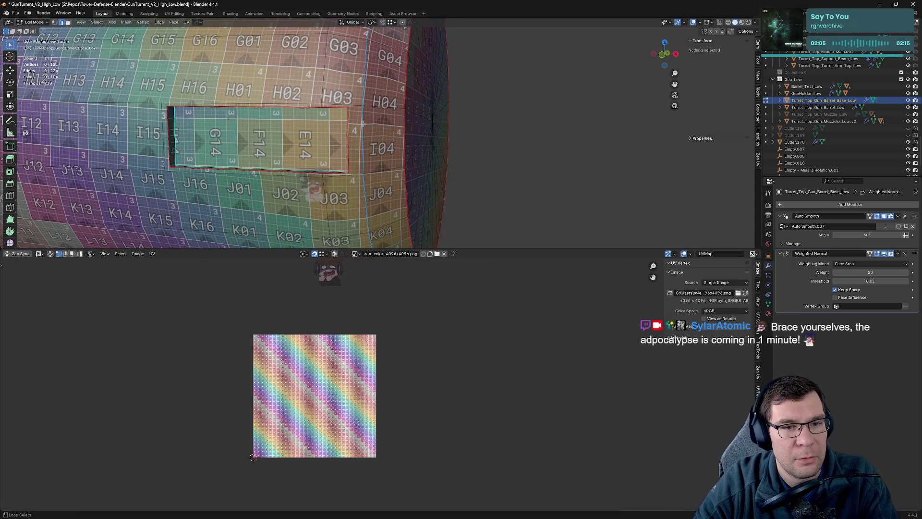
Step: Remove the seam from a selected edge loop on the barrel with Zen UV
left_click(365, 125)
left_click(408, 132)
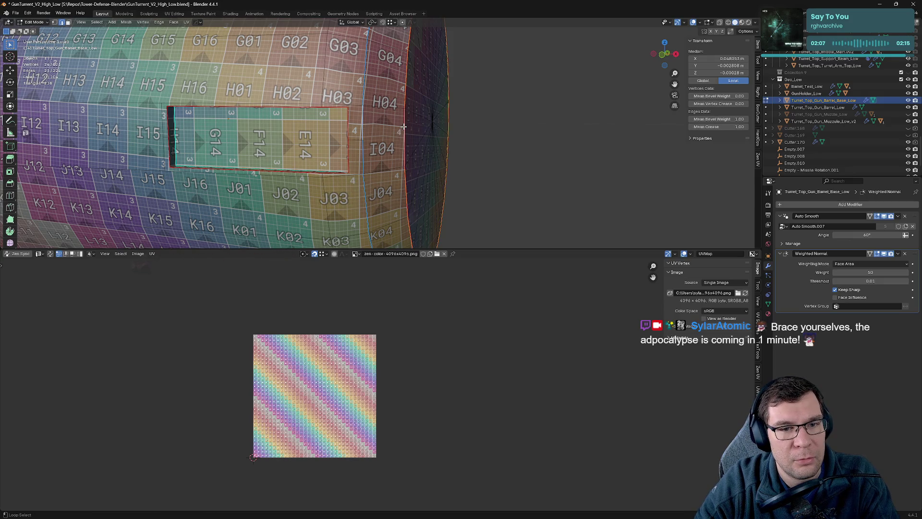
key("alt+e")
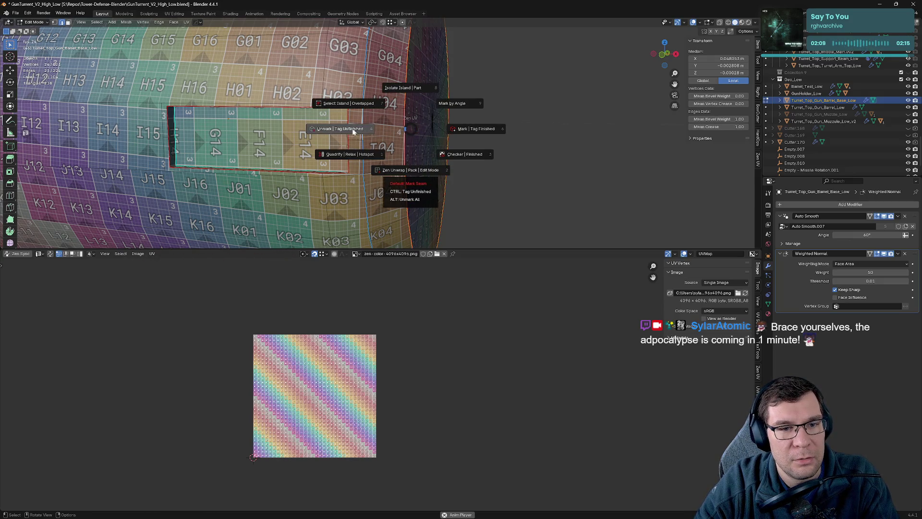
left_click(352, 131)
left_click(363, 121)
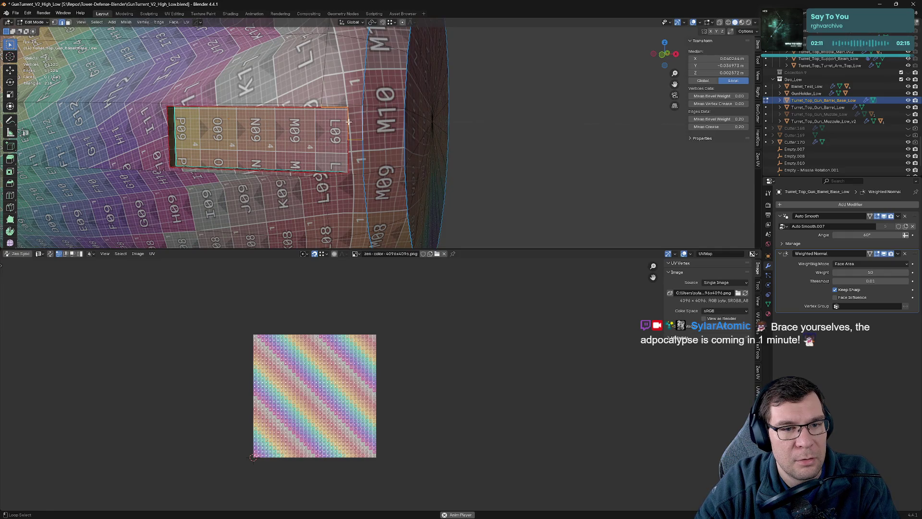
key("alt+a")
Step: Mark the edge loop around the cut-out hole as a seam and frame it
left_click(364, 72)
left_click_drag(363, 72, 381, 59)
left_click_drag(515, 131, 454, 85)
left_click_drag(509, 152, 541, 159)
left_click(359, 178)
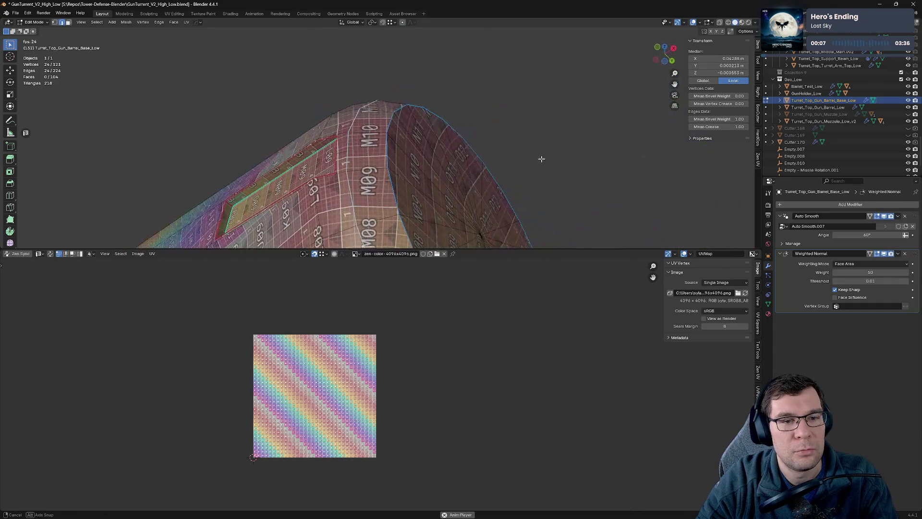
key("alt+e")
left_click(594, 165)
left_click_drag(599, 162, 453, 139)
key("KP_Decimal")
scroll("down", 3)
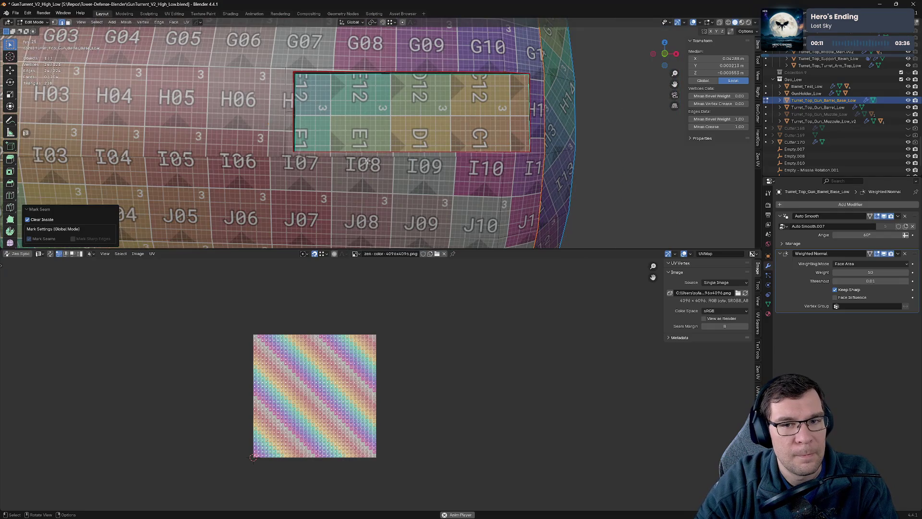
Step: Move the long strip island to the right of the checker texture
key("a")
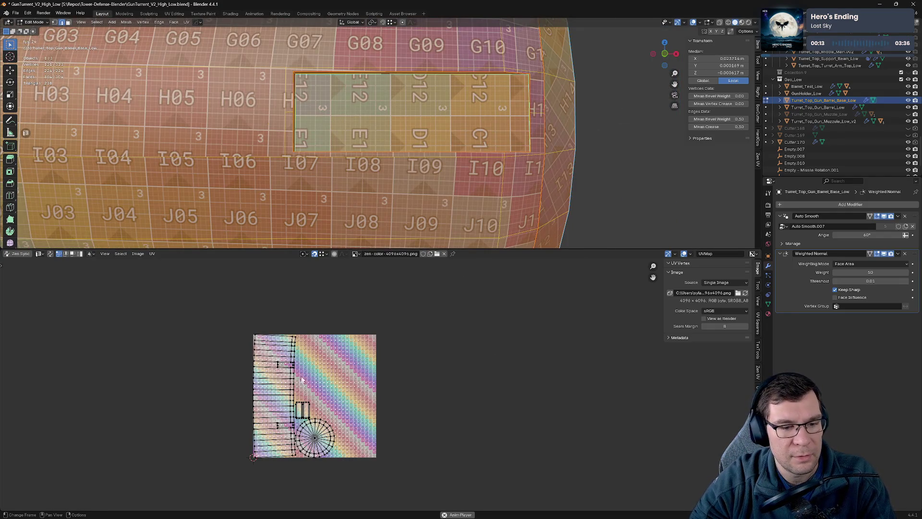
left_click_drag(273, 356, 348, 344)
left_click(349, 344)
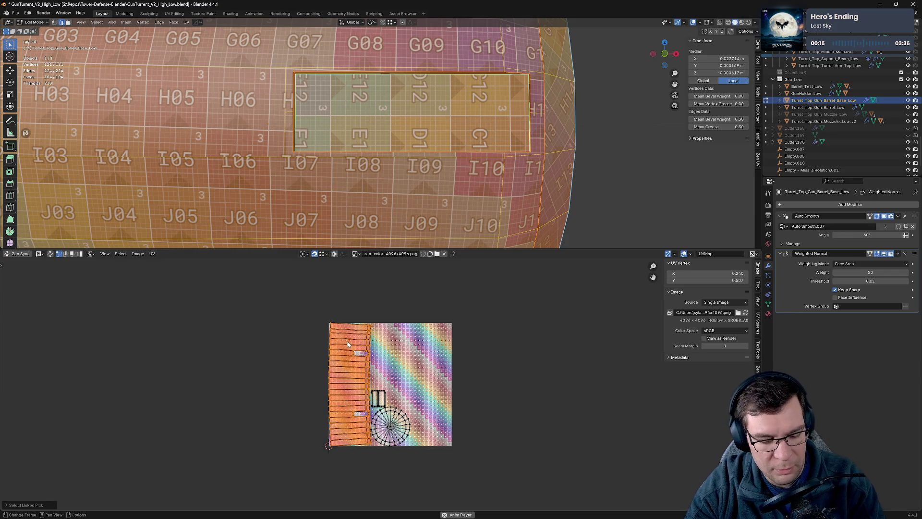
key("g")
left_click(505, 320)
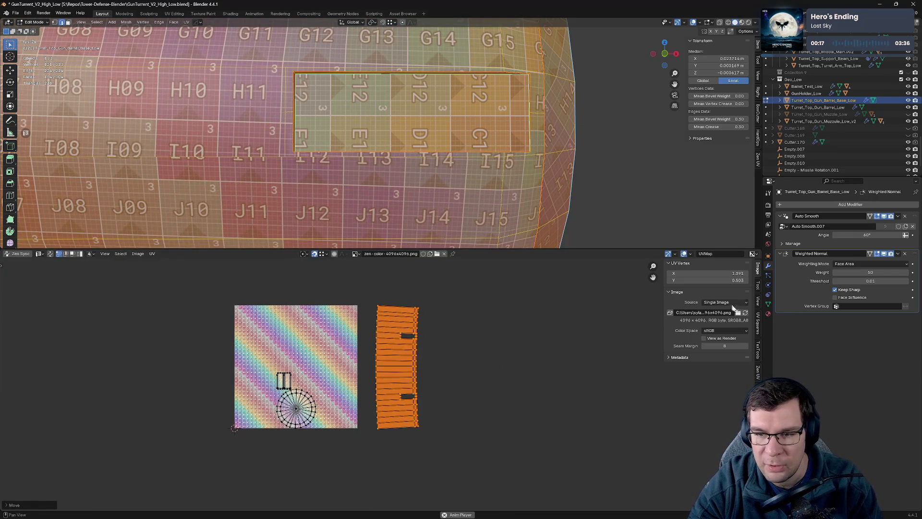
Step: Enlarge the UV Editor and bring up the Zen UV tools
scroll("up", 3)
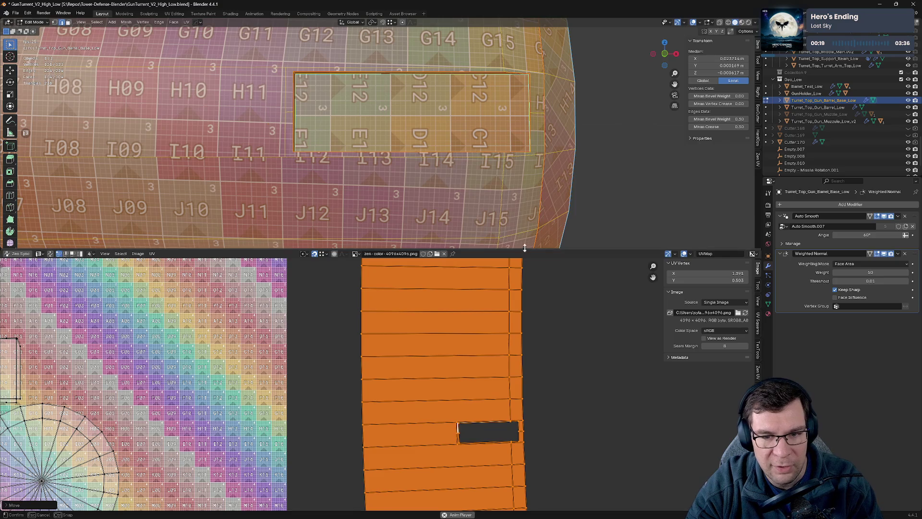
left_click_drag(524, 254, 528, 114)
scroll("down", 3)
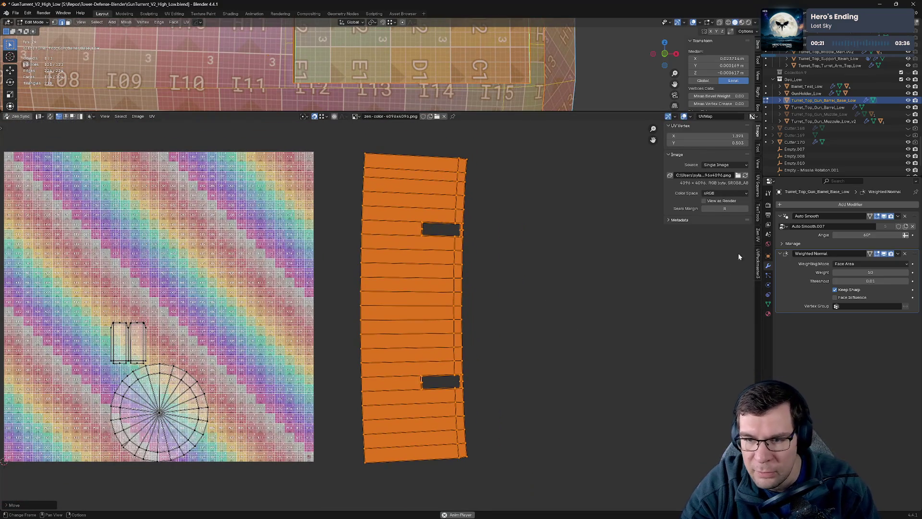
left_click(758, 236)
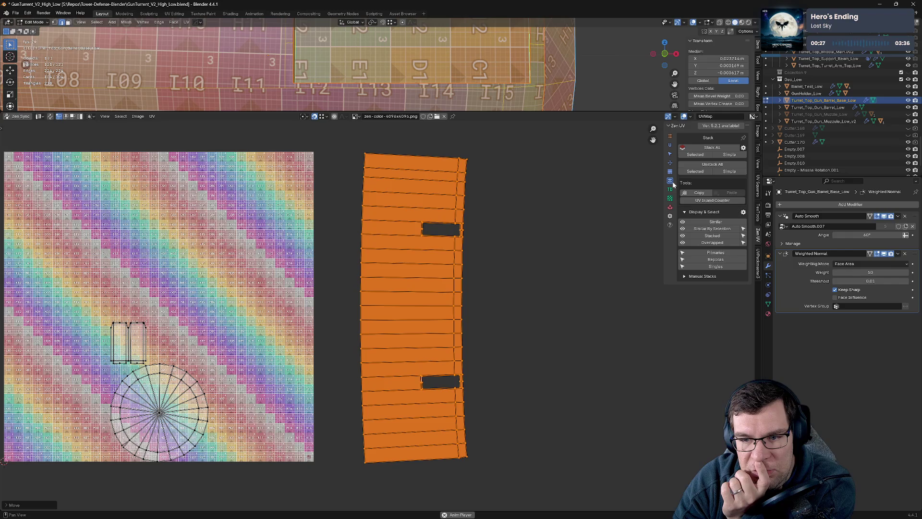
Step: Expand the Zen UV checker, texel density, selection and transform panels
left_click(670, 199)
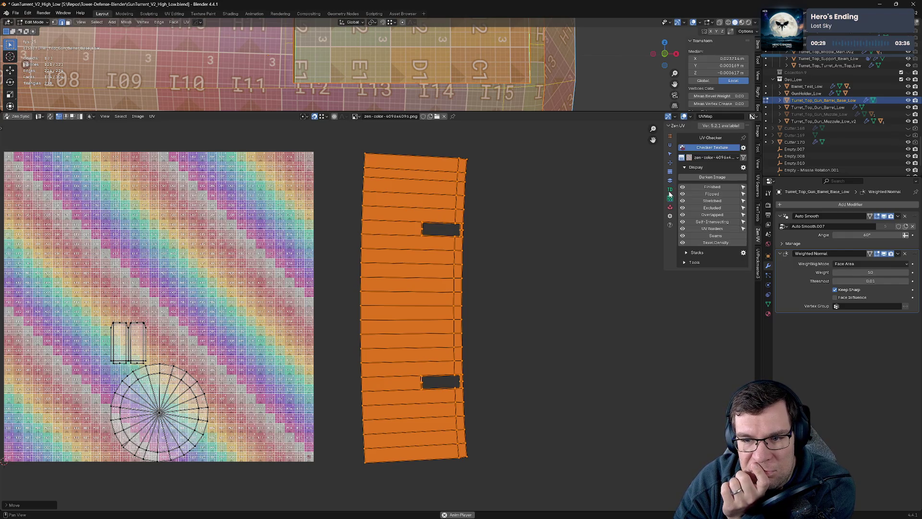
left_click(669, 192)
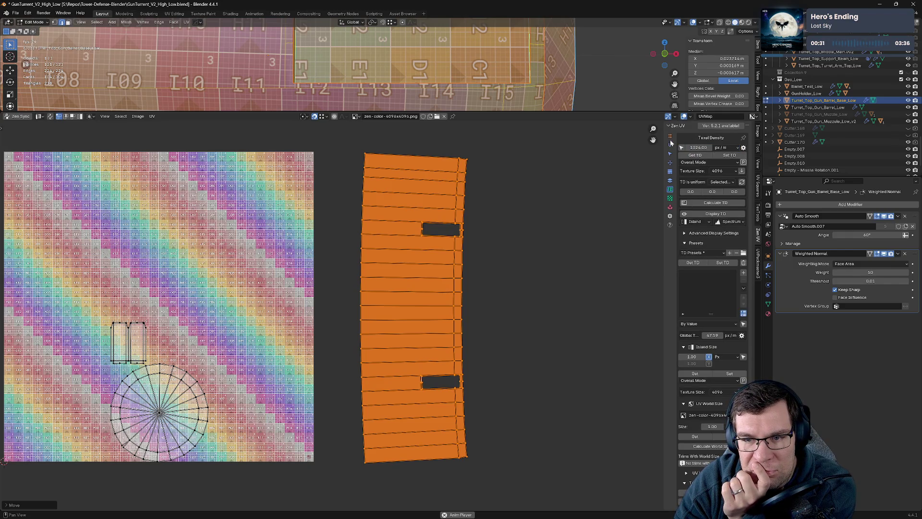
left_click(671, 155)
left_click(670, 163)
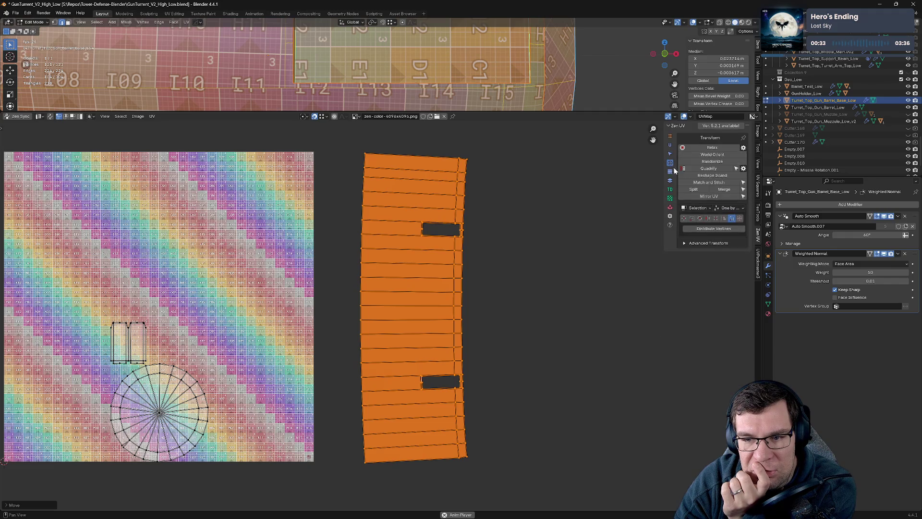
Step: Straighten the strip island with Quadrify instead of Distribute, then deselect it
left_click(729, 230)
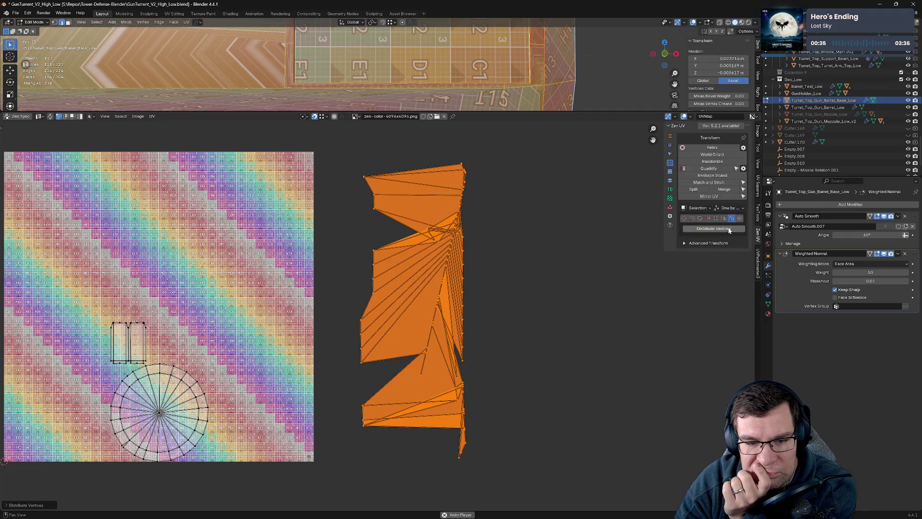
key("ctrl+z")
left_click(715, 169)
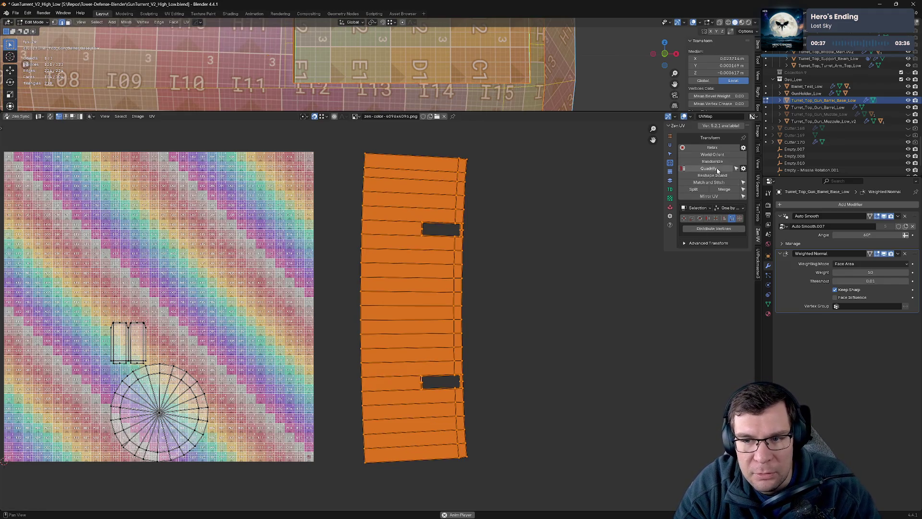
scroll("up", 3)
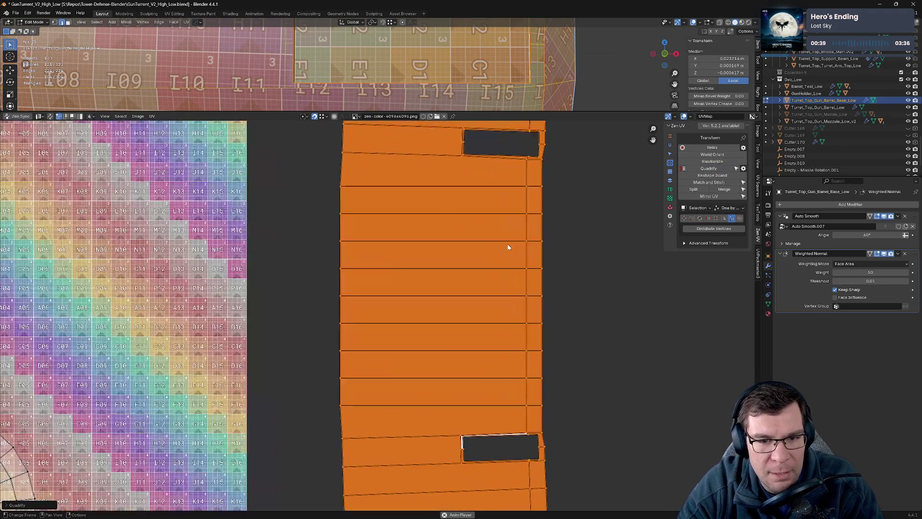
scroll("down", 3)
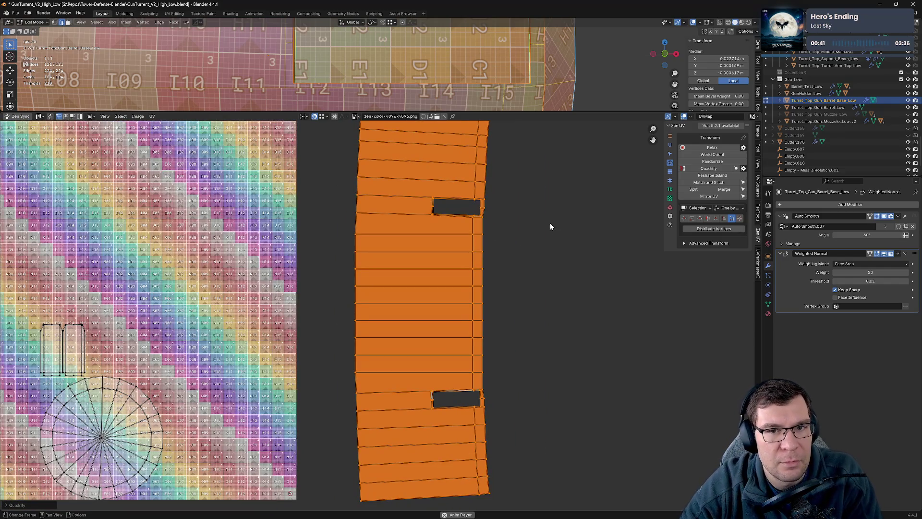
scroll("down", 3)
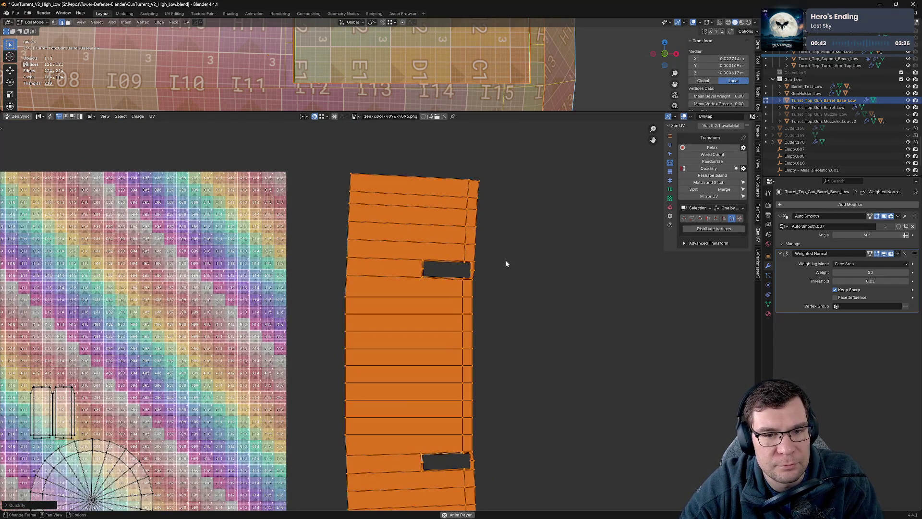
scroll("down", 3)
left_click(396, 229)
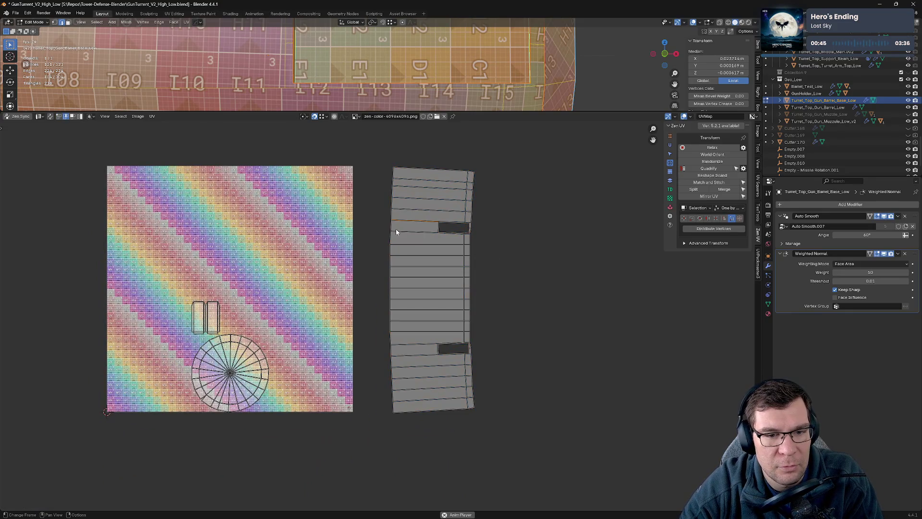
Step: Evenly space the vertices along the island's left and right borders with Distribute Vertices
left_click(392, 229)
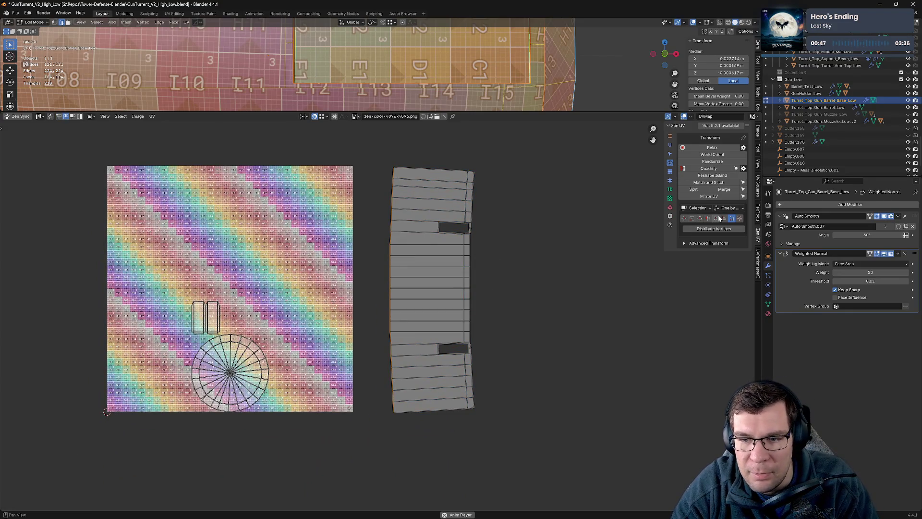
left_click(729, 228)
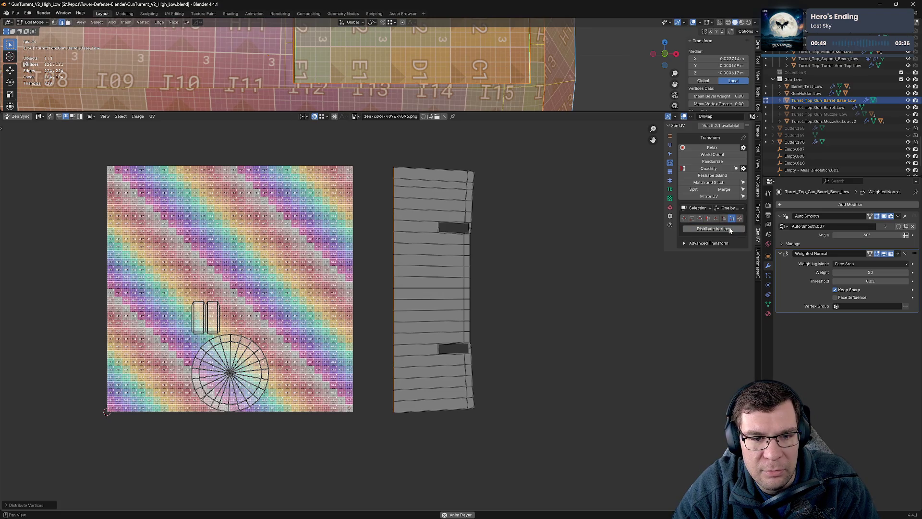
left_click(472, 272)
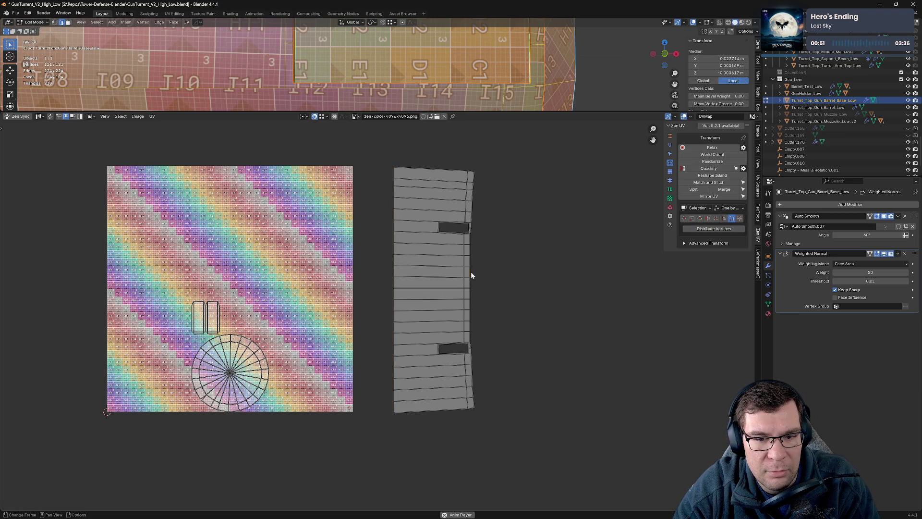
left_click(712, 230)
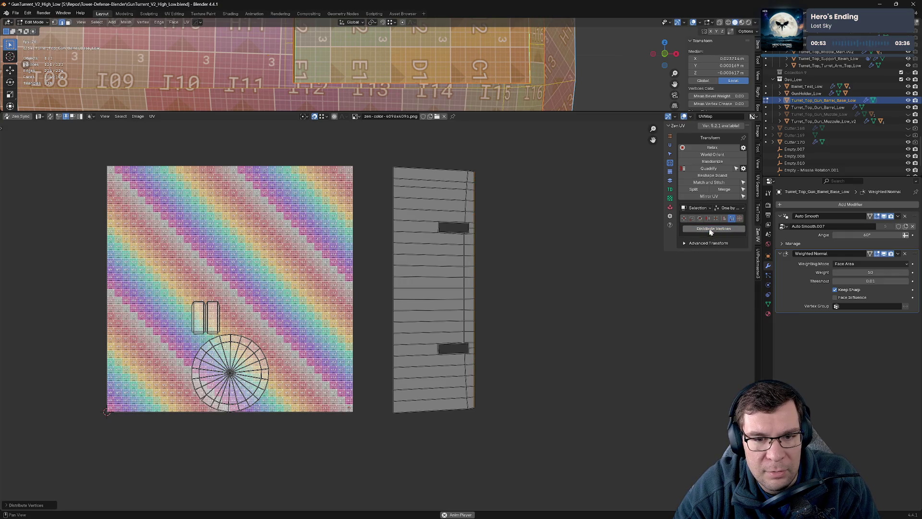
Step: Level the island's top border with Zen UV Align
left_click(458, 173)
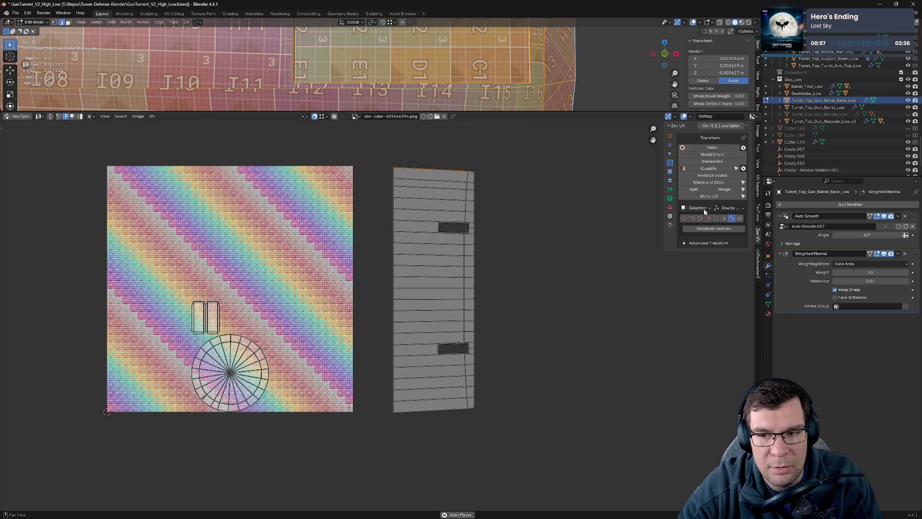
left_click(724, 218)
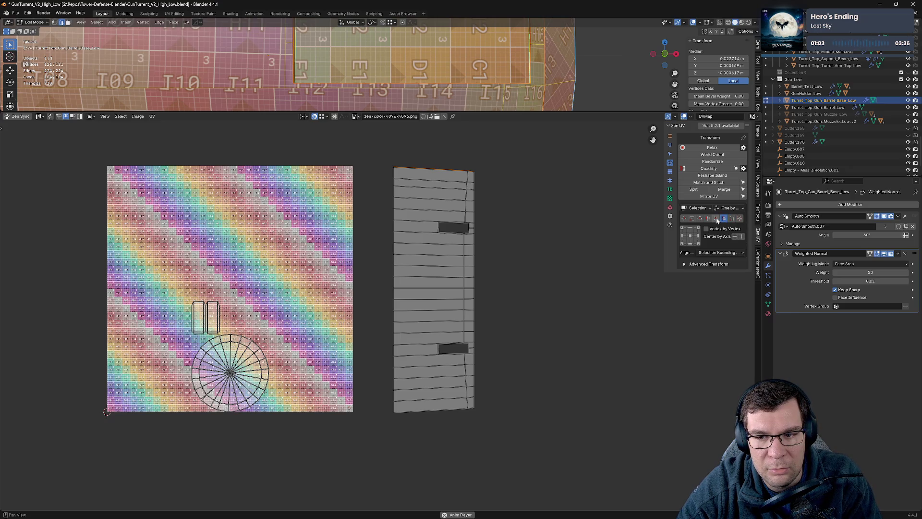
left_click(740, 237)
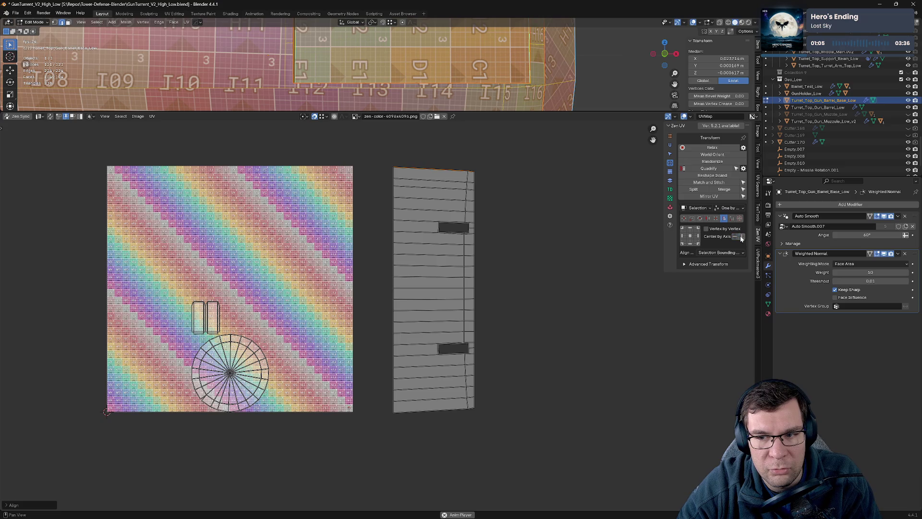
left_click(513, 185)
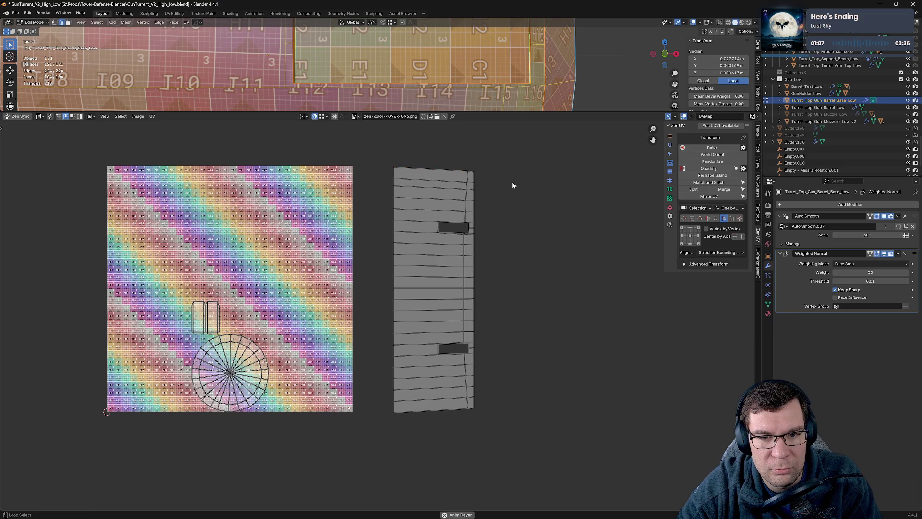
left_click(472, 172)
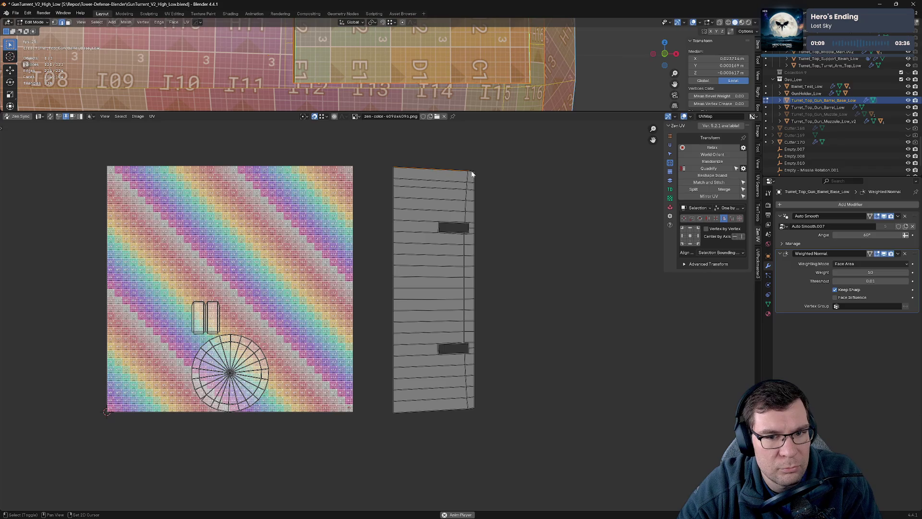
scroll("up", 3)
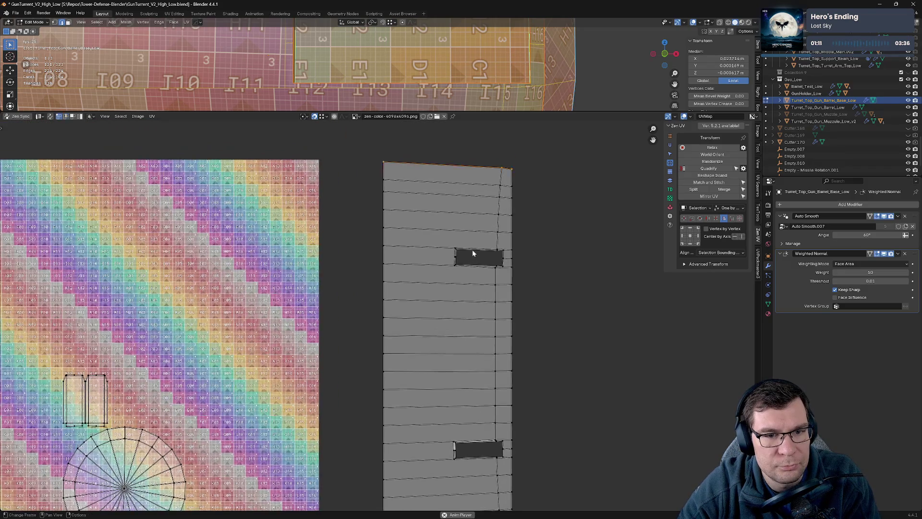
left_click(735, 236)
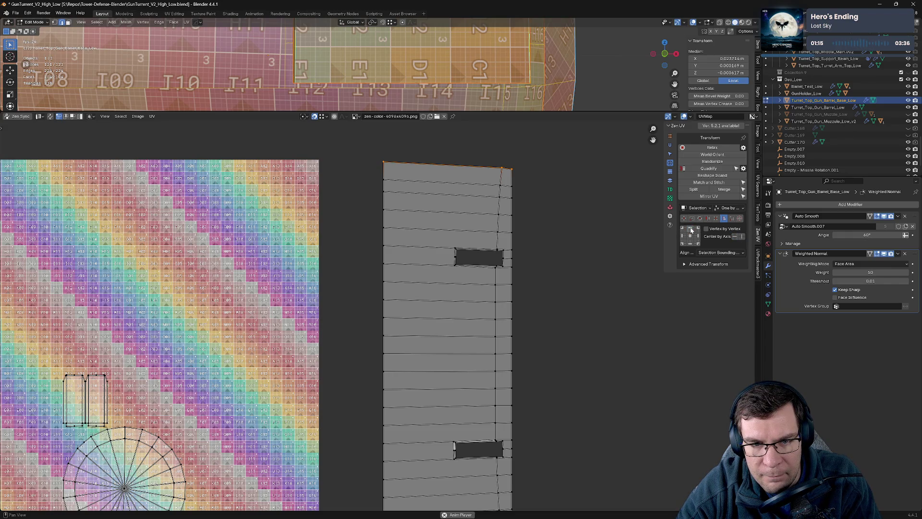
Step: Box-select the top border and evenly space its vertices with Distribute Vertices
left_click(708, 219)
left_click(691, 219)
left_click(685, 218)
left_click(724, 219)
left_click(731, 219)
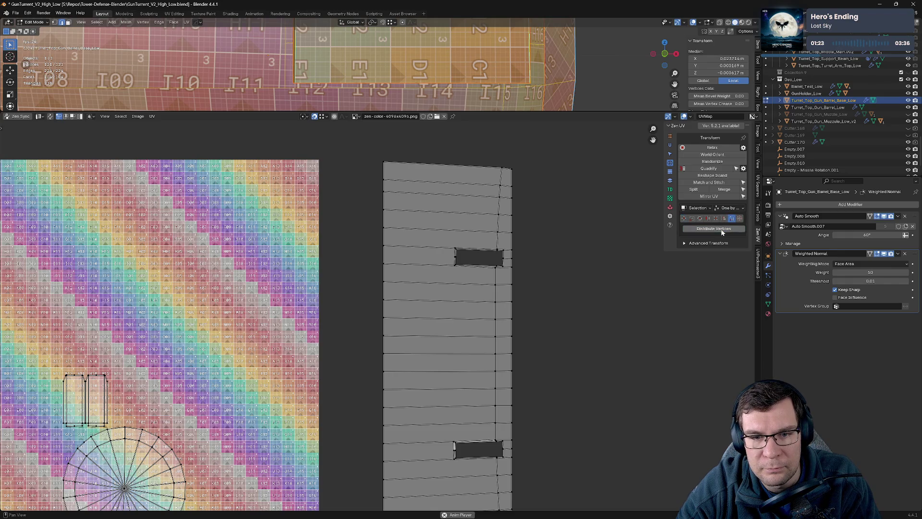
left_click(715, 229)
left_click_drag(376, 154, 528, 185)
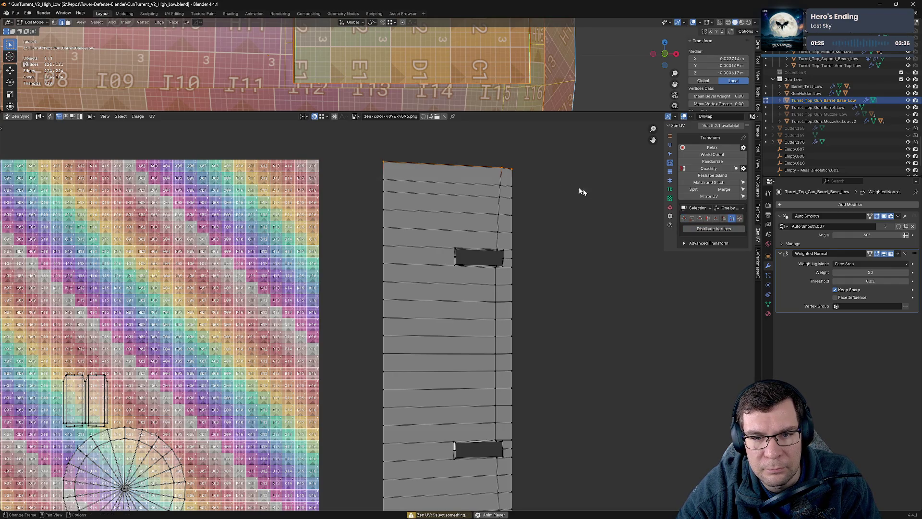
left_click(714, 229)
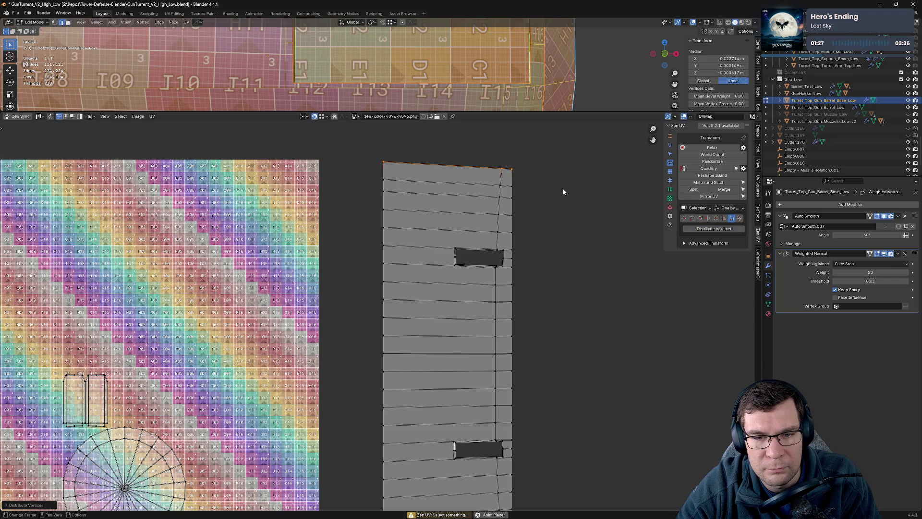
Step: Nudge the strip island's top-right corner vertex along Y in two passes until its top border is level
left_click_drag(511, 169, 497, 171)
key("g")
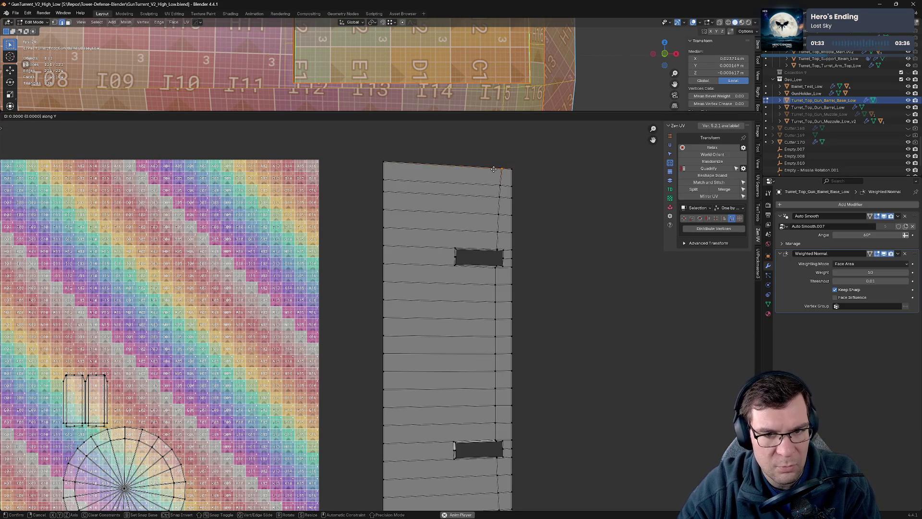
key("y")
left_click_drag(399, 165, 384, 163)
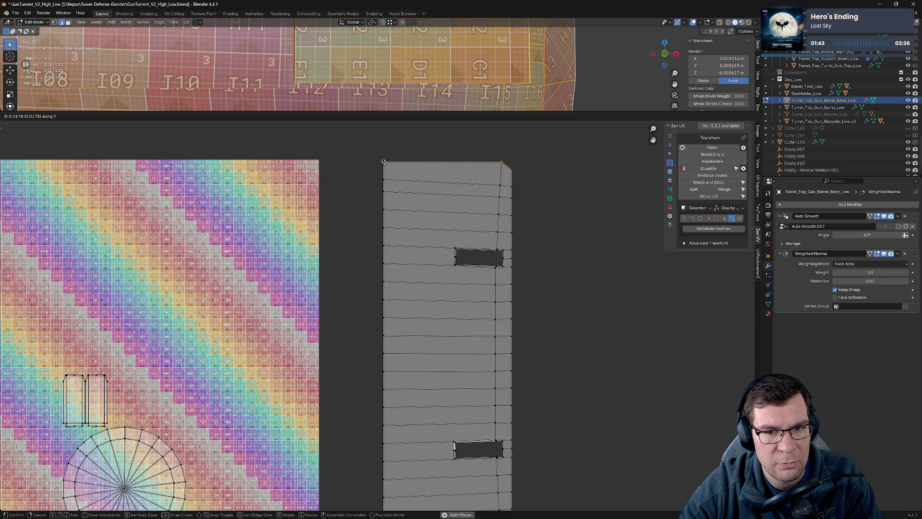
left_click(384, 162)
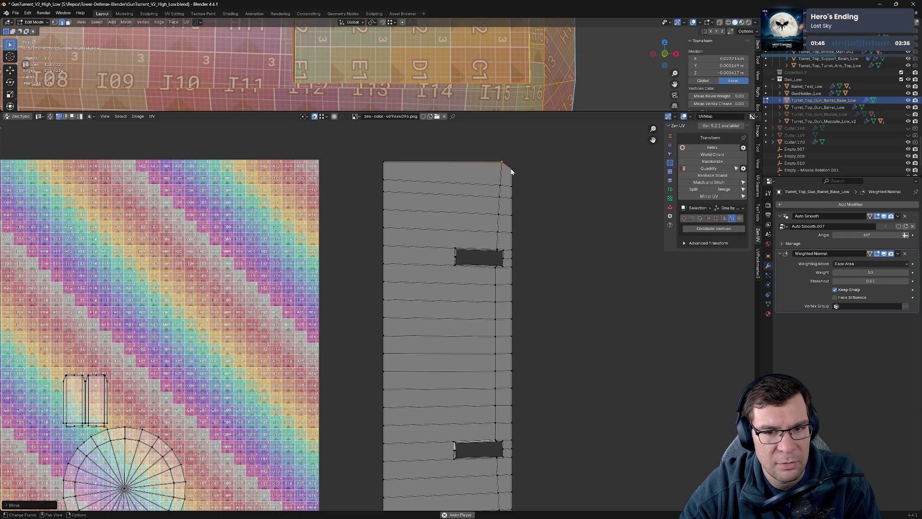
key("g")
key("y")
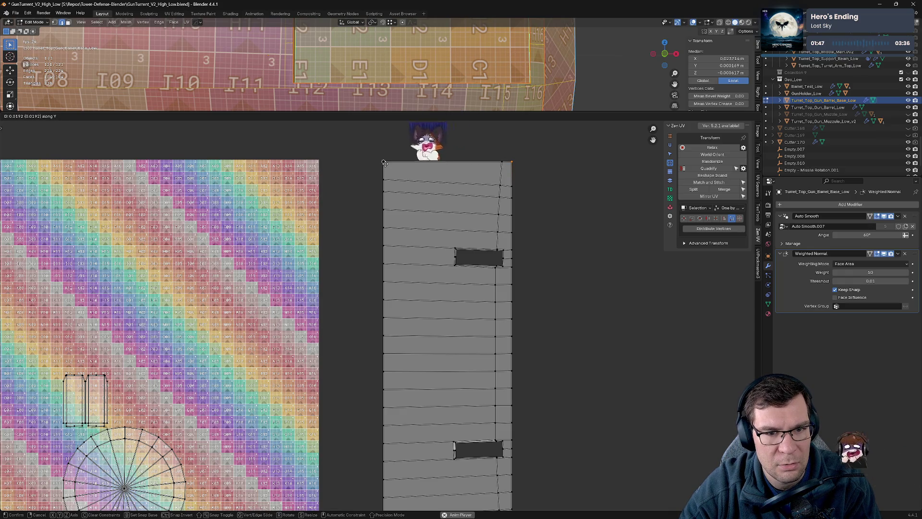
left_click(479, 186)
scroll("down", 3)
scroll("down", 3)
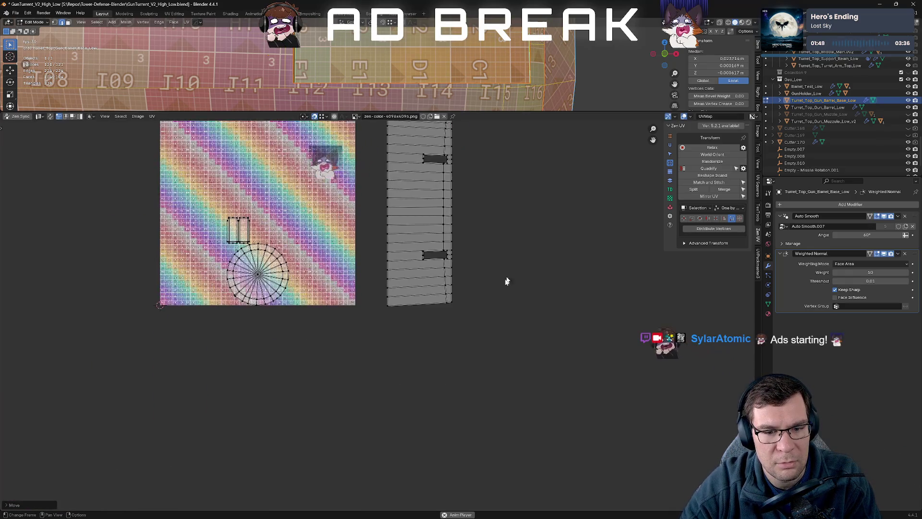
scroll("up", 3)
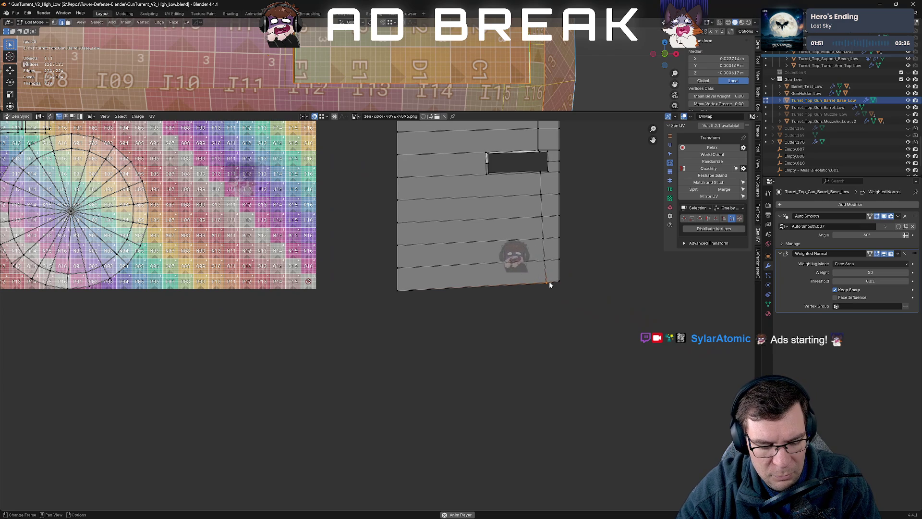
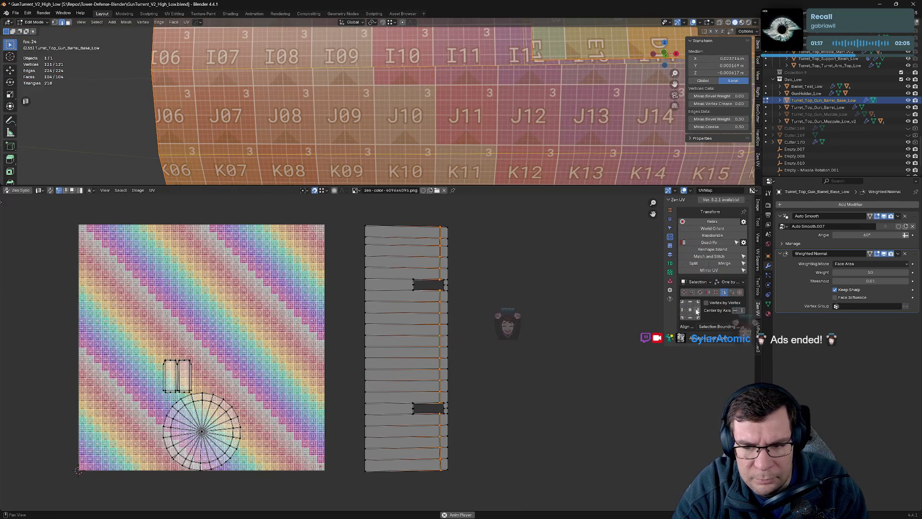
Step: Set Zen UV Align to Selection Bounding Box with Vertex by Vertex and right alignment
left_click(721, 327)
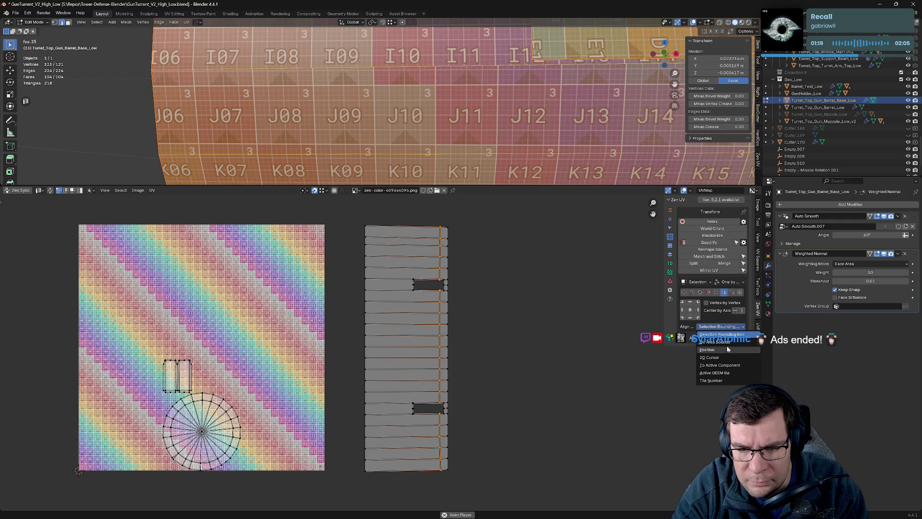
left_click(727, 350)
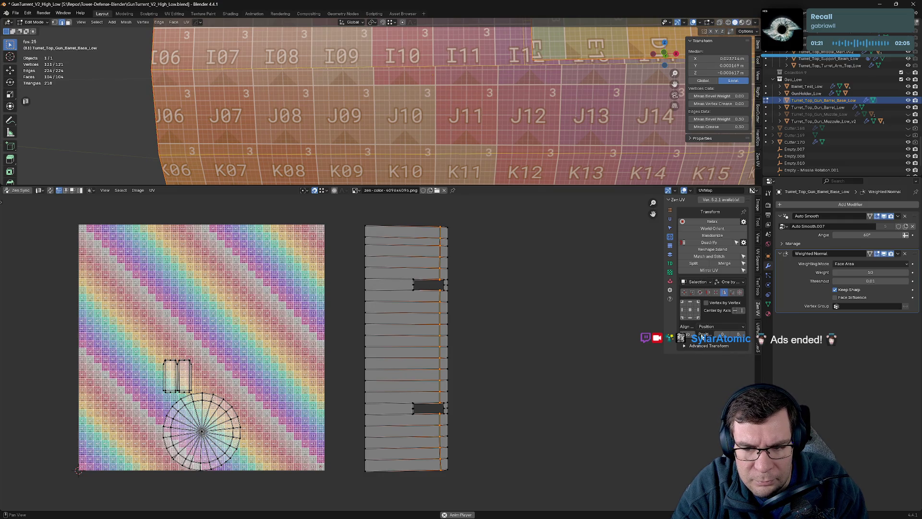
left_click(722, 330)
left_click(721, 334)
left_click(722, 327)
left_click(722, 335)
left_click(706, 303)
left_click(739, 312)
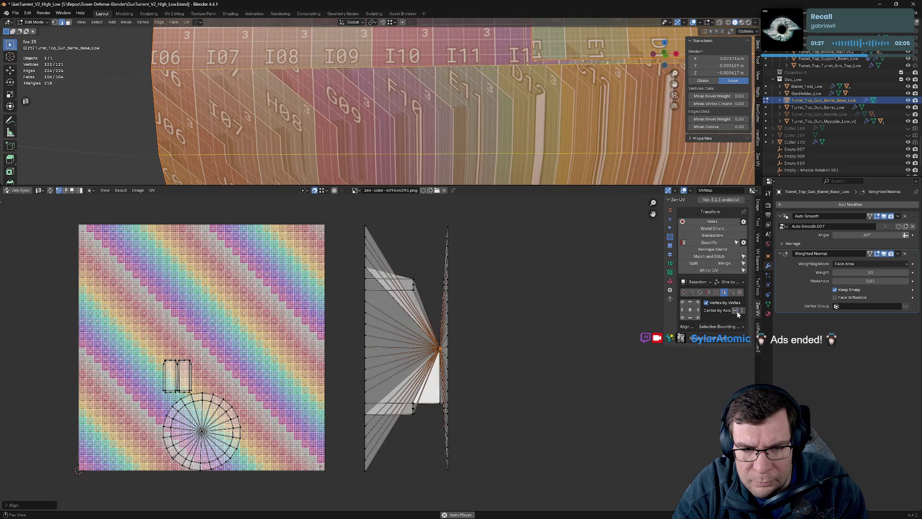
left_click(737, 312)
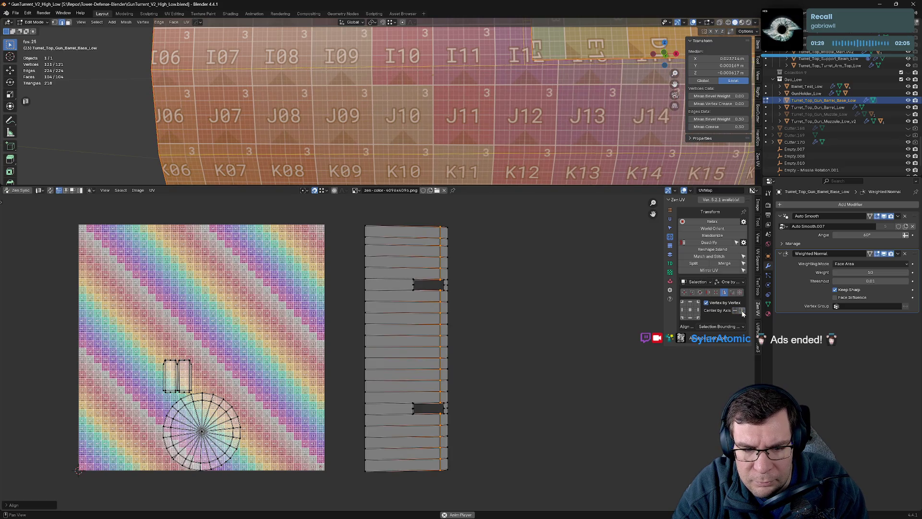
Step: Select the right column of UV vertices and center them by axis into a straight line
left_click_drag(446, 223, 497, 473)
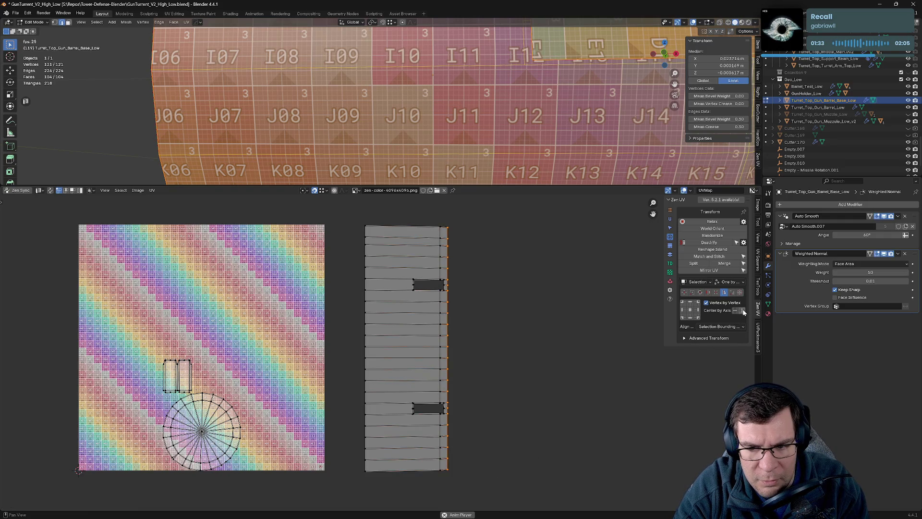
left_click(743, 311)
scroll("down", 3)
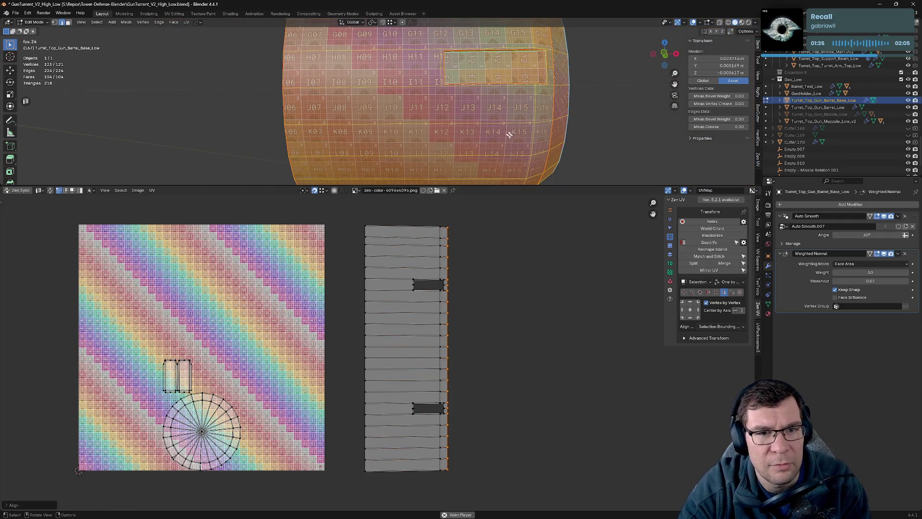
scroll("up", 3)
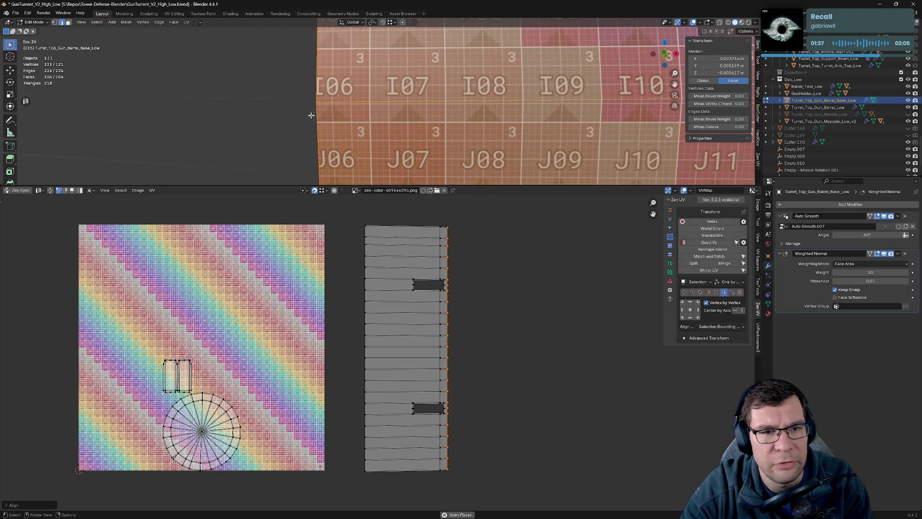
Step: Select the strip's top edge, turn on synced UV selection, and return to Object Mode
left_click_drag(406, 104, 375, 132)
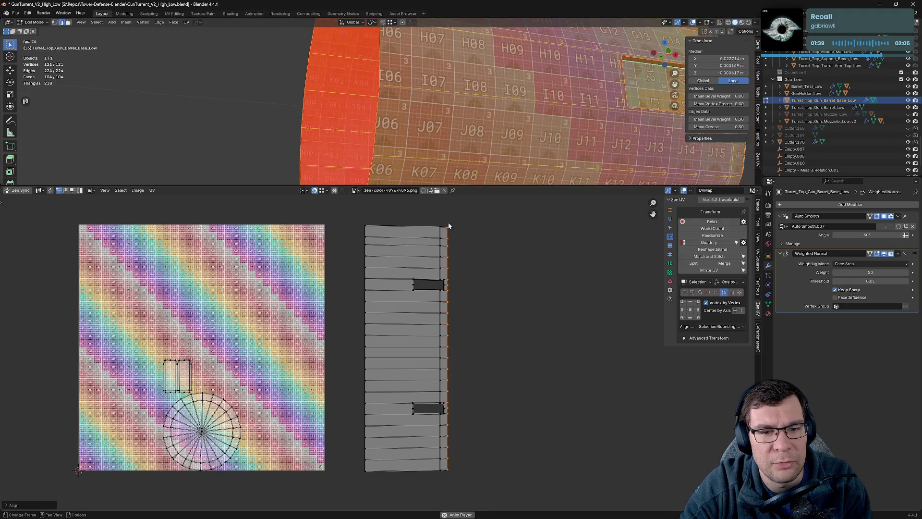
left_click_drag(356, 219, 462, 233)
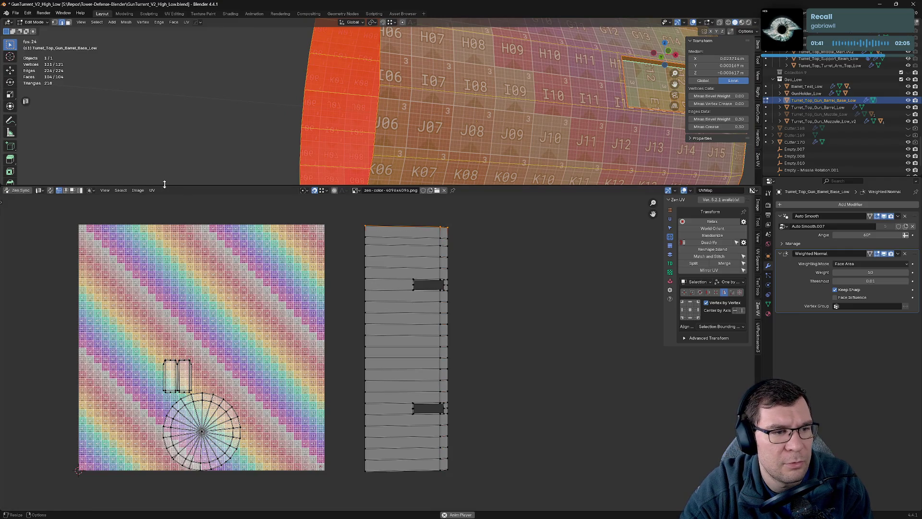
left_click(32, 193)
key("Tab")
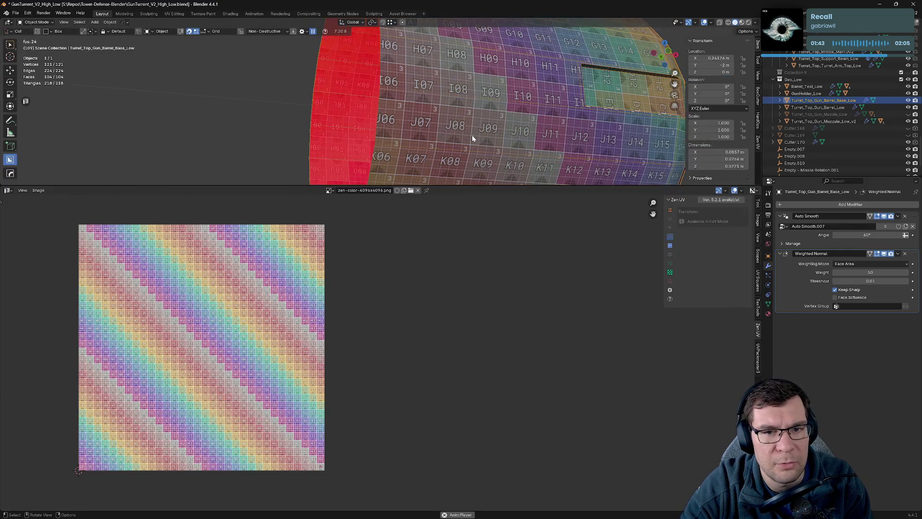
Step: Enter Edit Mode on the barrel, deselect everything, and orbit to view its end from behind
key("Tab")
scroll("down", 3)
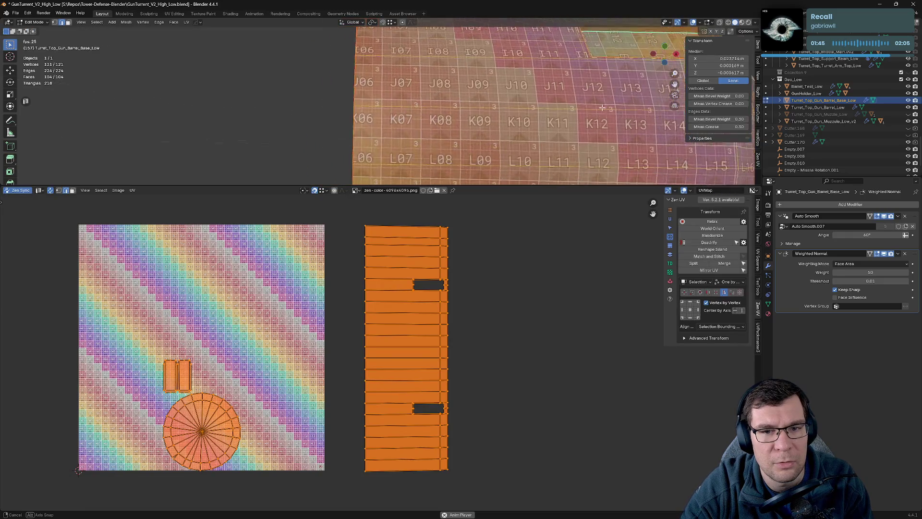
key("Tab")
left_click_drag(556, 129, 498, 89)
key("Tab")
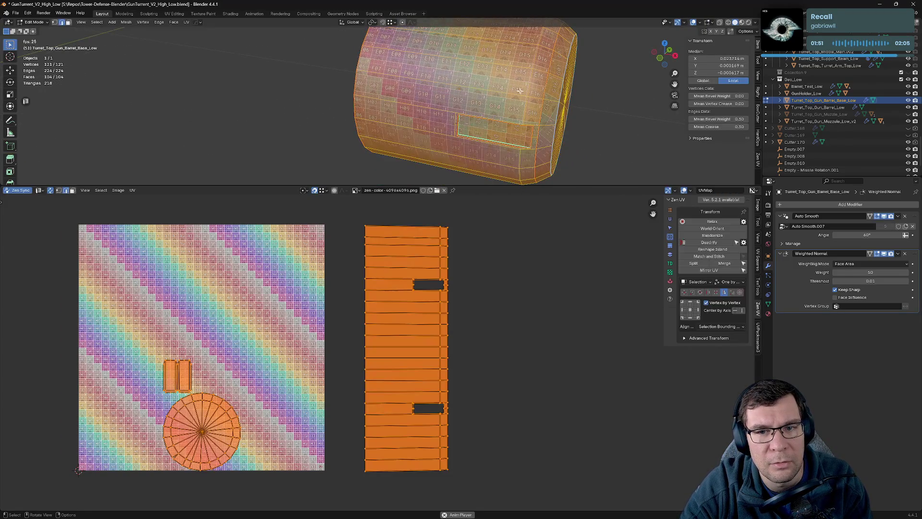
key("alt+a")
left_click_drag(598, 102, 481, 76)
scroll("up", 3)
scroll("down", 3)
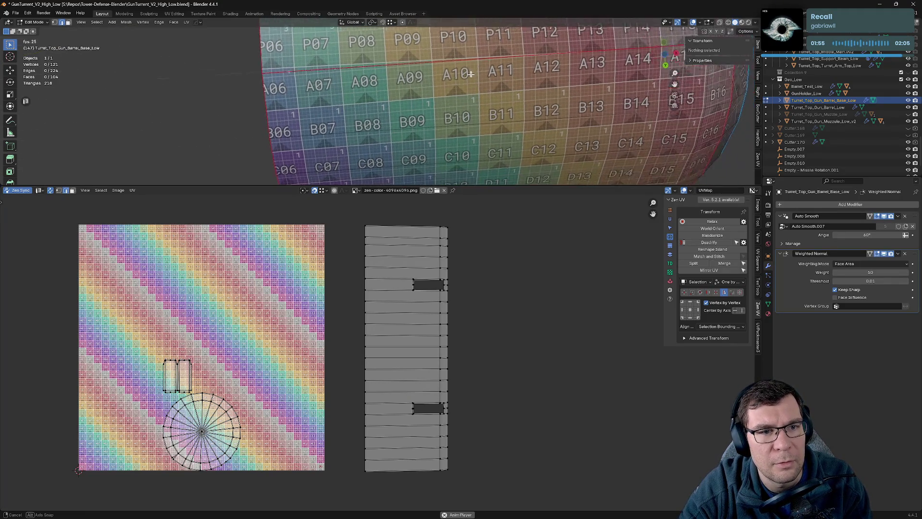
scroll("up", 3)
left_click_drag(403, 43, 411, 72)
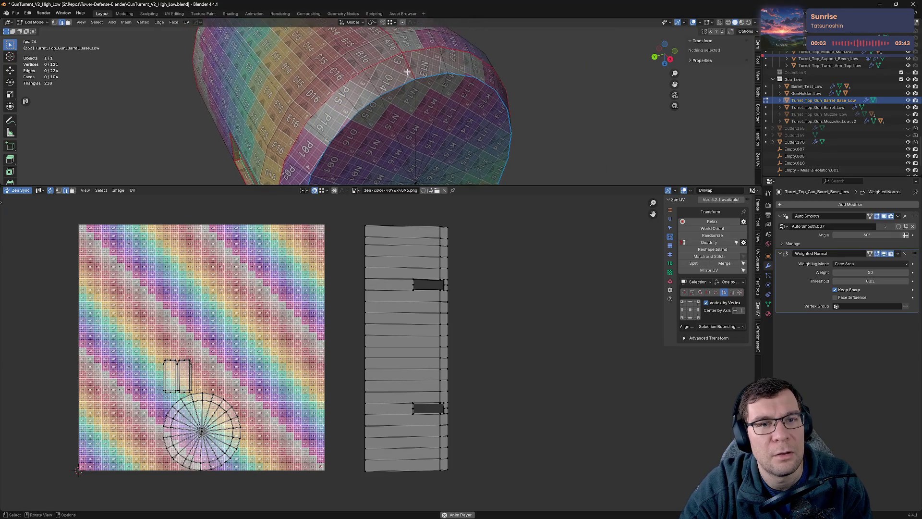
Step: Select the barrel's rim edge and mark it as a seam from the Zen UV pie menu
left_click(411, 72)
key("x")
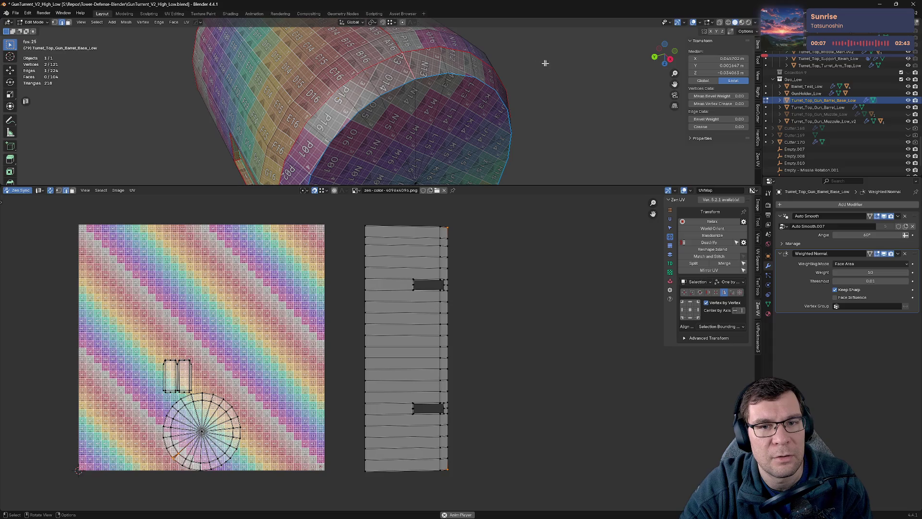
key("alt+q")
left_click(476, 71)
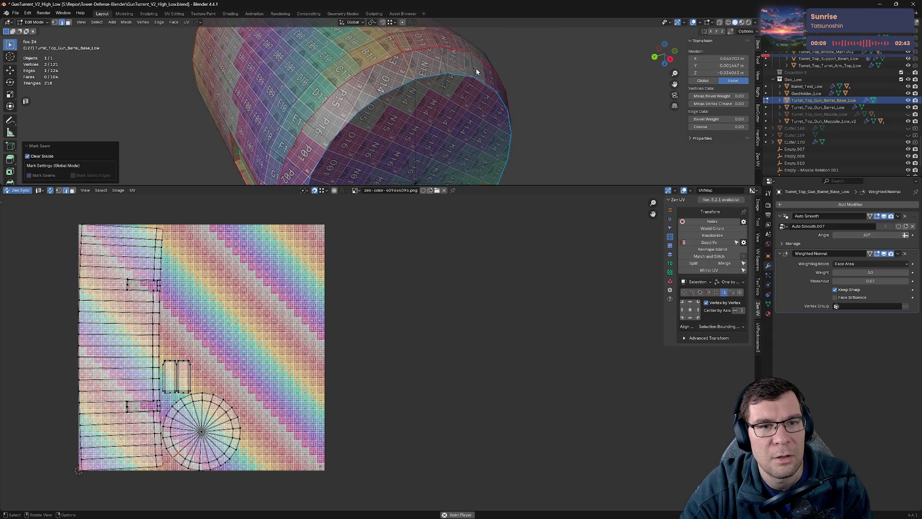
Step: Select the unwrapped strip island and move it right into empty UV space
key("KP_1")
scroll("down", 3)
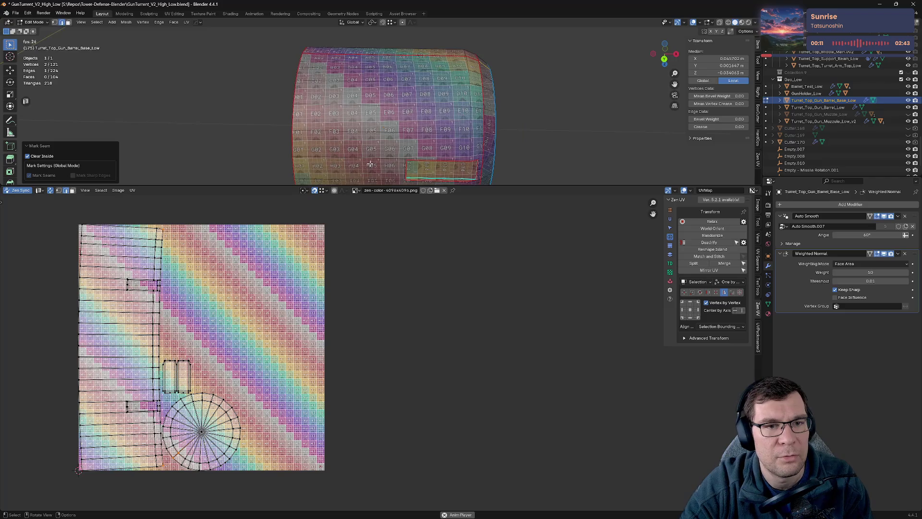
left_click(128, 297)
key("l")
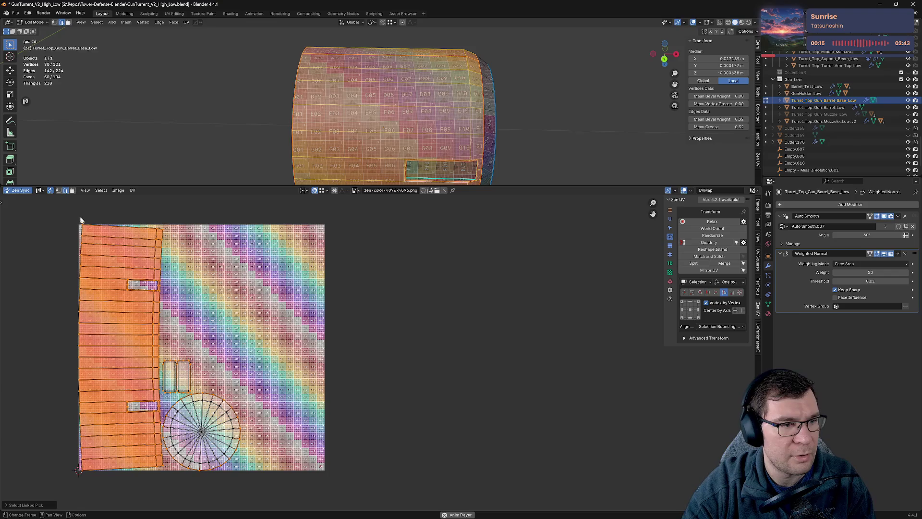
left_click(50, 190)
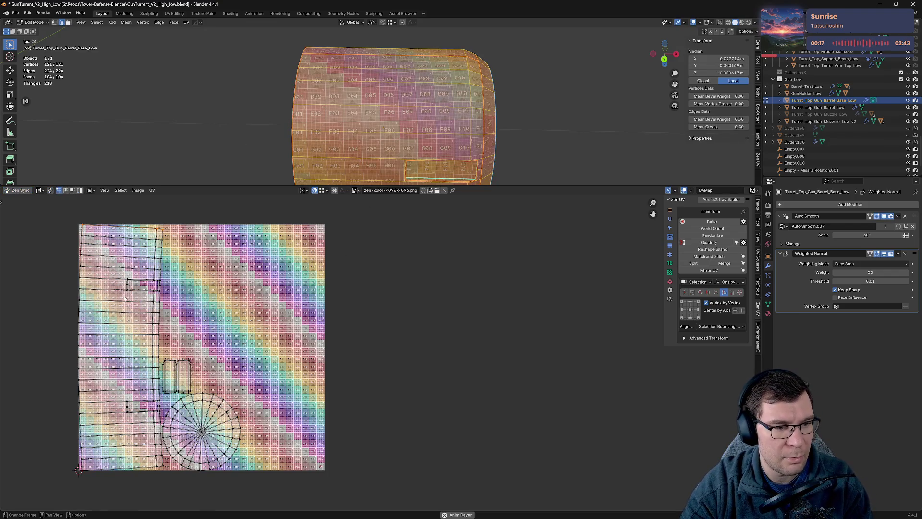
key("l")
left_click_drag(124, 298, 403, 300)
left_click(473, 316)
Step: Quadrify the island, try Relax and undo it, then Reshape Island into a straight rectangle
left_click_drag(338, 217, 377, 480)
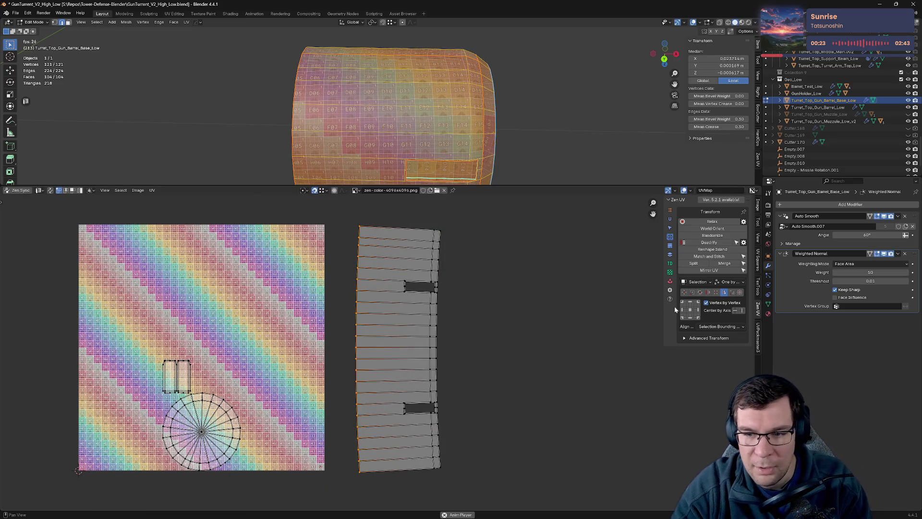
left_click(715, 243)
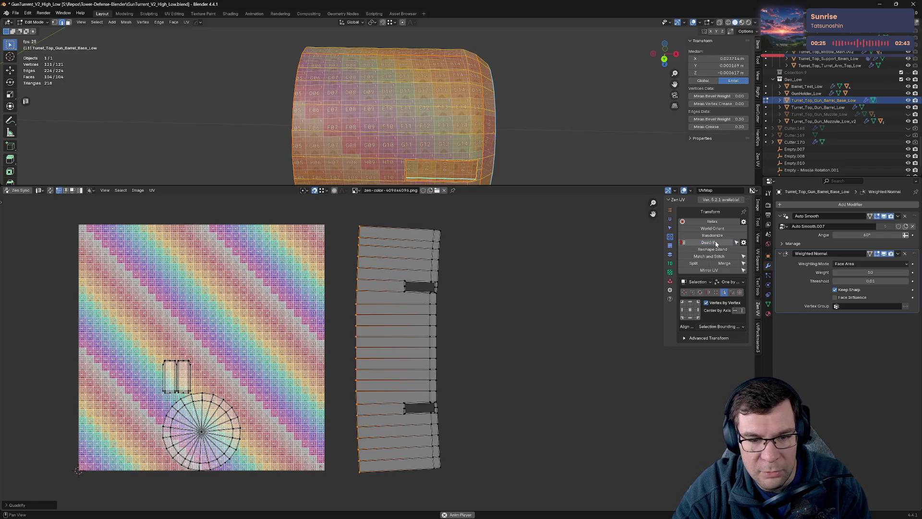
left_click(712, 221)
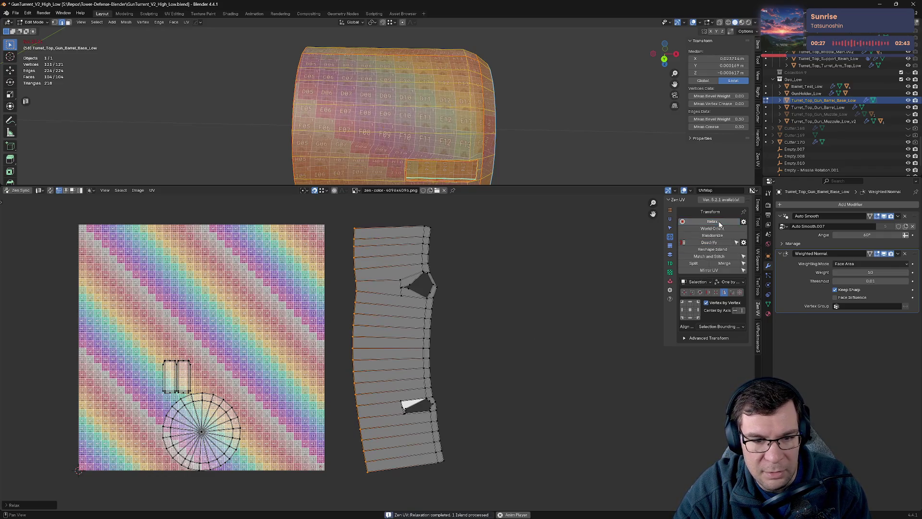
key("ctrl+z")
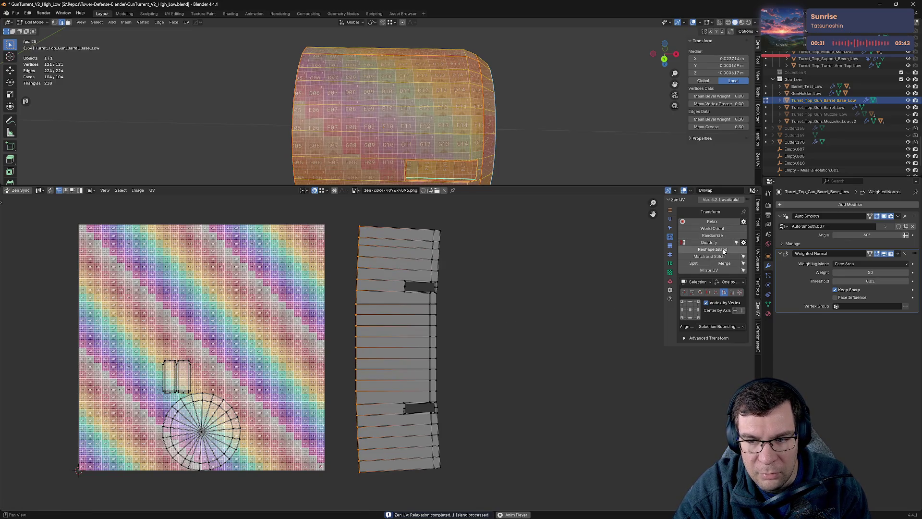
left_click(723, 249)
Step: Select the island's right-edge corner vertices and start moving the bottom-right corner
left_click(483, 297)
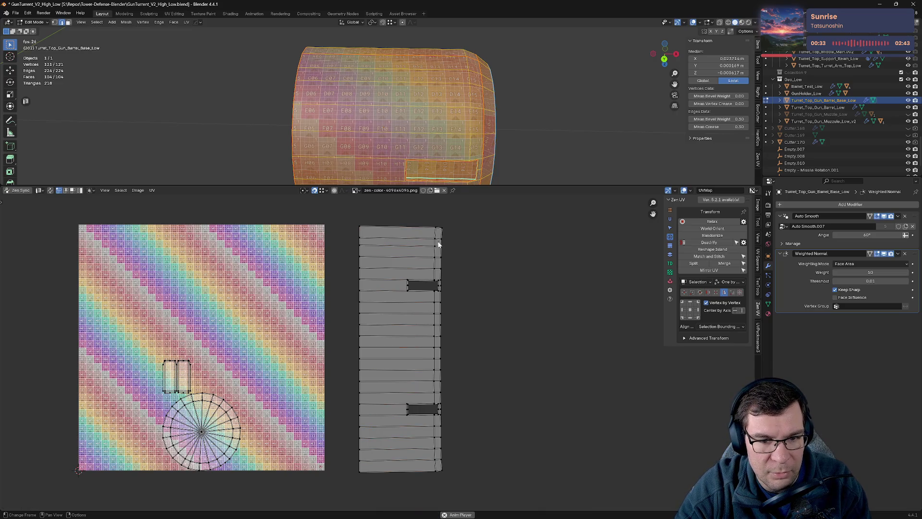
left_click(435, 227)
left_click_drag(430, 473, 437, 472)
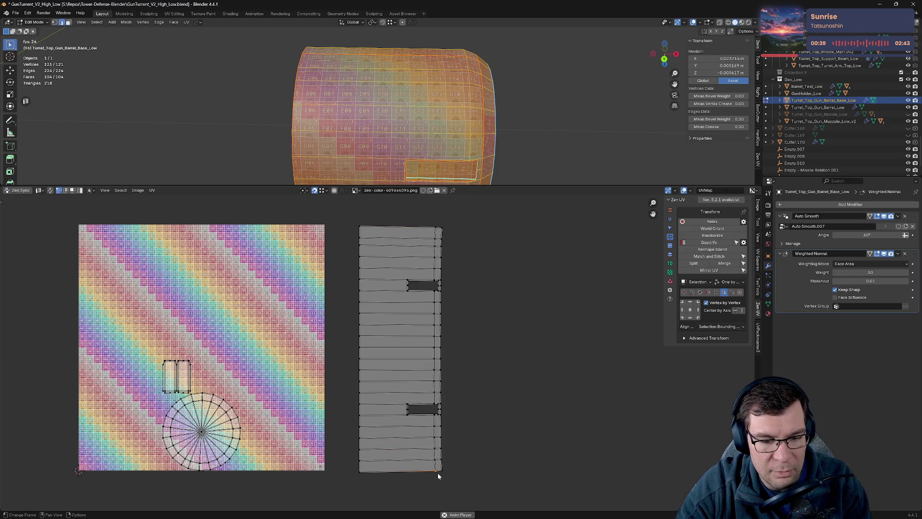
key("g")
key("g")
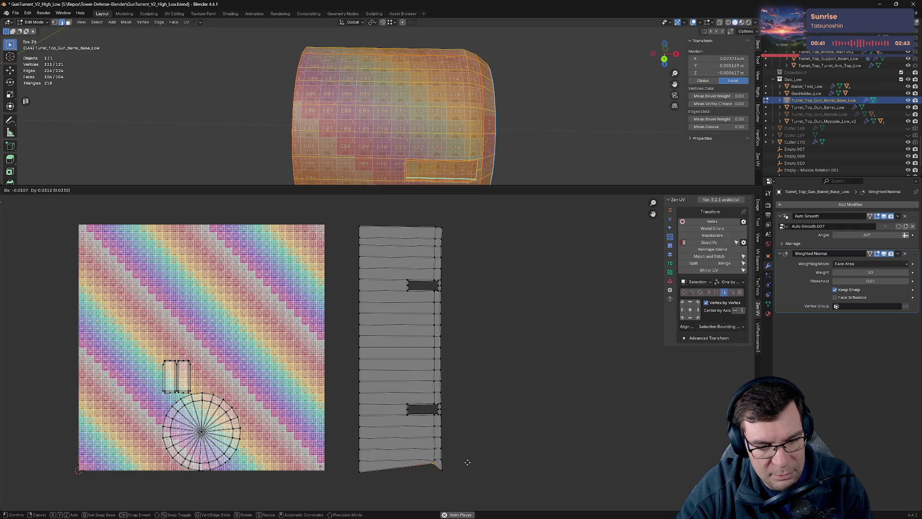
Step: Level the bottom-right and top-right corner vertices with the strip's edges using vertical-only moves
key("Escape")
key("g")
key("g")
key("Escape")
key("g")
key("y")
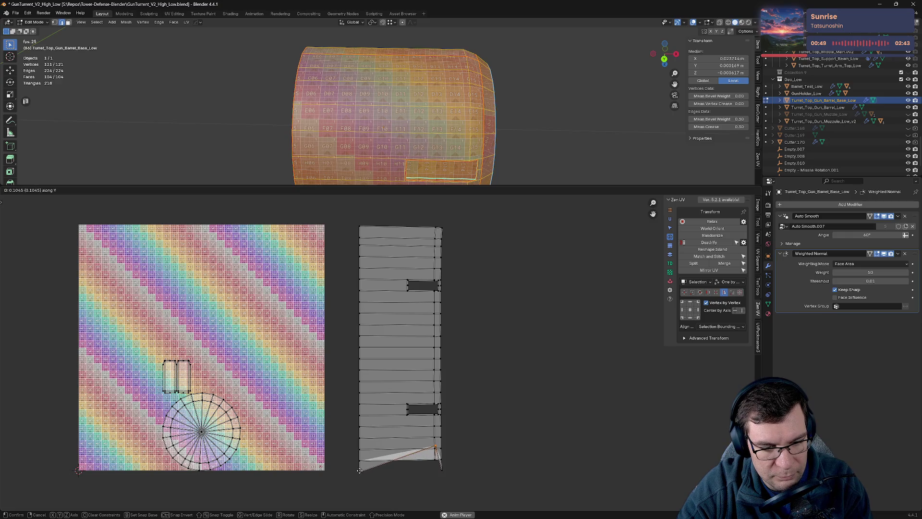
key("Return")
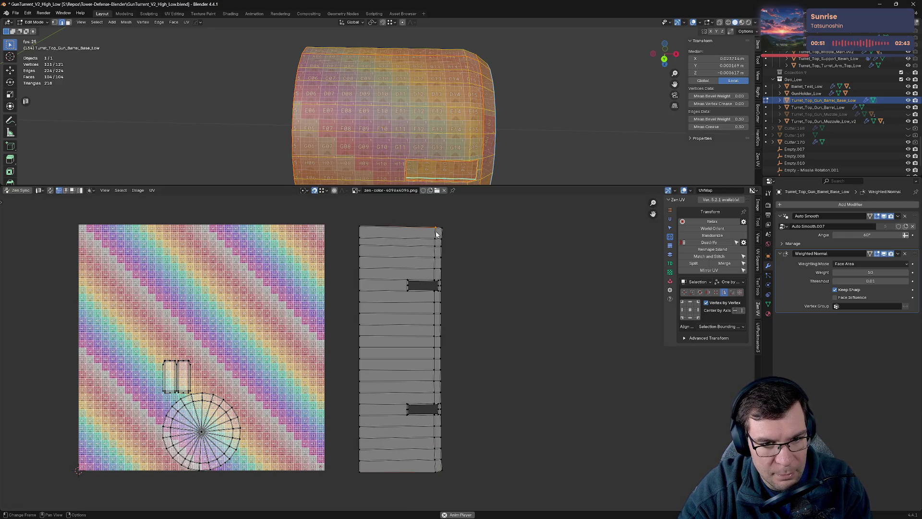
left_click(436, 228)
key("g")
key("y")
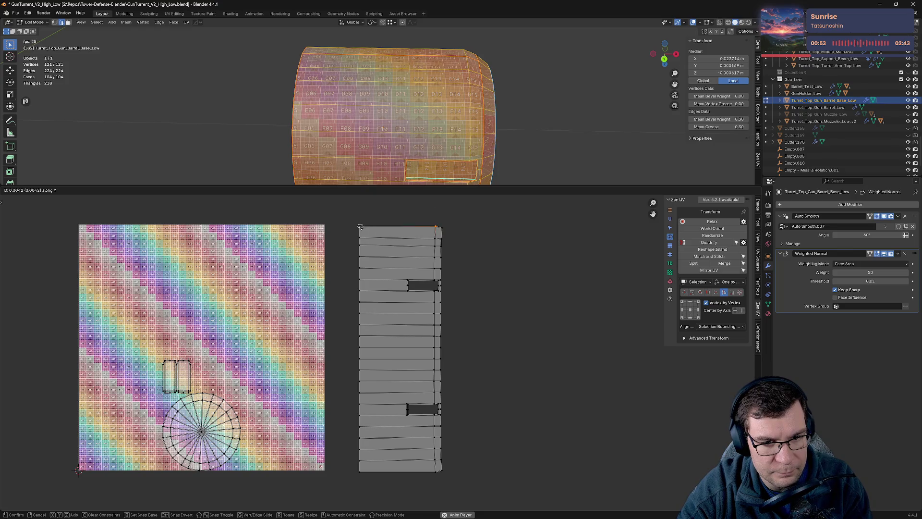
left_click(412, 237)
Step: Align the right-edge UV vertices into a vertical column with Center by Axis, then select those beside the hole
left_click_drag(431, 233, 436, 479)
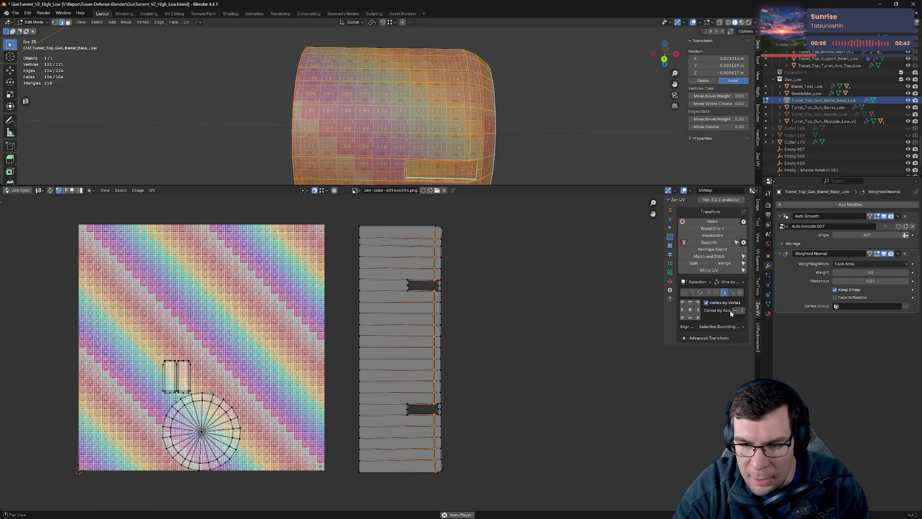
left_click(739, 312)
key("ctrl+z")
left_click(743, 312)
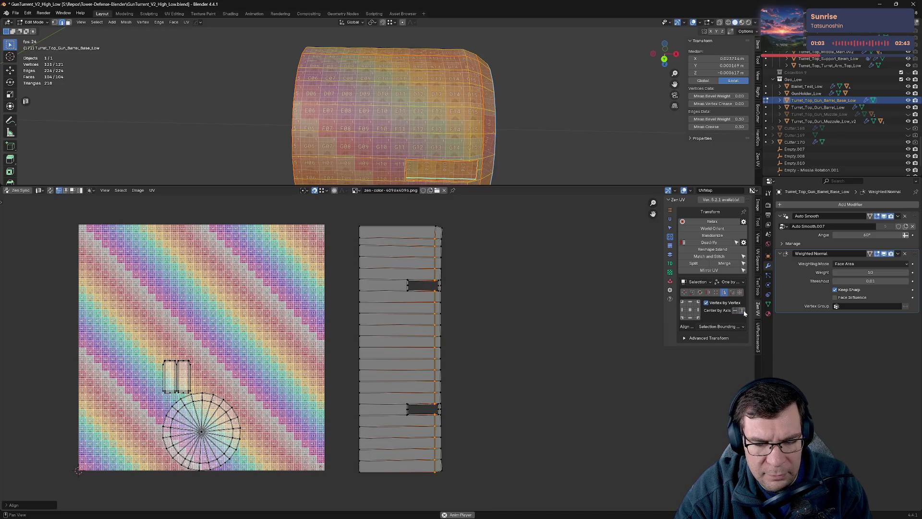
left_click_drag(438, 222, 489, 453)
left_click(447, 477)
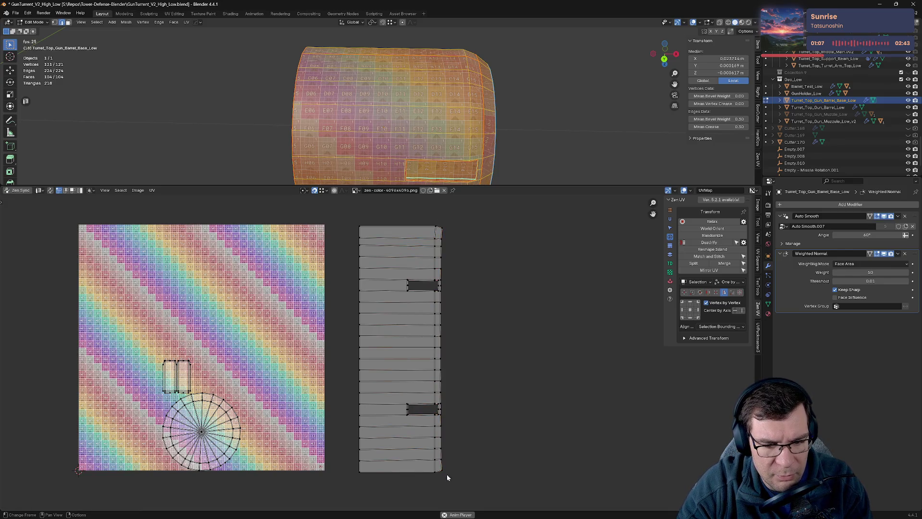
scroll("up", 3)
left_click_drag(439, 374, 482, 407)
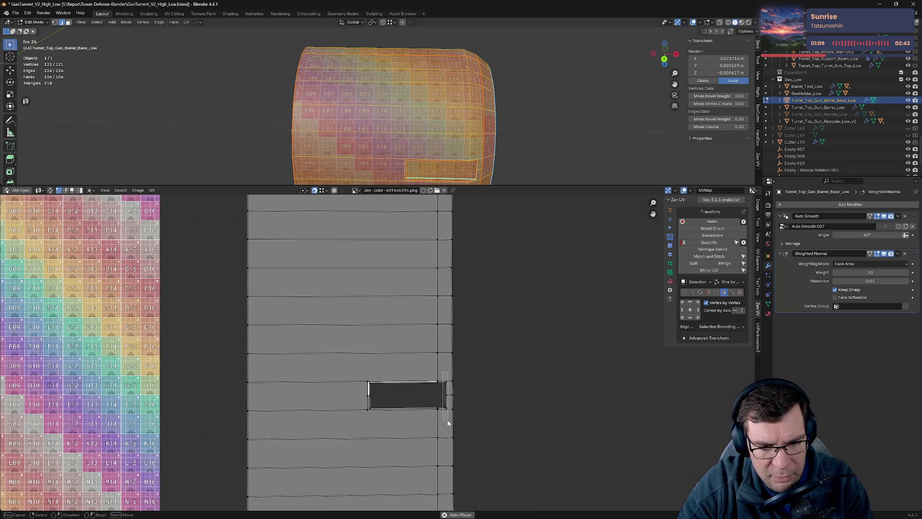
Step: Align the right-edge vertices around the dark hole into one straight column
left_click(743, 311)
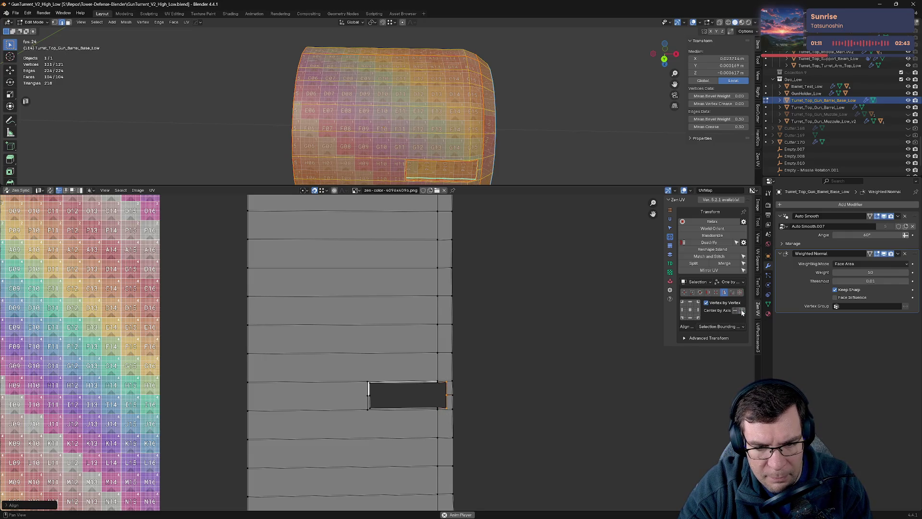
left_click_drag(480, 423, 486, 288)
left_click_drag(448, 239, 458, 285)
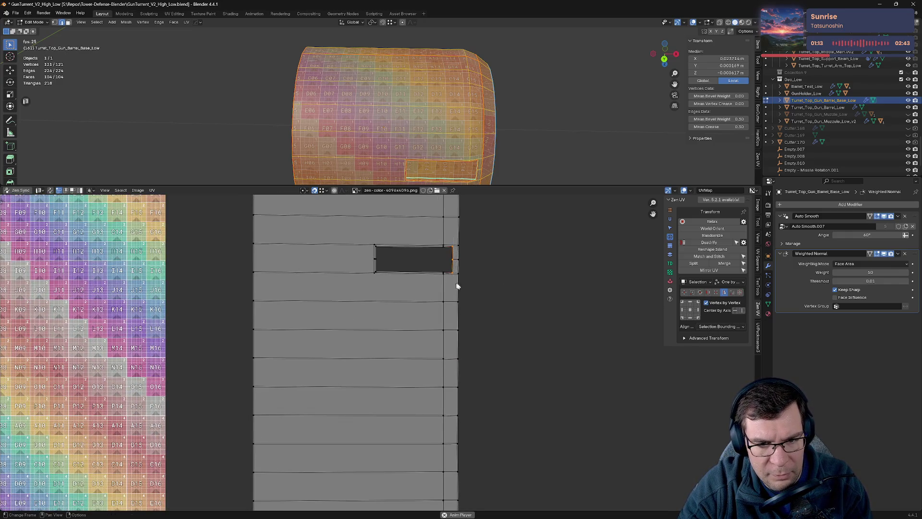
left_click_drag(456, 237, 487, 411)
left_click_drag(507, 297, 507, 484)
left_click_drag(454, 282, 494, 427)
scroll("down", 3)
left_click_drag(428, 371, 405, 252)
left_click_drag(409, 203, 406, 283)
left_click_drag(432, 414, 388, 313)
scroll("up", 3)
left_click_drag(416, 282, 409, 239)
left_click(743, 310)
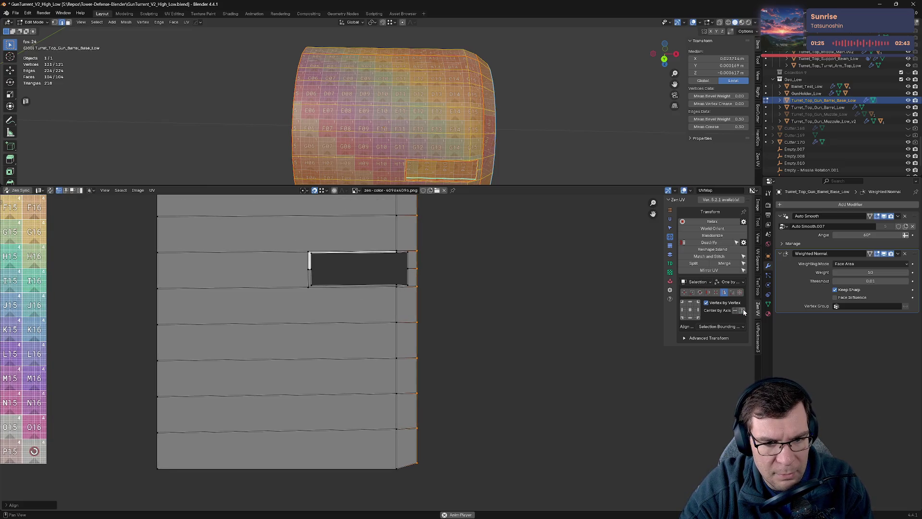
Step: Orbit the barrel and select its entire mesh in the 3D view
scroll("down", 3)
left_click_drag(499, 144, 442, 100)
left_click(510, 123)
scroll("up", 3)
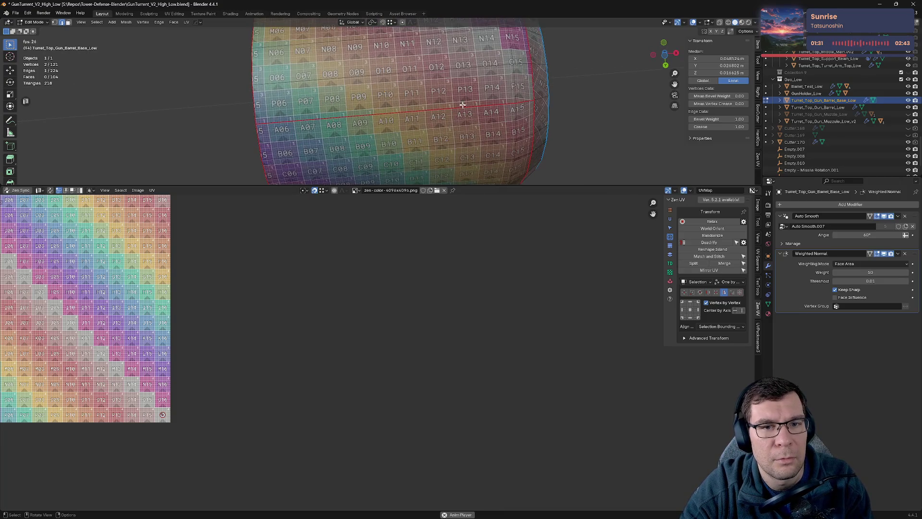
key("a")
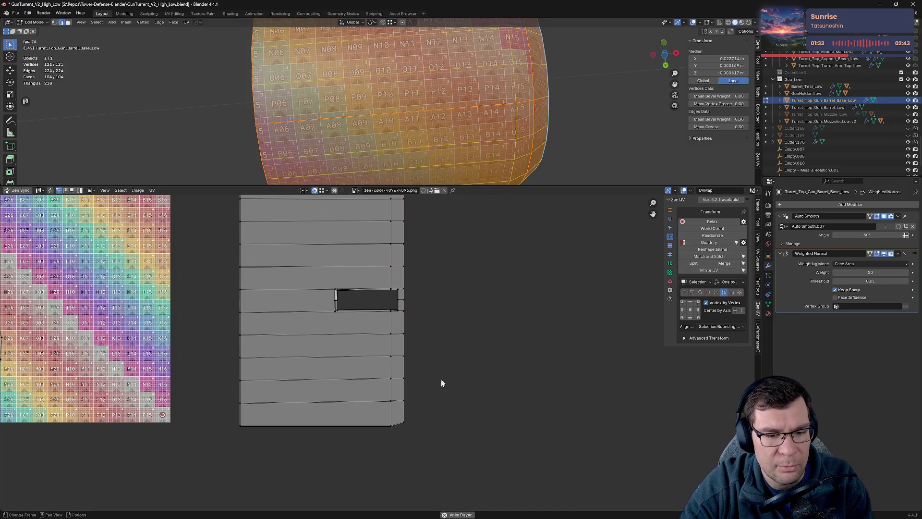
left_click_drag(380, 132, 346, 118)
scroll("up", 3)
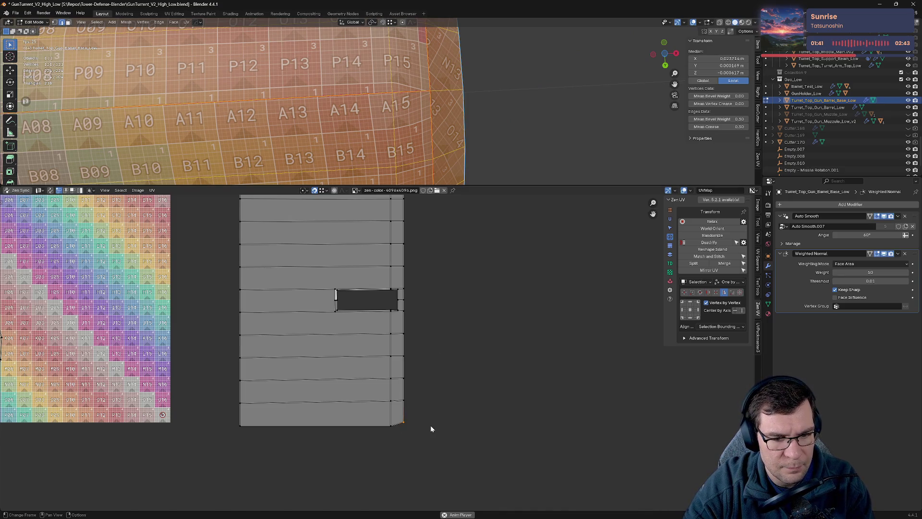
Step: Nudge the corner UV vertices into place with vertical and horizontal constrained moves
key("g")
key("y")
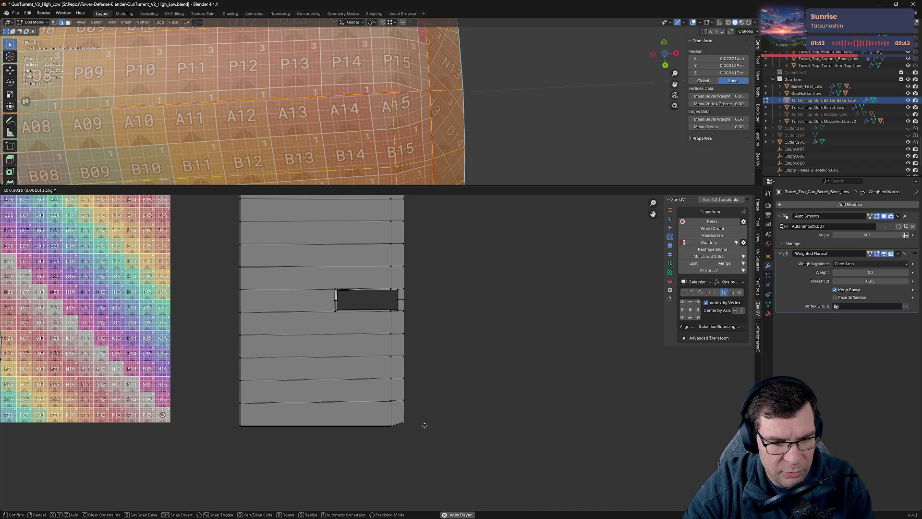
left_click(390, 426)
left_click_drag(399, 418, 420, 354)
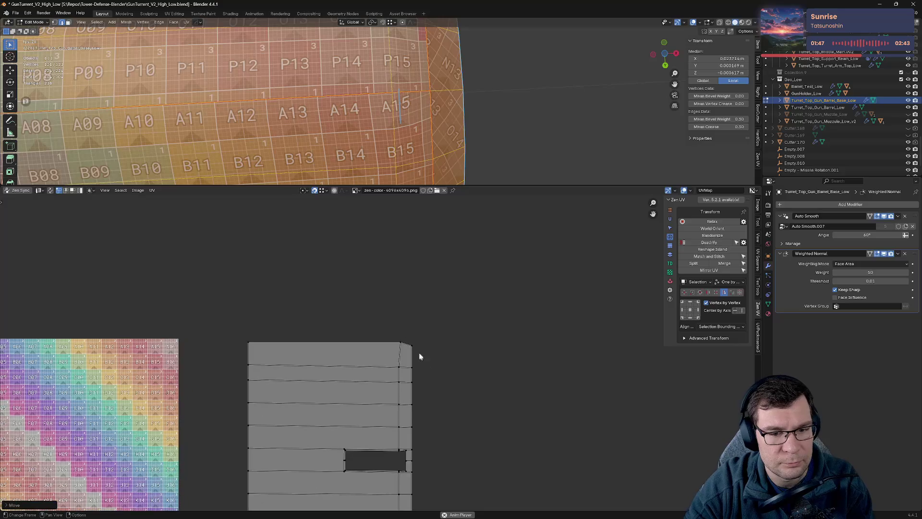
key("g")
key("y")
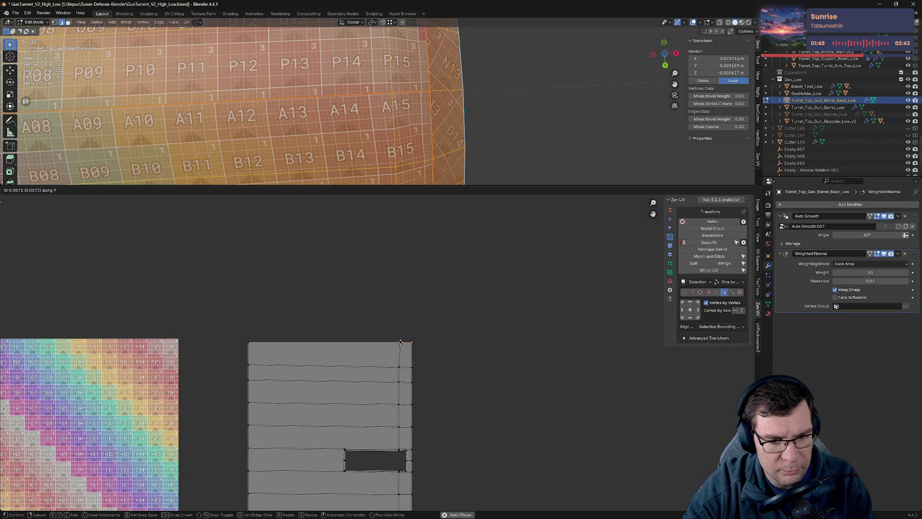
left_click(401, 345)
left_click_drag(368, 404, 370, 390)
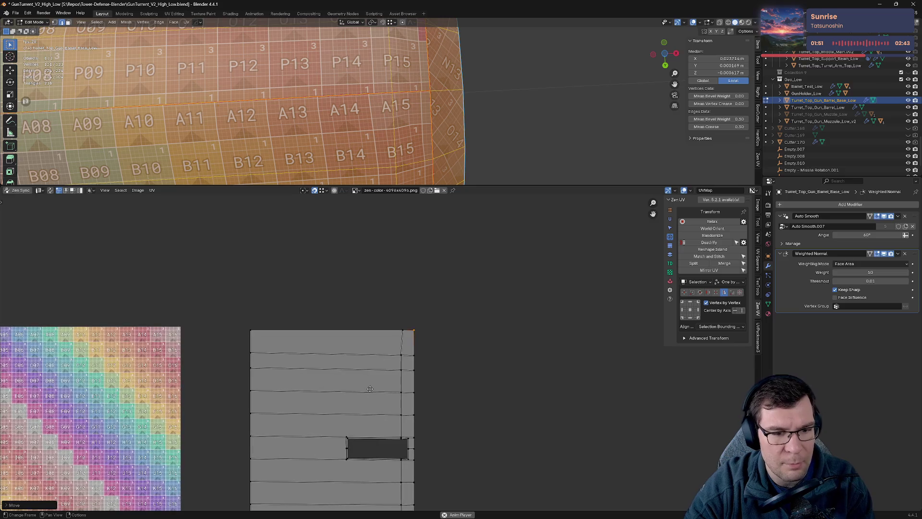
left_click_drag(508, 100, 552, 107)
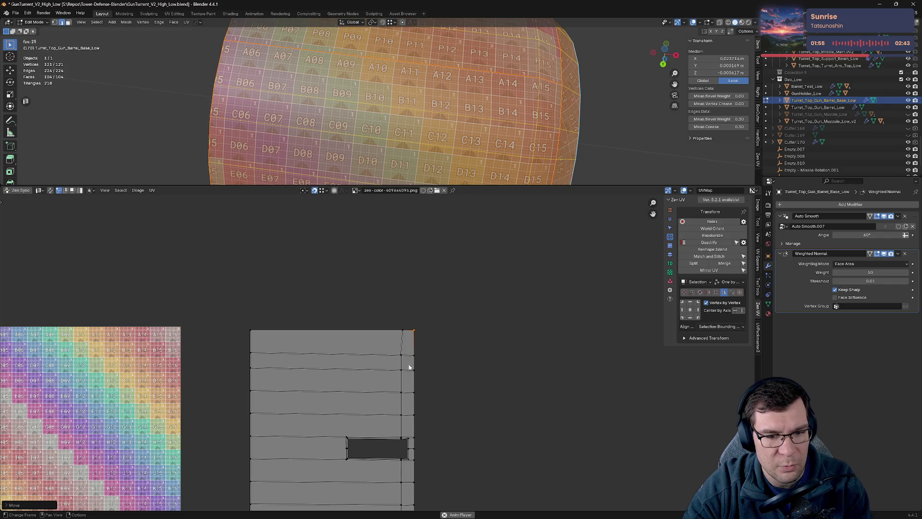
key("g")
key("y")
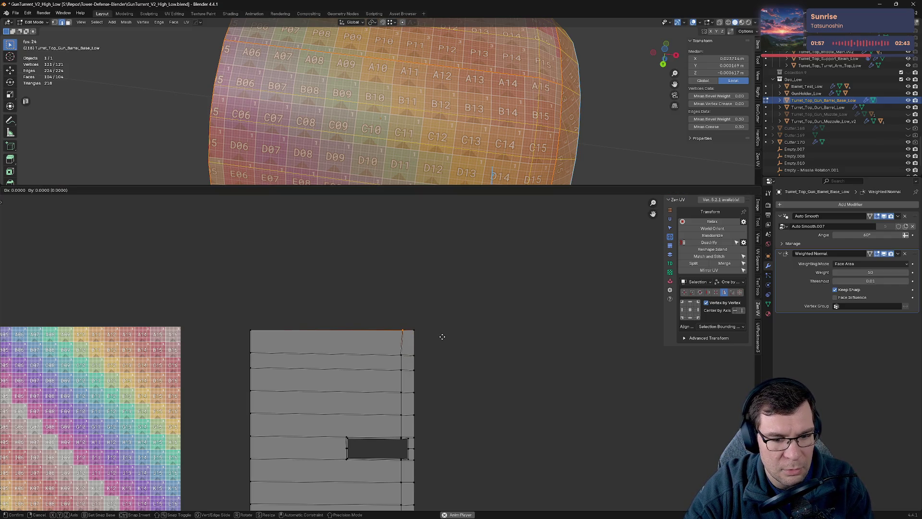
key("x")
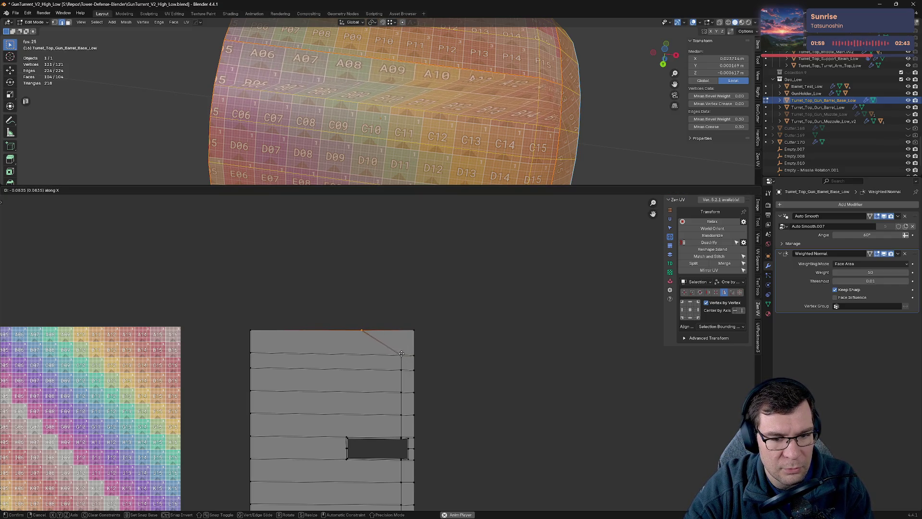
left_click(401, 354)
Step: Enlarge the 3D viewport and select a single barrel edge viewed from above
scroll("down", 3)
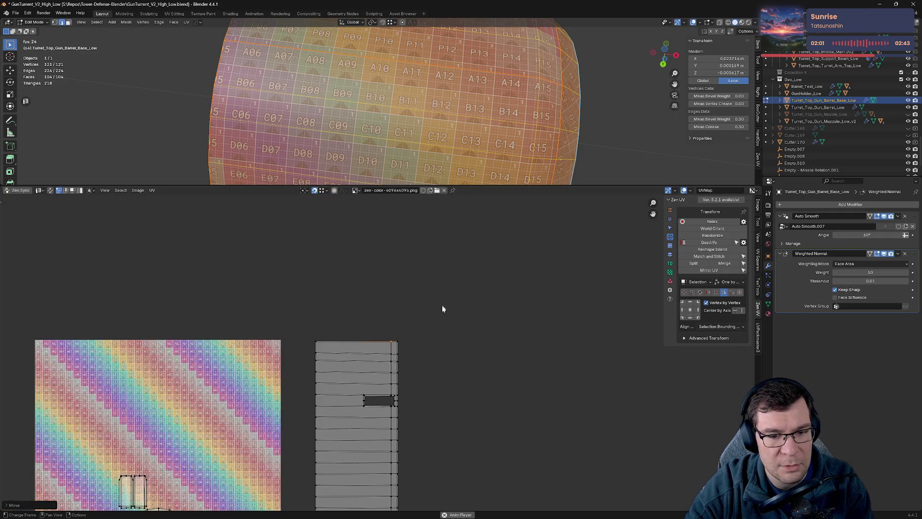
scroll("up", 3)
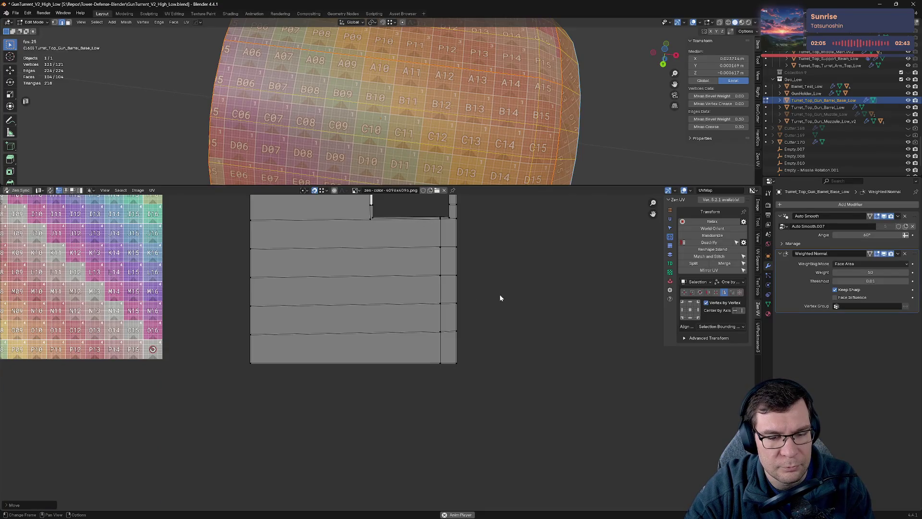
left_click_drag(546, 185, 552, 337)
left_click_drag(565, 186, 514, 253)
left_click(601, 266)
left_click_drag(597, 282, 581, 239)
Step: Save GunTurrent_V2_High_Low.blend and shrink the UV editor to enlarge the viewport
key("ctrl+s")
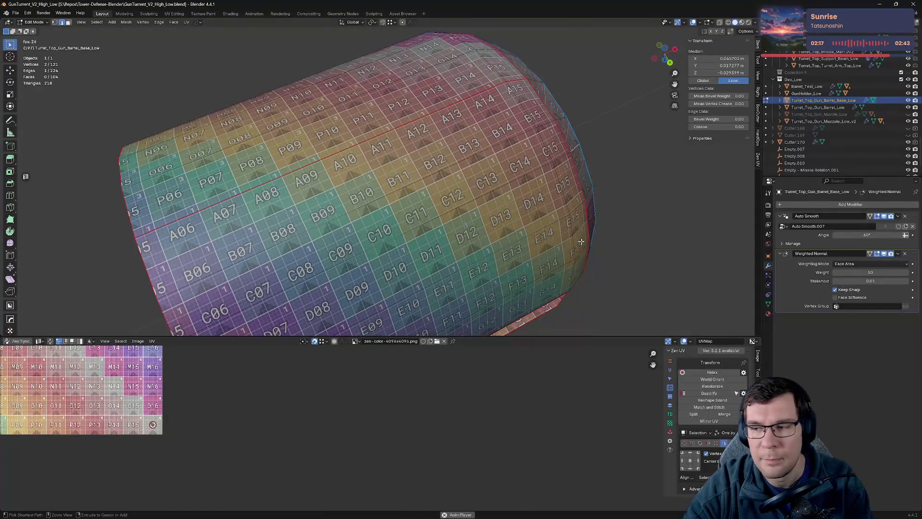
scroll("down", 3)
left_click_drag(575, 333, 575, 430)
left_click_drag(564, 255, 552, 245)
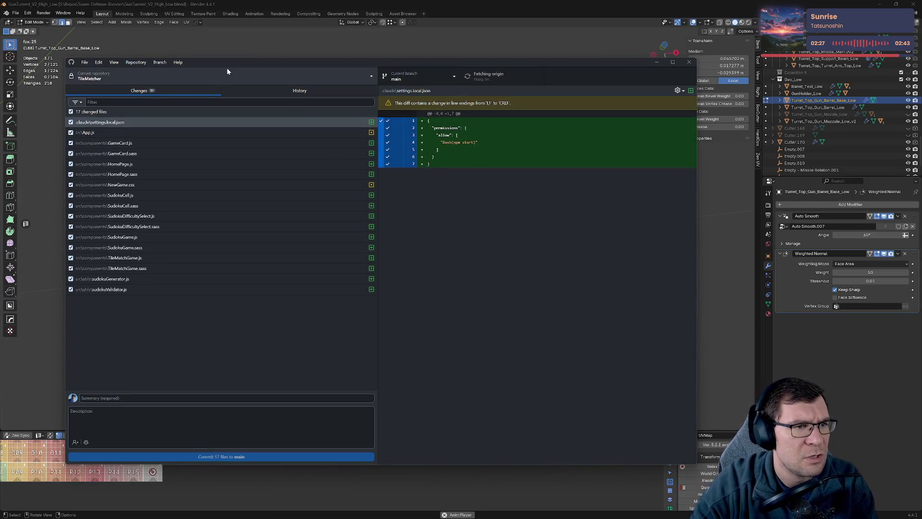
Step: Switch GitHub Desktop to the Tower-Defense-Blender repository
left_click_drag(234, 62, 371, 62)
left_click(298, 77)
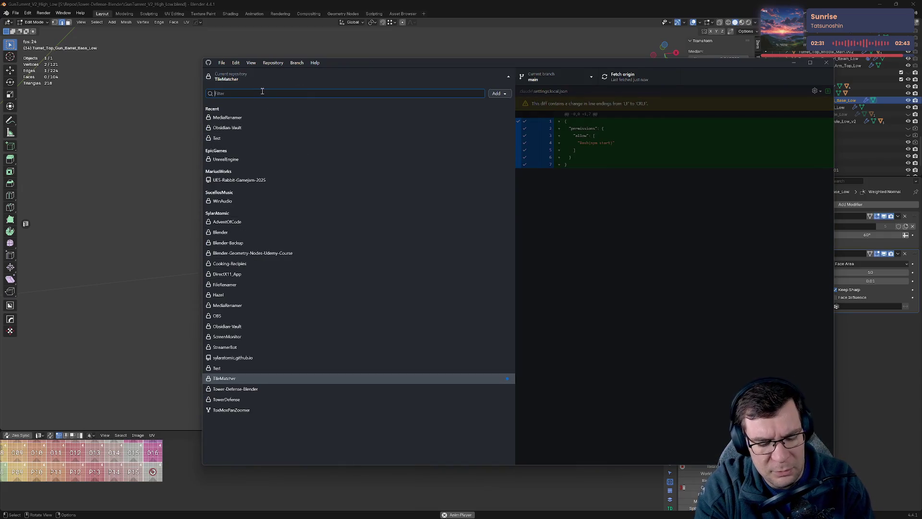
type("ble")
key("Down")
key("Down")
key("Down")
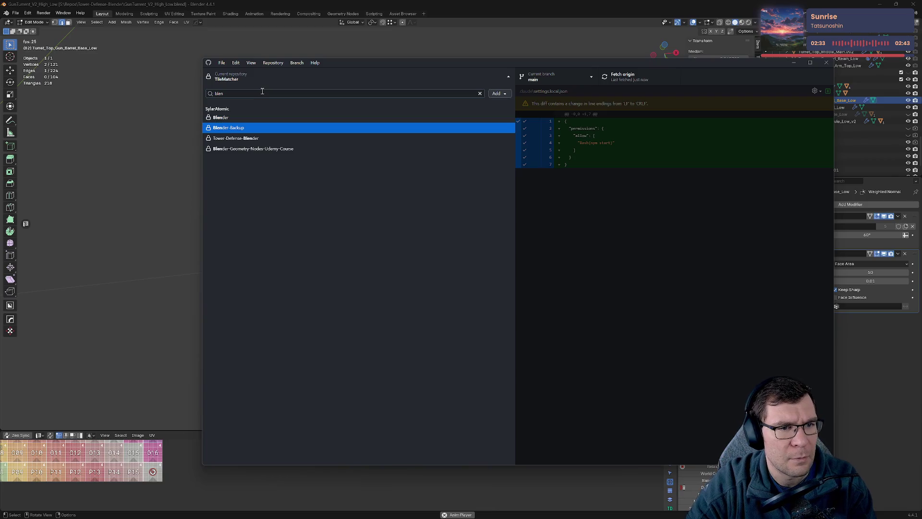
key("Return")
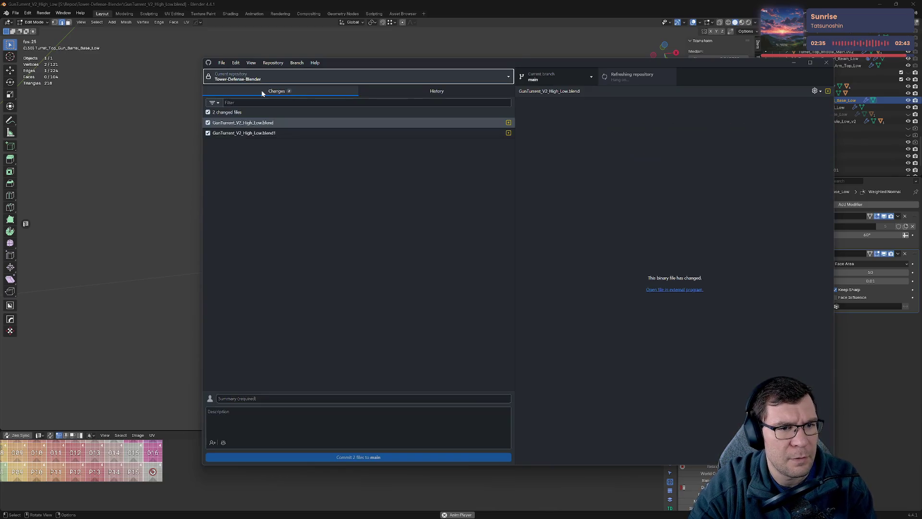
Step: Commit the two files to main as 'Update Gun tower - fix muzzle' and push to origin
left_click(267, 398)
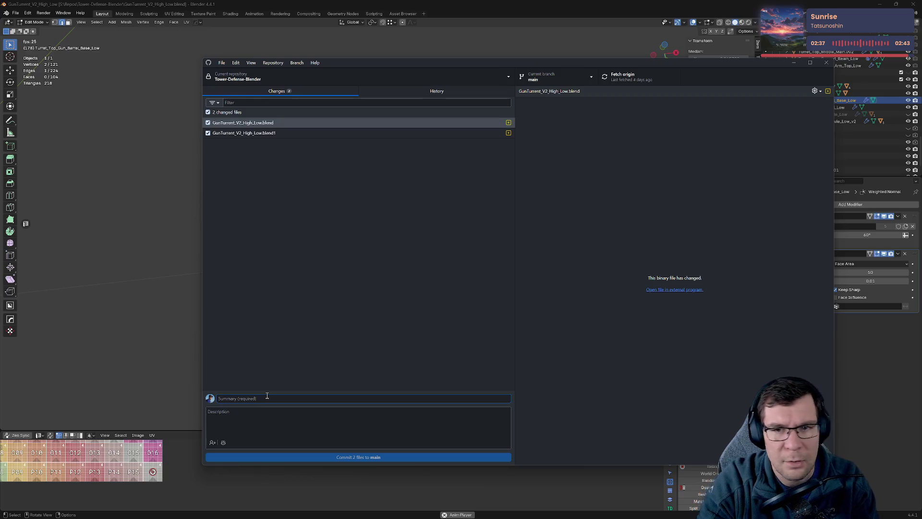
type("Update Gun tower - fix")
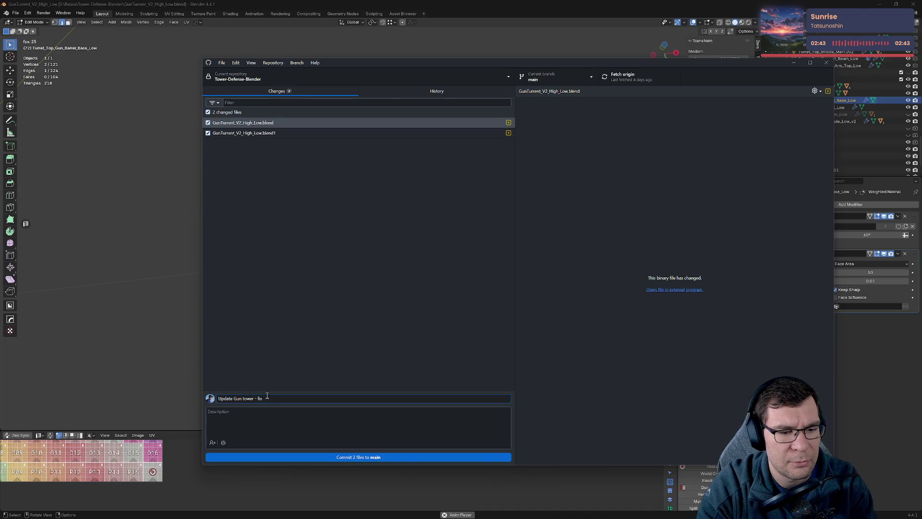
type(" muzzle")
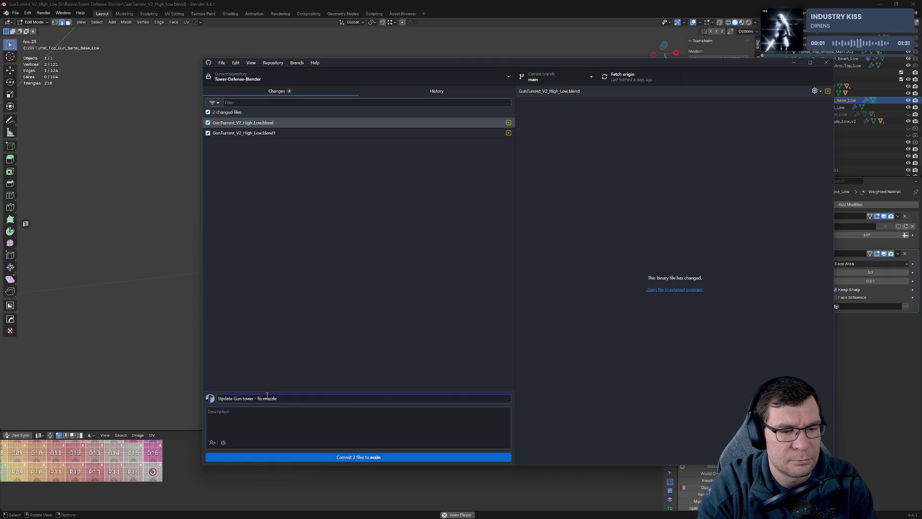
left_click(352, 456)
key("ctrl+p")
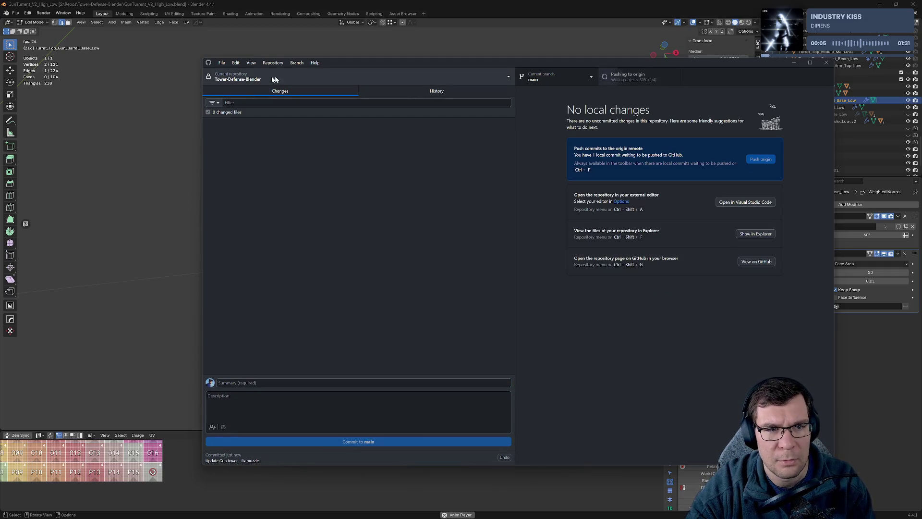
Step: Resize and reposition the GitHub Desktop window, then return to Blender's viewport
left_click_drag(201, 58, 257, 124)
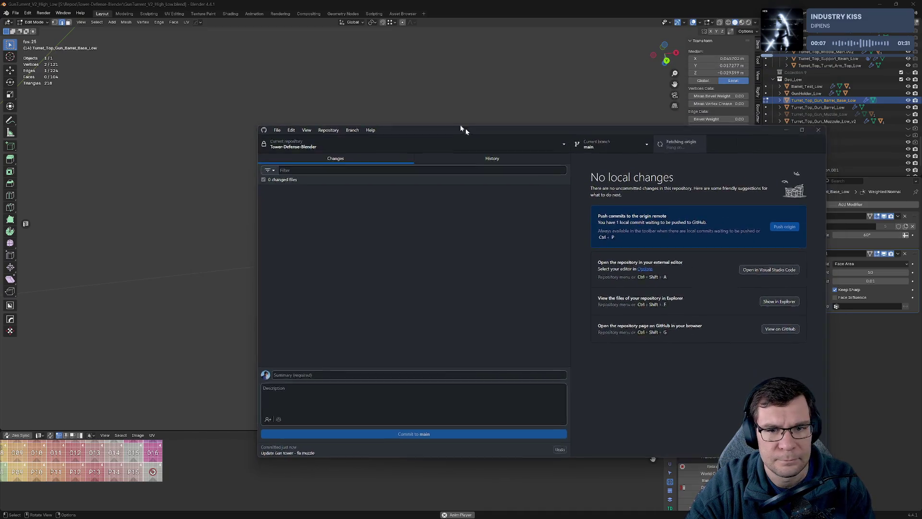
left_click_drag(465, 129, 363, 91)
left_click(654, 225)
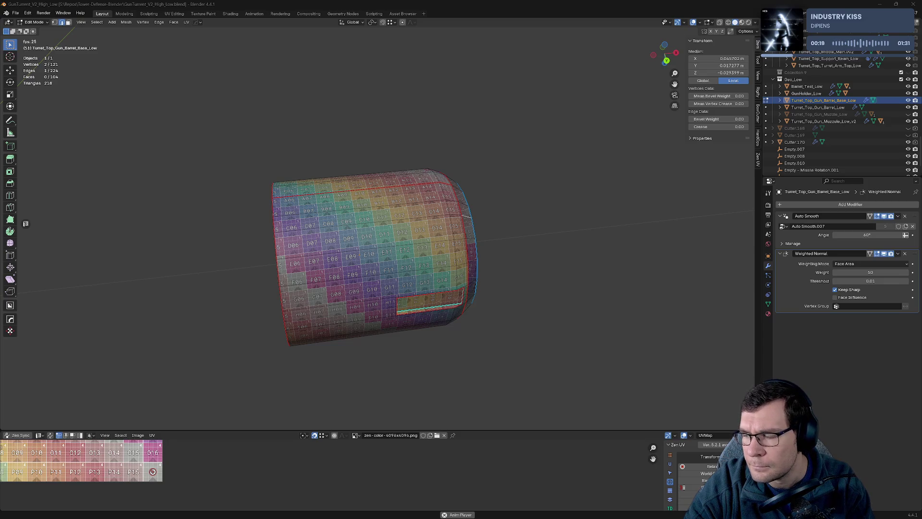
Step: Clear the vertex selection and exit Local View to show the whole turret
left_click_drag(464, 216, 503, 199)
left_click(593, 215)
key("KP_Divide")
scroll("up", 3)
scroll("up", 3)
scroll("up", 3)
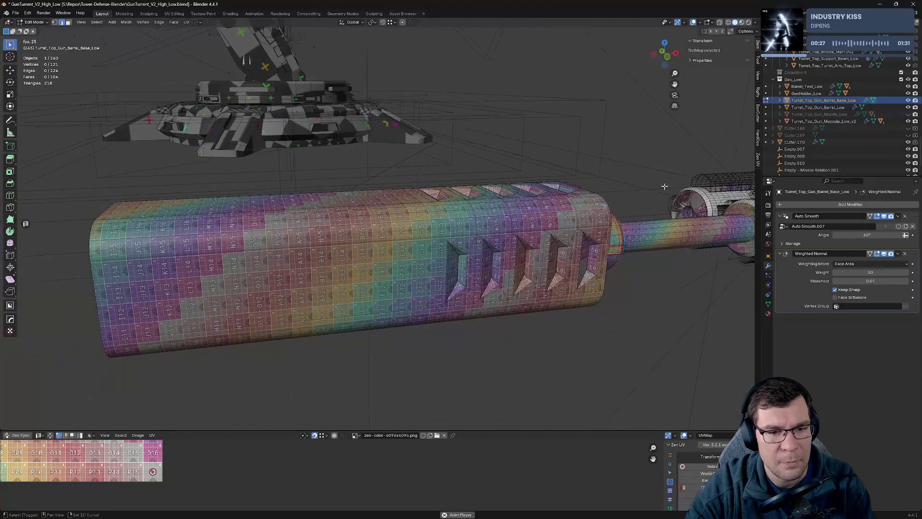
Step: Return to Object Mode, select GunHolder_Low, and isolate it in Local View
key("Tab")
left_click(480, 220)
left_click_drag(576, 250, 567, 224)
scroll("up", 3)
key("KP_Divide")
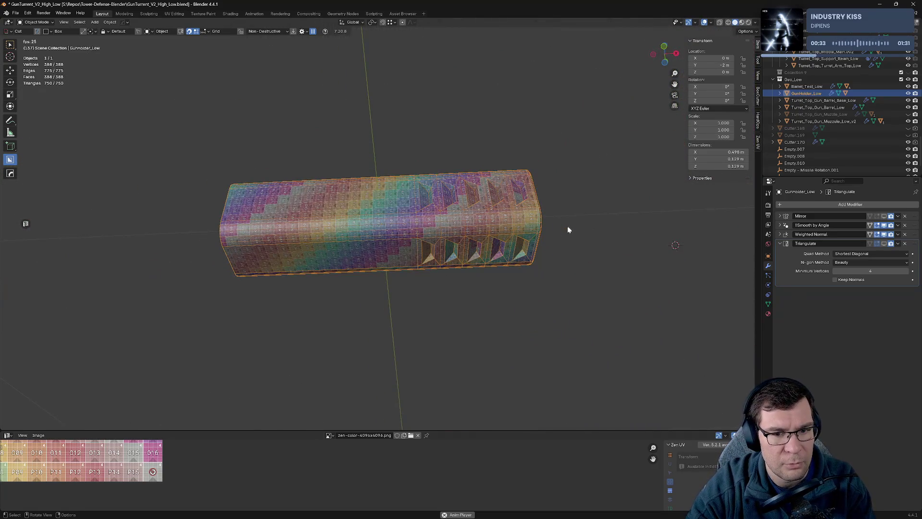
Step: Enlarge the UV Editor to look over the gun holder's UV layout, then shrink it back
left_click_drag(519, 429, 520, 168)
scroll("up", 3)
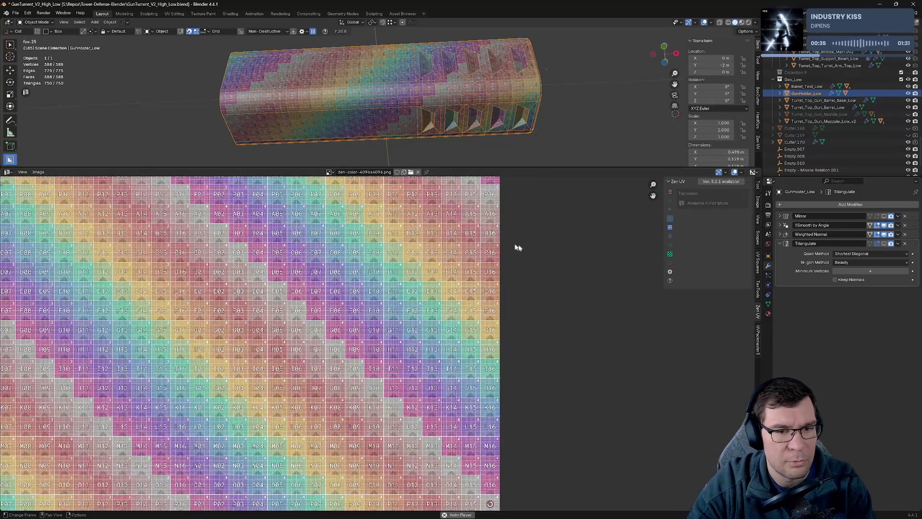
scroll("down", 3)
scroll("down", 3)
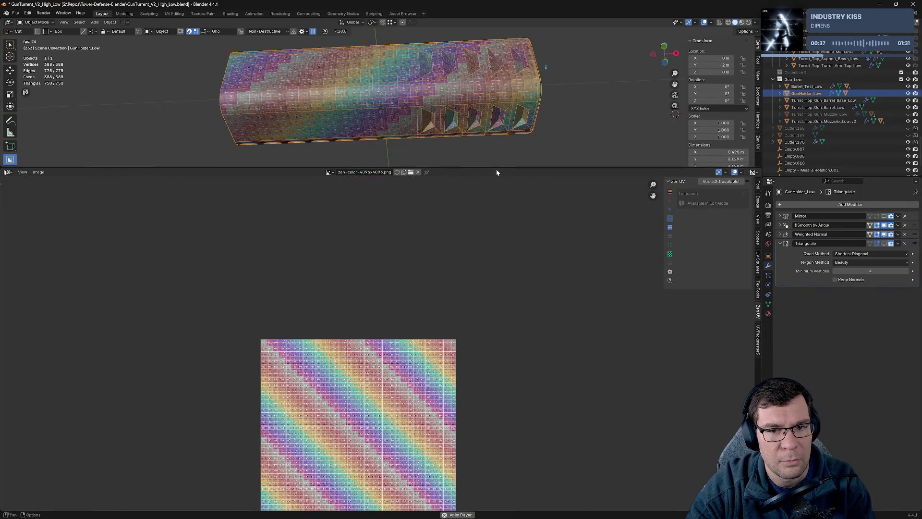
left_click_drag(497, 172, 504, 368)
Step: Enter Edit Mode on the GunHolder_Low barrel and orbit around its slots and rounded end
key("Tab")
scroll("up", 3)
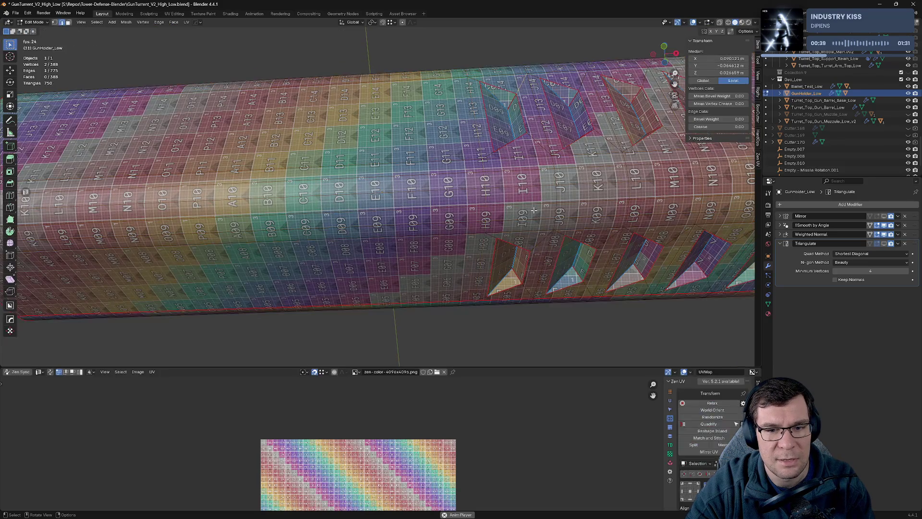
left_click_drag(553, 212, 593, 138)
left_click_drag(641, 257, 483, 157)
left_click_drag(470, 177, 506, 374)
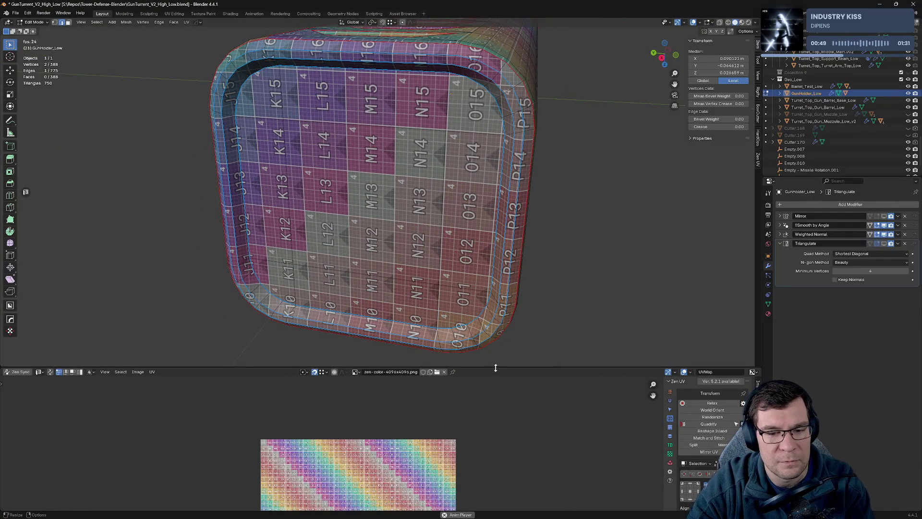
left_click_drag(495, 367, 499, 241)
Step: Select the whole barrel mesh and pan through its UV islands against the checker texture
key("a")
scroll("down", 3)
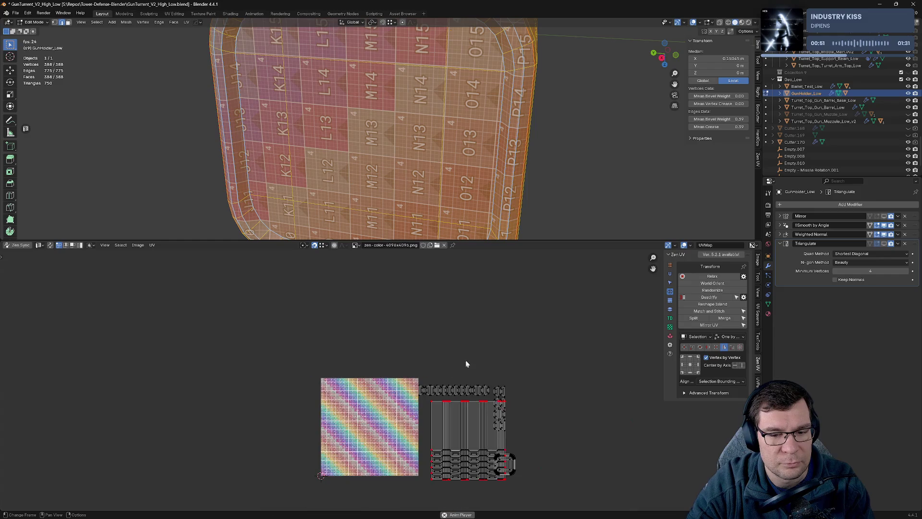
scroll("up", 3)
scroll("up", 3)
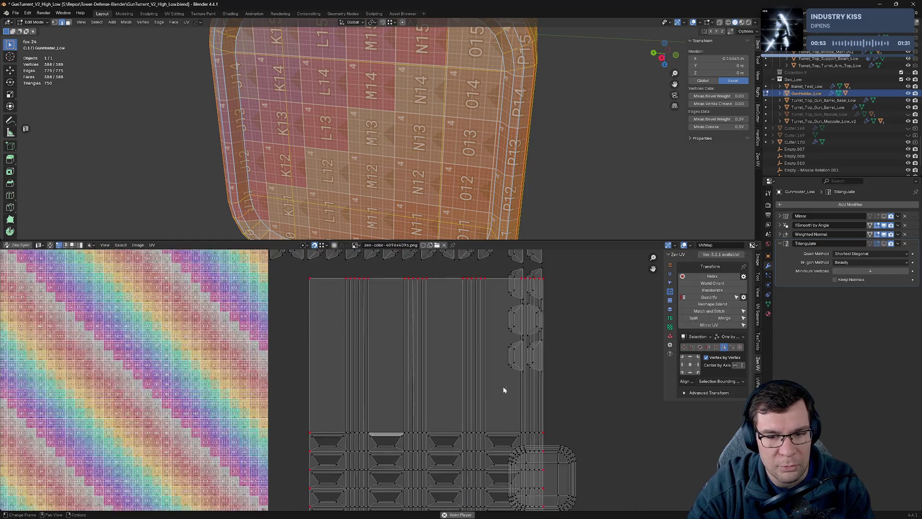
left_click_drag(506, 377, 363, 278)
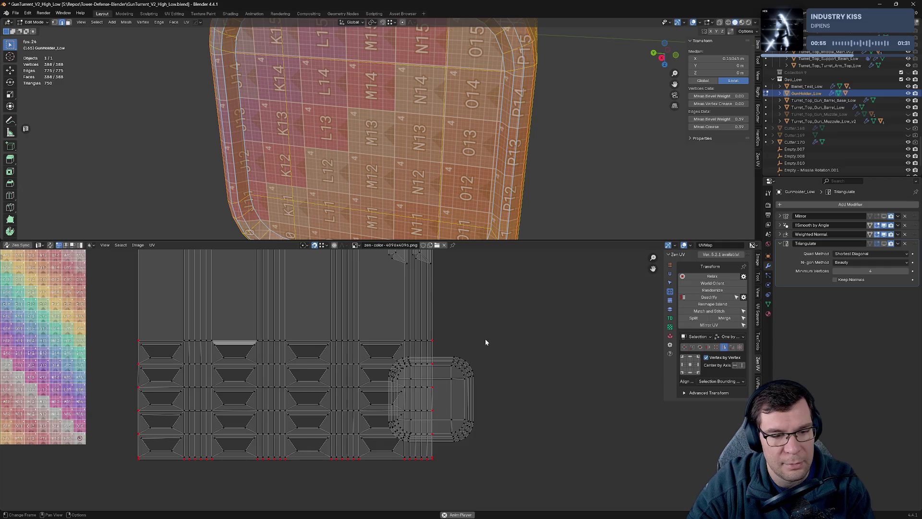
scroll("up", 3)
scroll("down", 3)
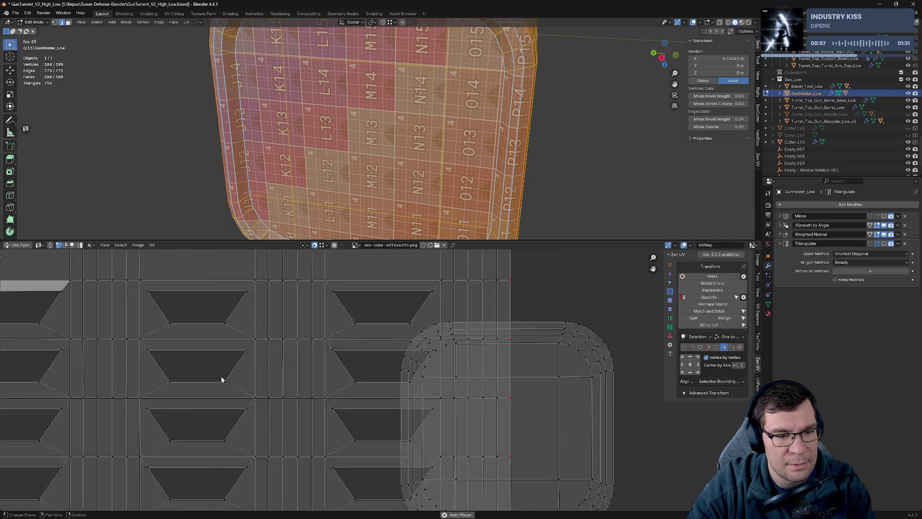
left_click_drag(278, 202, 365, 154)
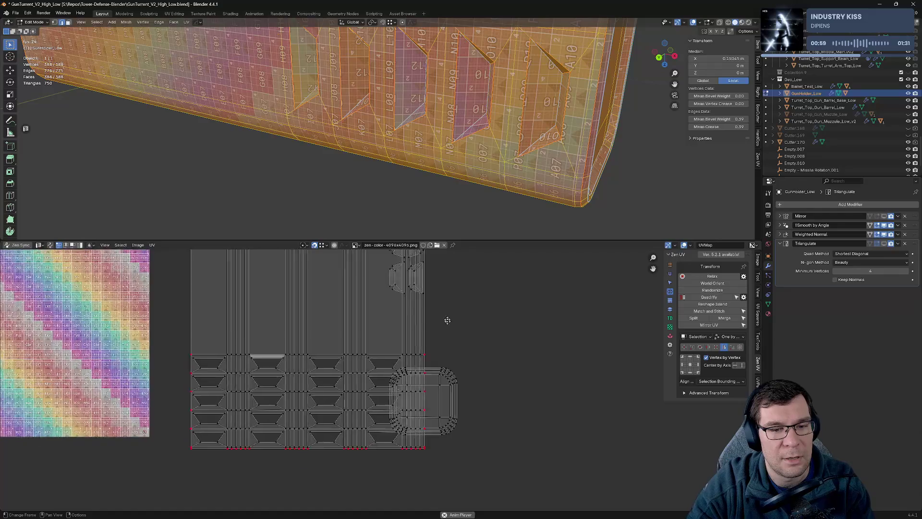
left_click_drag(461, 296, 500, 431)
Step: Shrink the UV Editor, clear the mesh selection and return to Object Mode
left_click_drag(462, 242, 480, 458)
left_click(478, 352)
scroll("down", 3)
left_click_drag(488, 345, 488, 365)
key("Tab")
left_click_drag(500, 252, 482, 30)
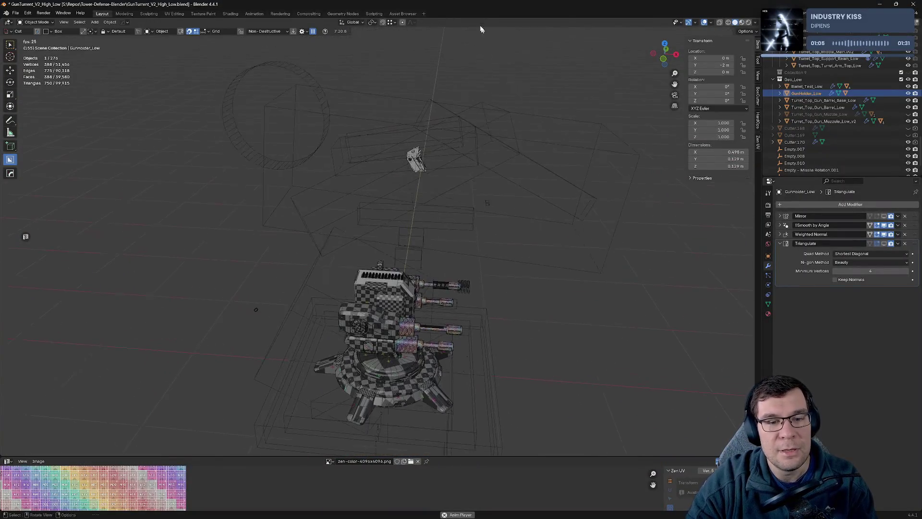
Step: Leave Local View to bring back the full turret scene, seen from a lower side angle
scroll("up", 3)
key("KP_Divide")
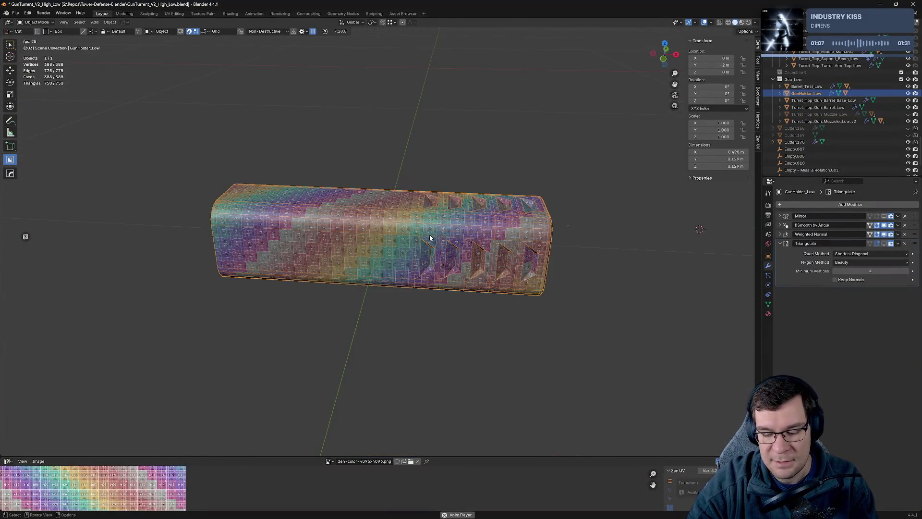
key("KP_Divide")
left_click_drag(430, 236, 437, 205)
scroll("down", 3)
Step: Delete the gray cylinder cutter, the ring cutter and two leftover box cutters
left_click(483, 171)
key("Delete")
left_click(500, 196)
key("Delete")
left_click(397, 255)
key("Delete")
left_click(371, 263)
key("Delete")
Step: Delete the long bar cutter, another box cutter and the two wireframe cutter boxes
left_click_drag(484, 278, 566, 324)
left_click(566, 323)
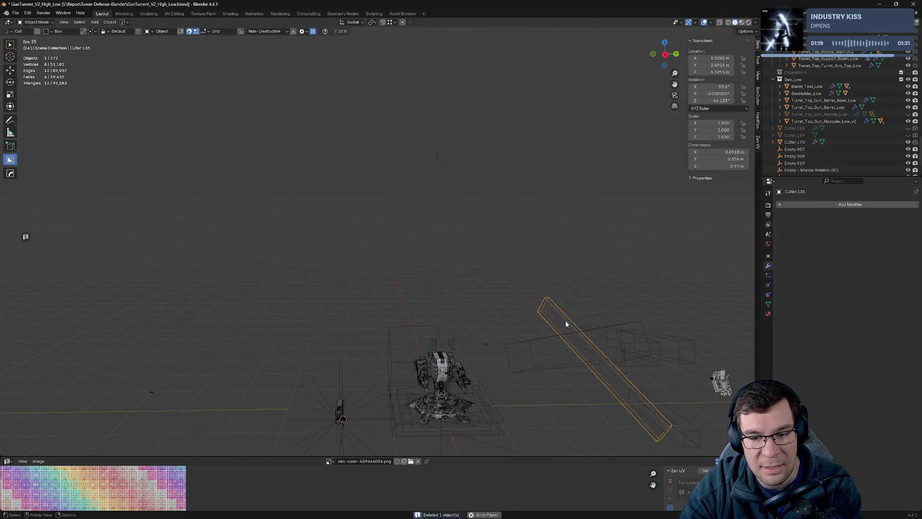
left_click_drag(667, 322, 488, 200)
key("Delete")
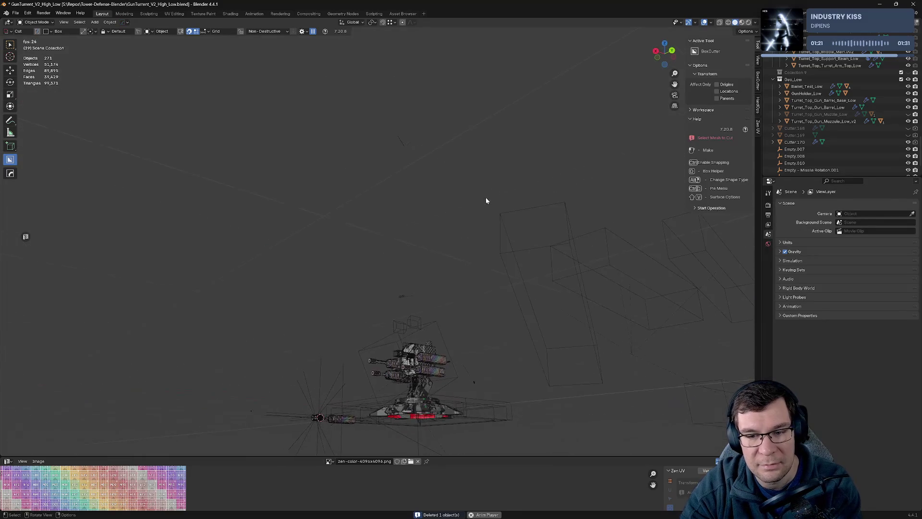
left_click(560, 258)
left_click_drag(560, 255, 548, 272)
key("Delete")
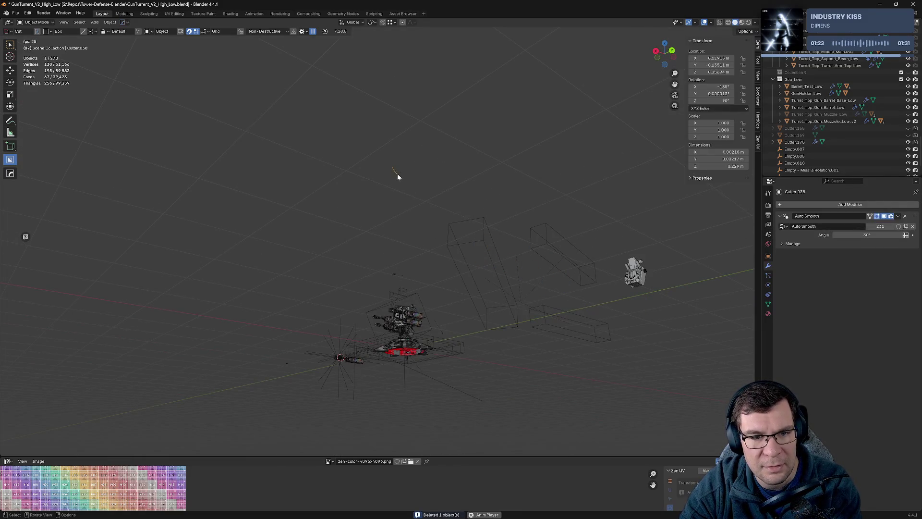
left_click(478, 242)
key("Delete")
left_click(545, 251)
key("Delete")
Step: Draw a tall test box with BoxCutter, delete it again, and zoom back onto the turret
left_click_drag(522, 292, 498, 228)
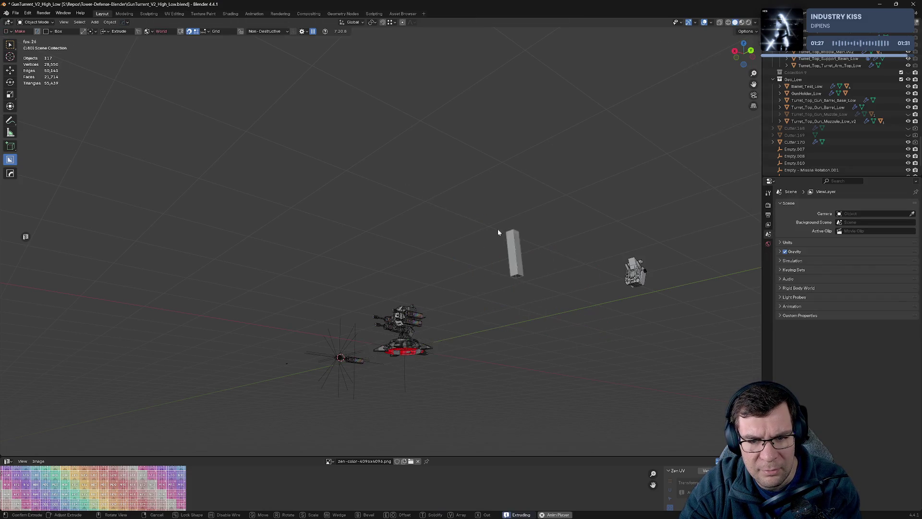
left_click(545, 330)
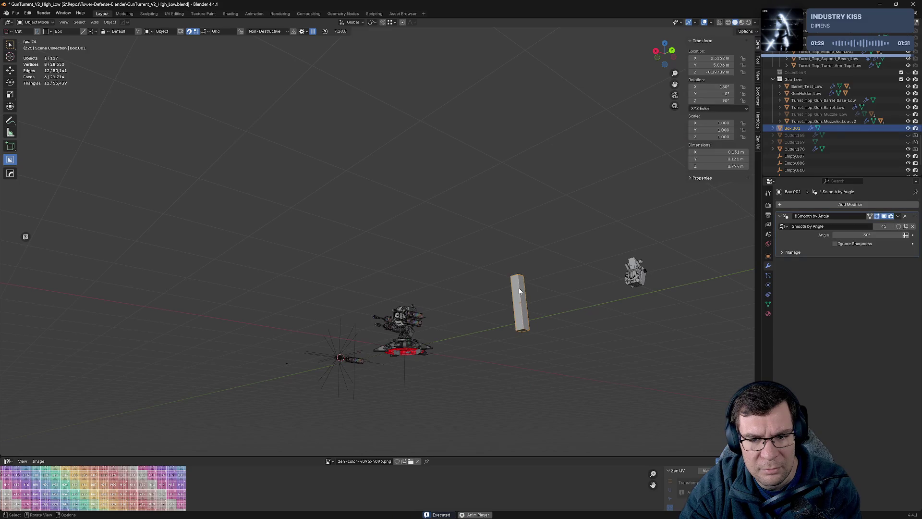
key("Delete")
left_click_drag(453, 293, 381, 220)
scroll("up", 3)
scroll("up", 3)
scroll("up", 3)
scroll("up", 3)
scroll("down", 3)
scroll("up", 3)
scroll("down", 3)
scroll("up", 3)
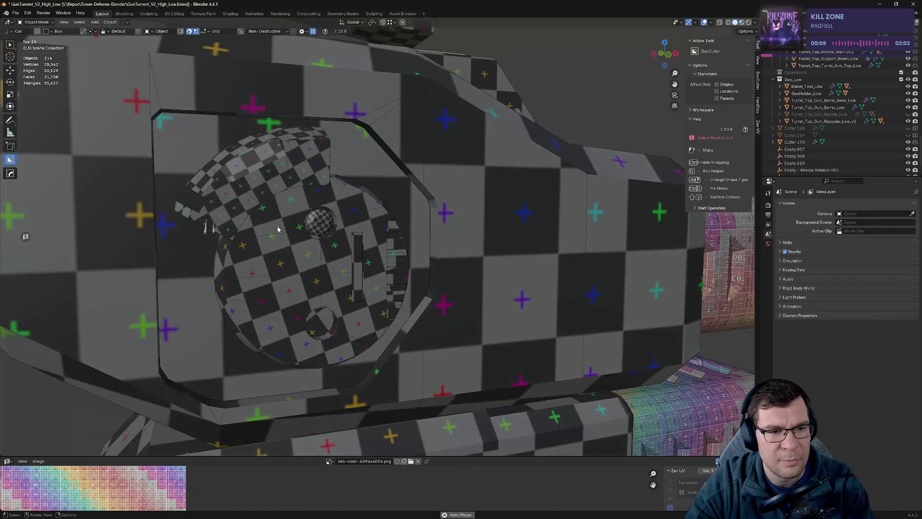
Step: Select the Turret_Top_Middle_Main.002 block after trying the round disc and upper cap pieces
left_click(277, 229)
left_click_drag(278, 229, 402, 235)
left_click(376, 188)
scroll("down", 3)
scroll("up", 3)
left_click_drag(499, 266, 391, 262)
left_click(395, 260)
scroll("down", 3)
scroll("up", 3)
Step: Reselect the Turret_Top_Middle_Main.002 block from the vent grate side and isolate it in Local View
left_click_drag(417, 223, 416, 240)
left_click(443, 350)
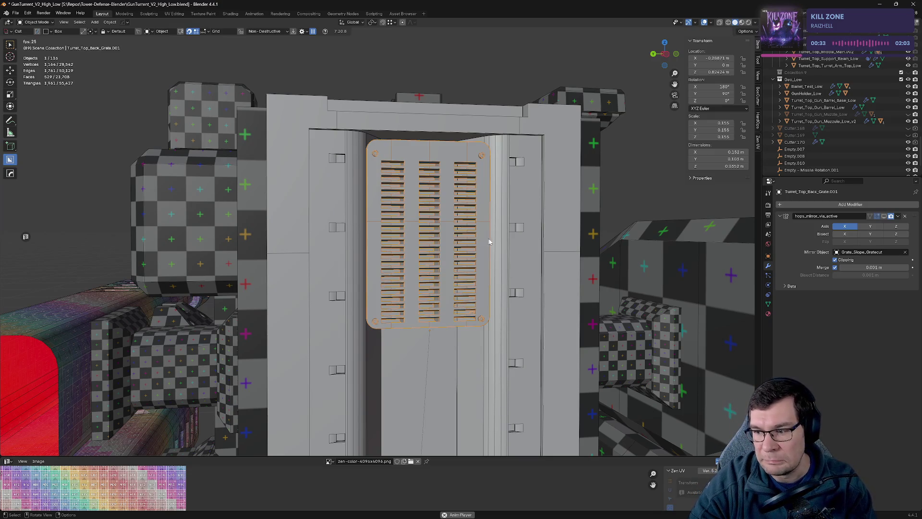
left_click_drag(522, 249, 437, 209)
left_click_drag(444, 242, 387, 237)
left_click(496, 255)
left_click_drag(497, 254, 601, 211)
key("KP_Divide")
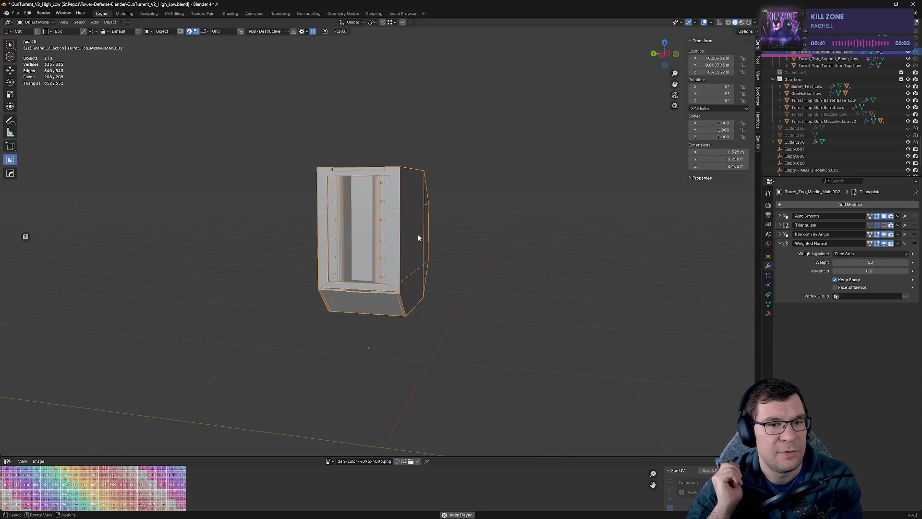
Step: Orbit and zoom around the Turret_Top_Middle_Main.002 block from front, low and side angles
left_click_drag(418, 234, 428, 290)
scroll("up", 3)
scroll("down", 3)
scroll("up", 3)
scroll("up", 3)
left_click_drag(441, 345, 433, 253)
scroll("up", 3)
scroll("down", 3)
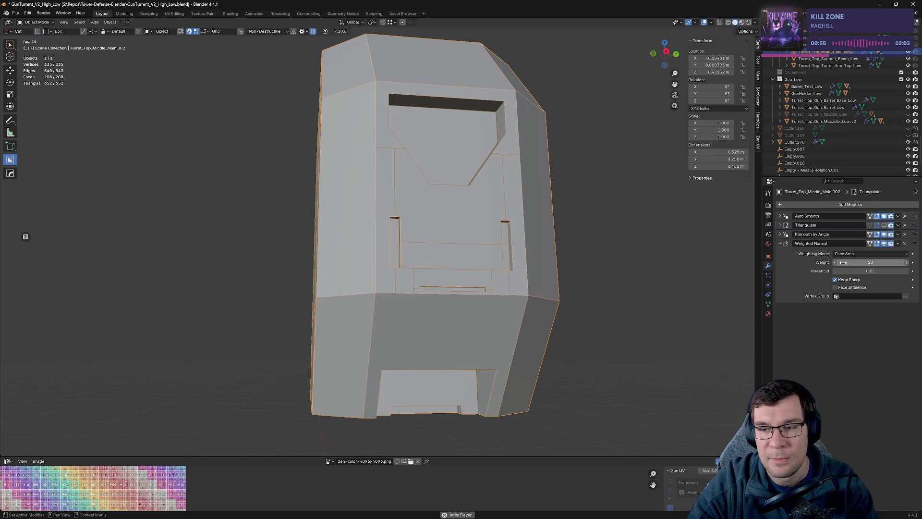
left_click_drag(571, 247, 412, 192)
scroll("up", 3)
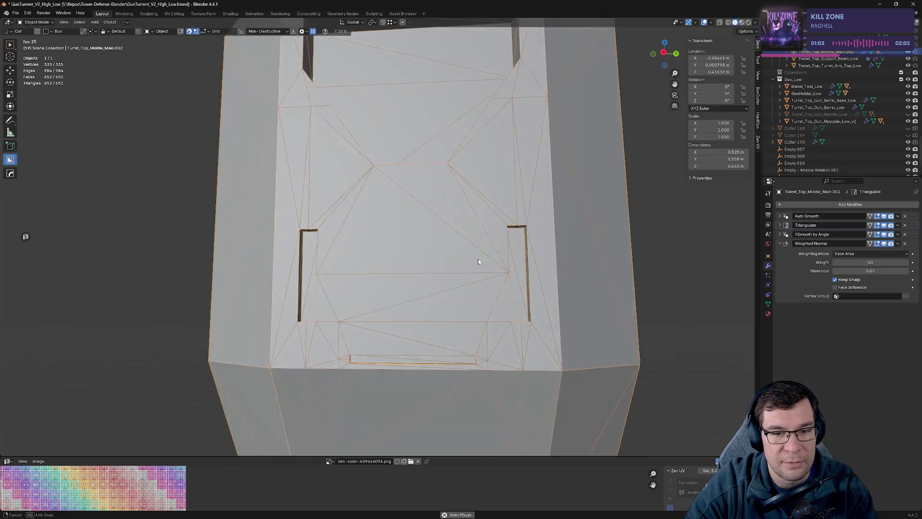
left_click_drag(478, 261, 481, 260)
Step: Snap to the right orthographic view, toggle visibility with H, and enter Edit Mode on the block
key("KP_3")
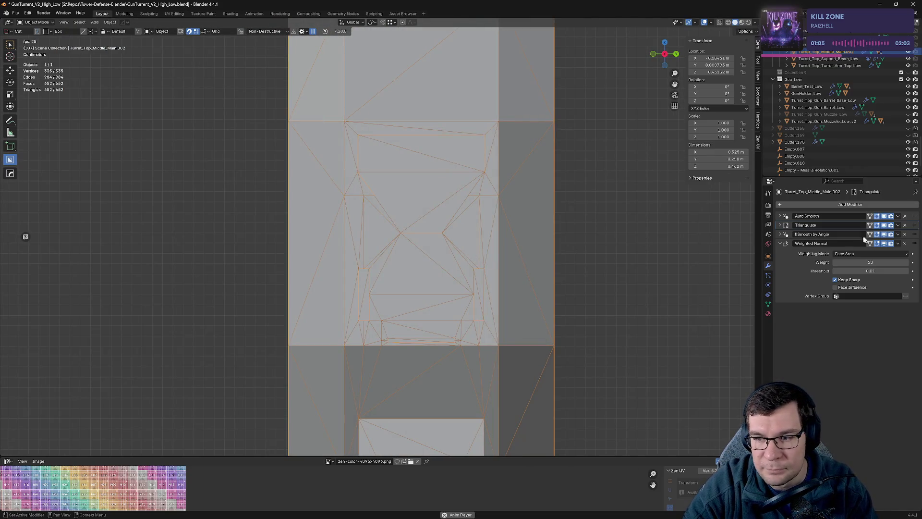
left_click_drag(715, 271, 441, 278)
key("h")
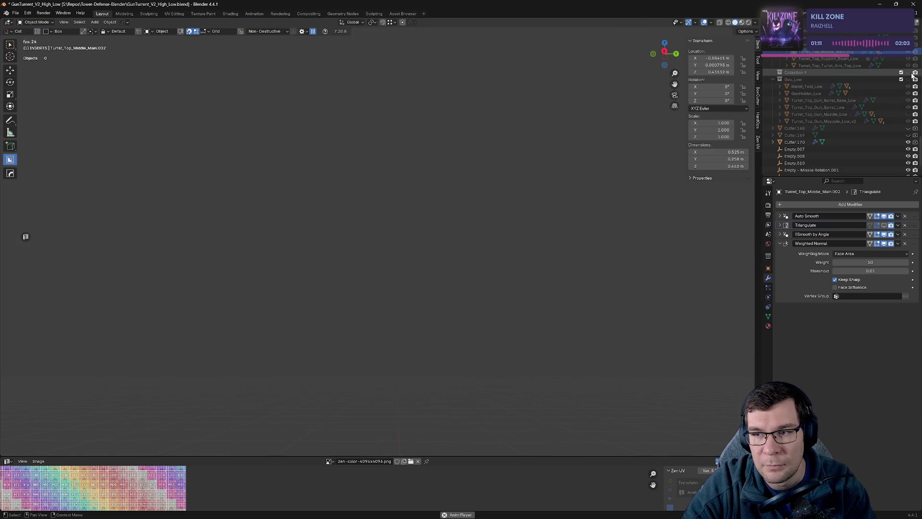
scroll("up", 3)
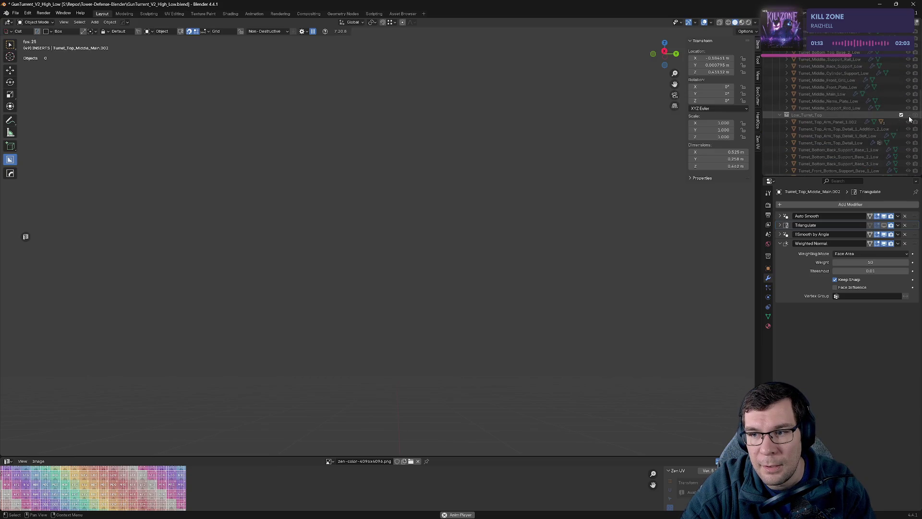
scroll("up", 3)
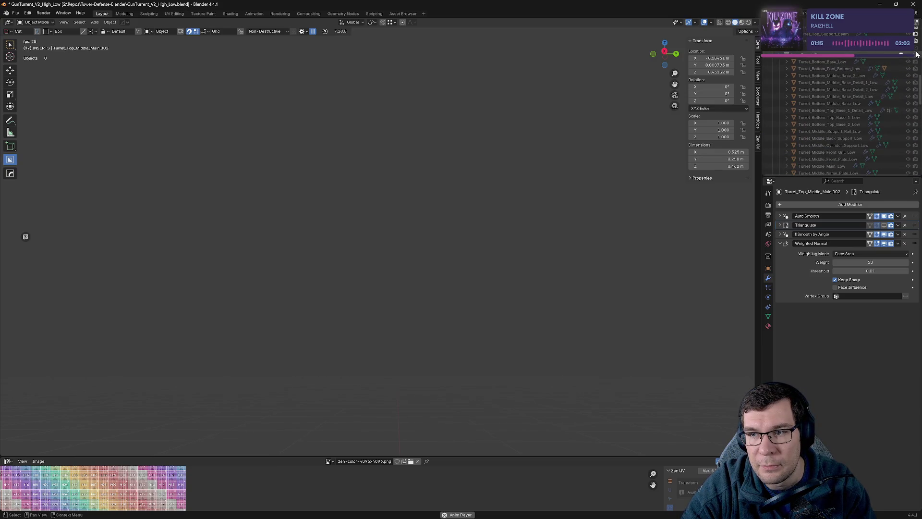
key("Tab")
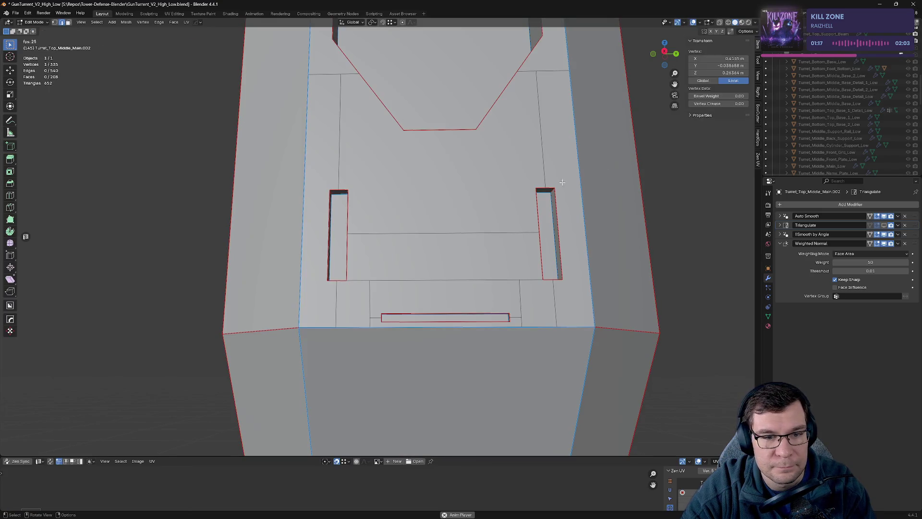
Step: Dissolve the horizontal edge between the two slots and join a slot-corner vertex pair with J
left_click(350, 190)
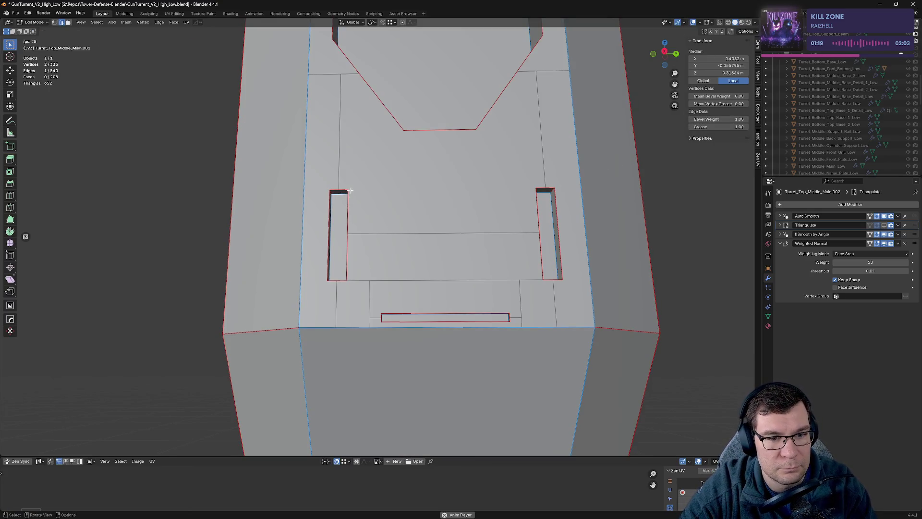
left_click(349, 190)
key("2")
left_click(461, 234)
key("x")
left_click(439, 243)
key("1")
left_click(347, 191)
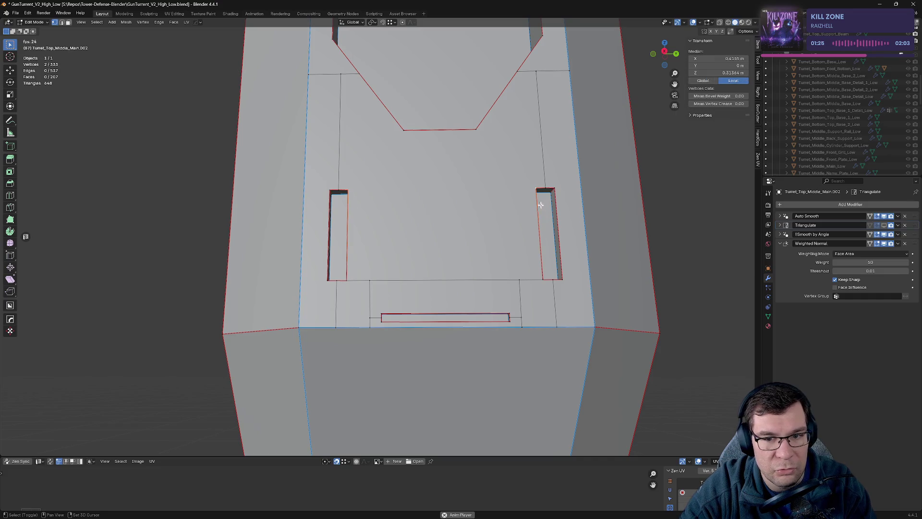
key("j")
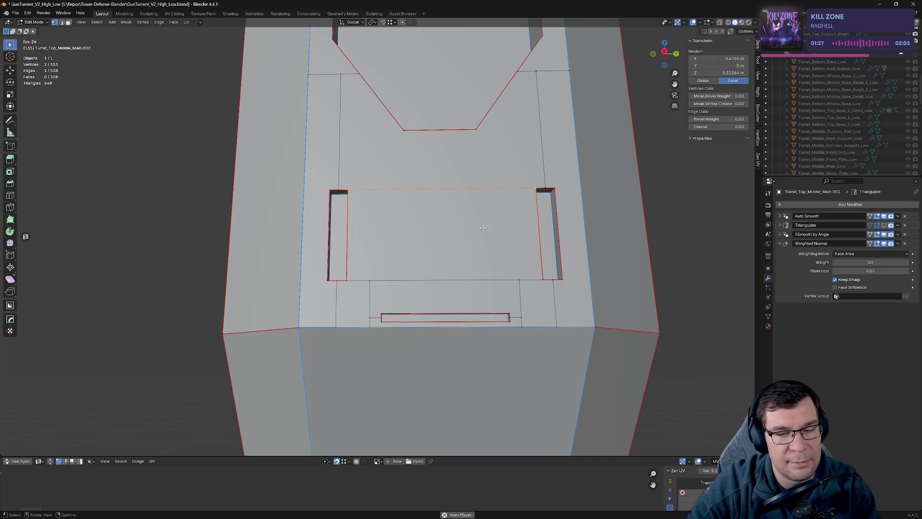
Step: Toggle the triangulation preview, then clear the selection and orbit toward the lower slot
left_click(884, 226)
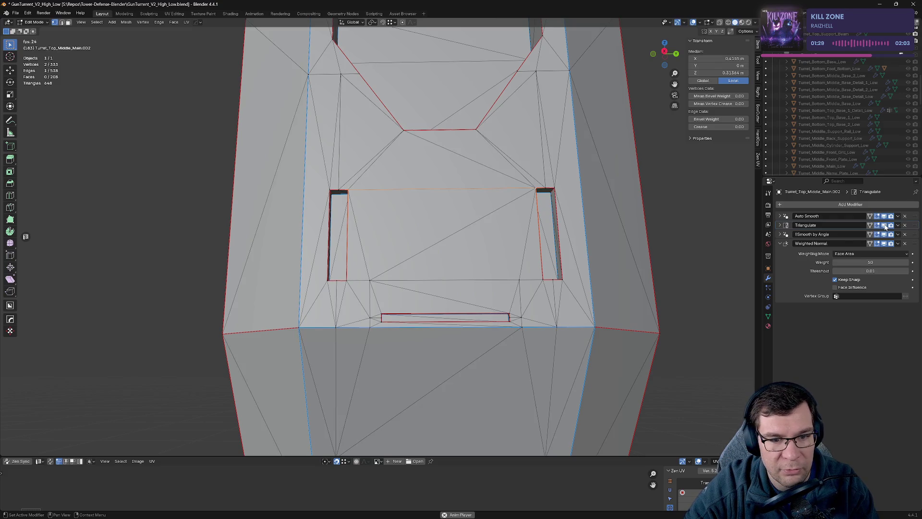
left_click(885, 227)
left_click_drag(567, 346, 384, 236)
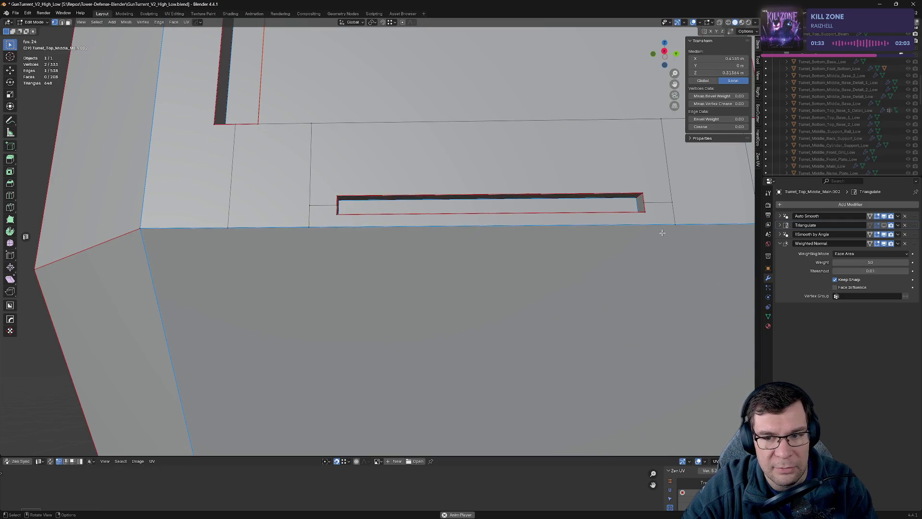
scroll("down", 3)
scroll("up", 3)
scroll("down", 3)
scroll("up", 3)
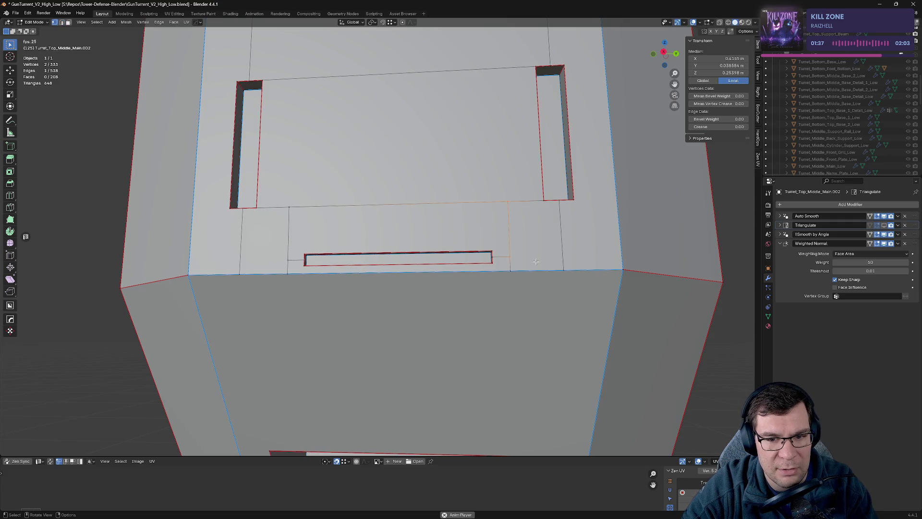
key("alt+a")
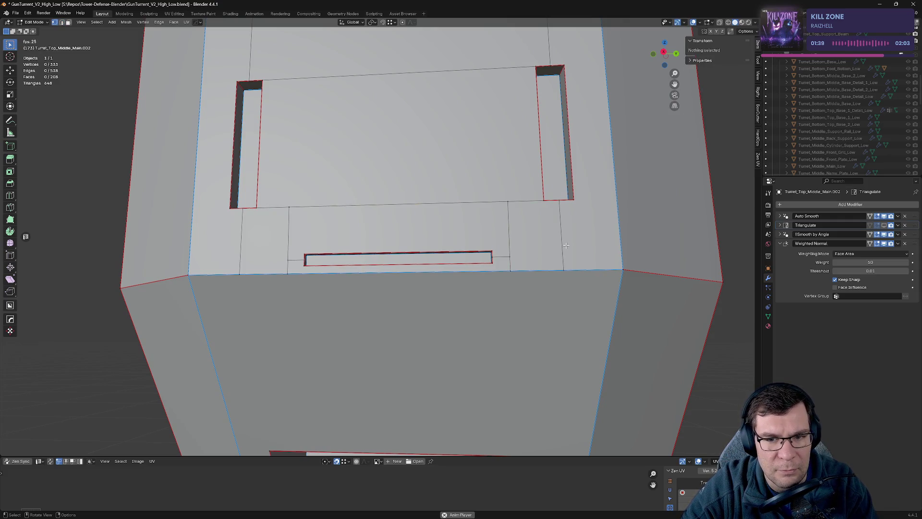
left_click_drag(570, 246, 436, 237)
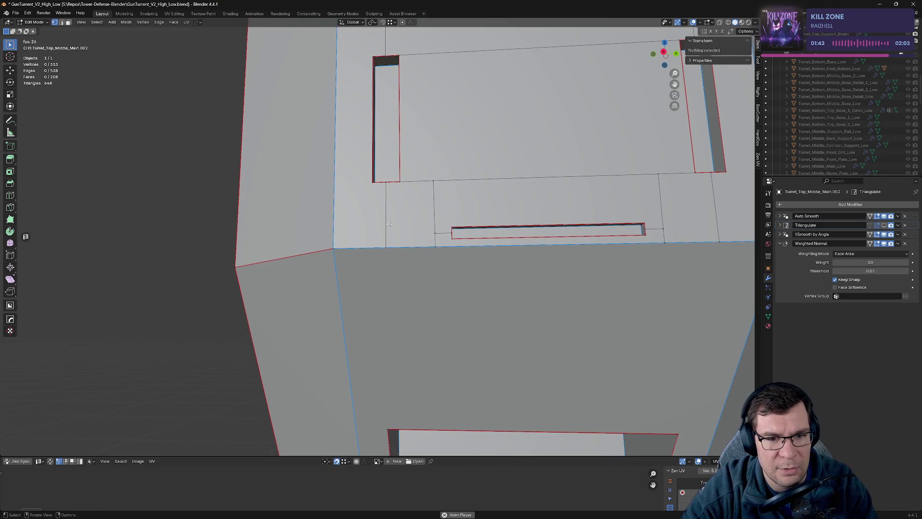
Step: Subdivide the two vertical edges beside the lower slot and lower a new midpoint vertex along Z
left_click(387, 222)
left_click_drag(387, 222, 548, 219)
left_click(549, 219)
right_click(545, 218)
left_click(543, 220)
key("1")
left_click(546, 217)
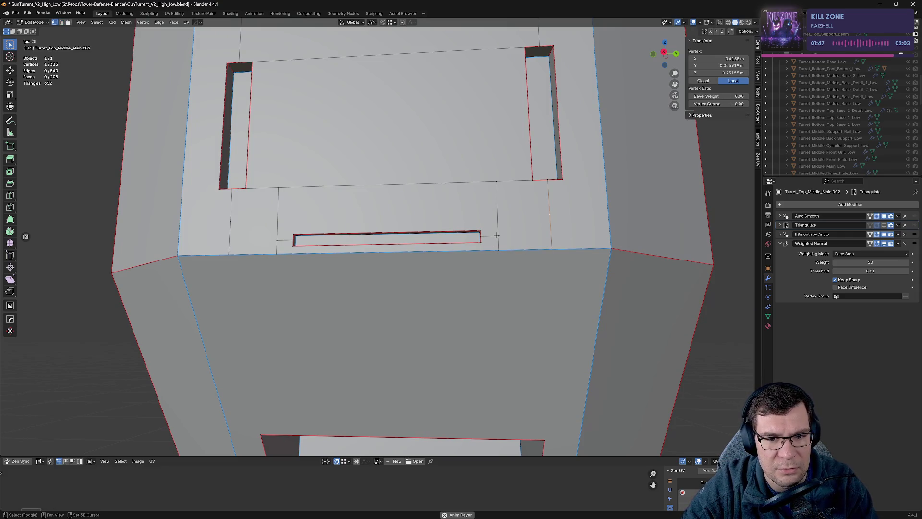
left_click(557, 234)
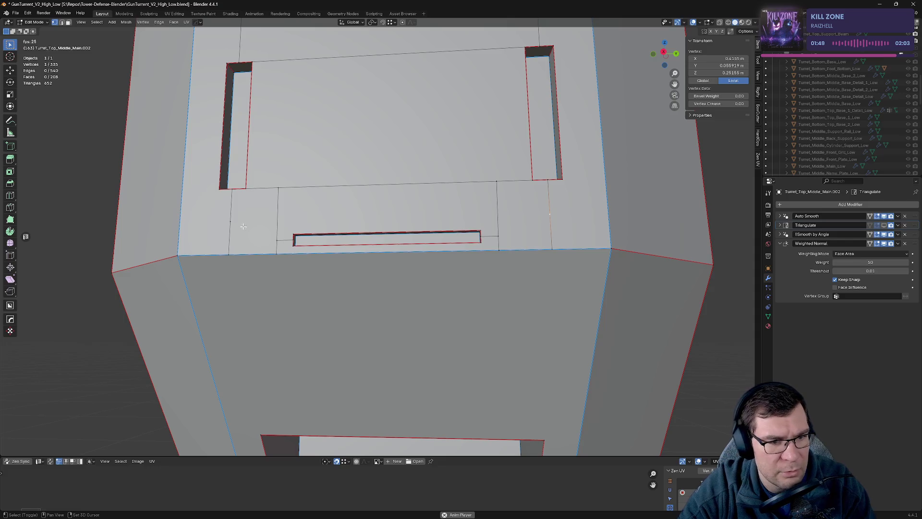
key("g")
key("z")
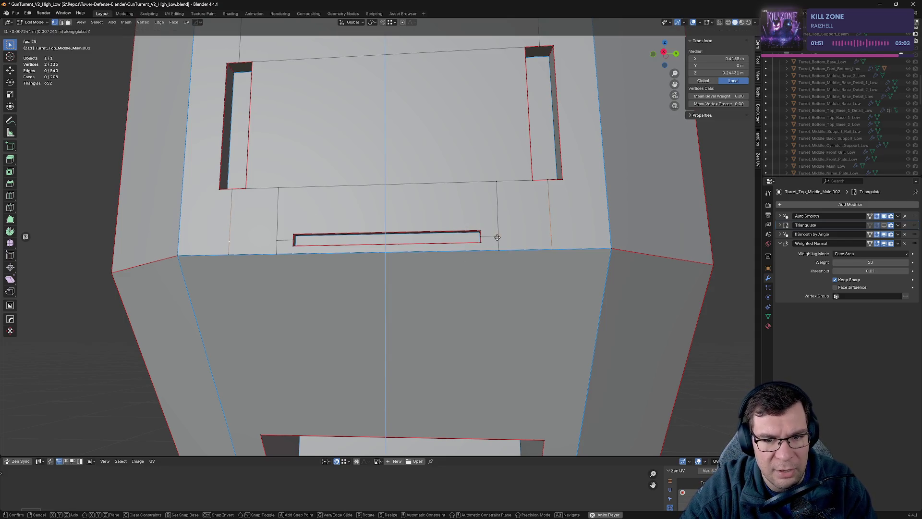
left_click(497, 237)
Step: Join both midpoint vertices to their partners with J and dissolve the stray edges above the slot
left_click(498, 236)
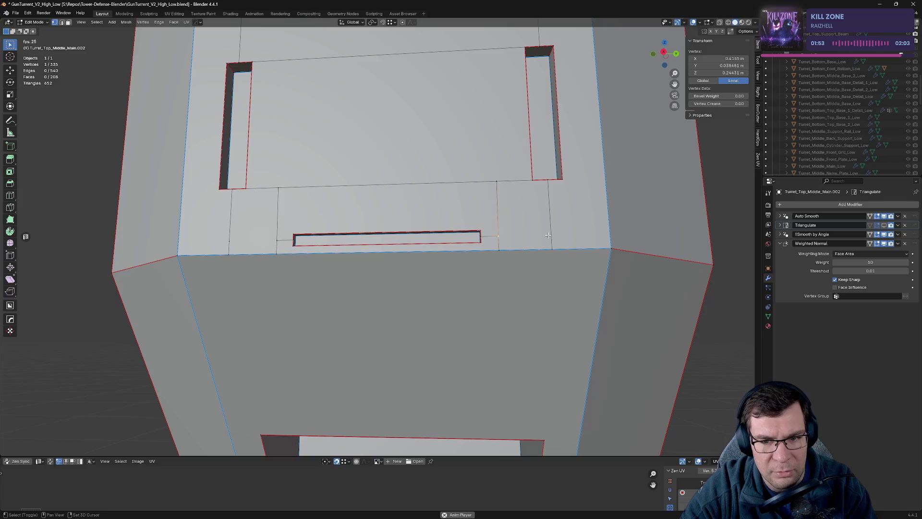
key("j")
left_click(276, 238)
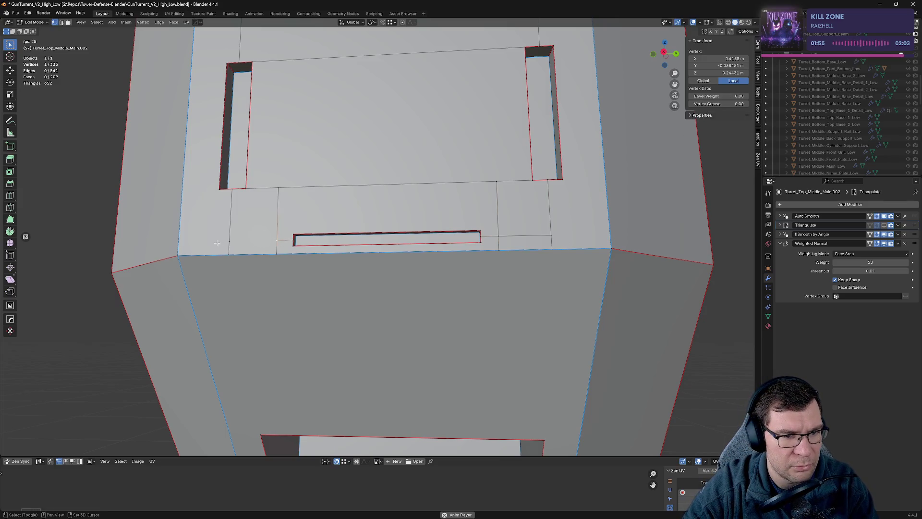
key("j")
key("3")
left_click(281, 217)
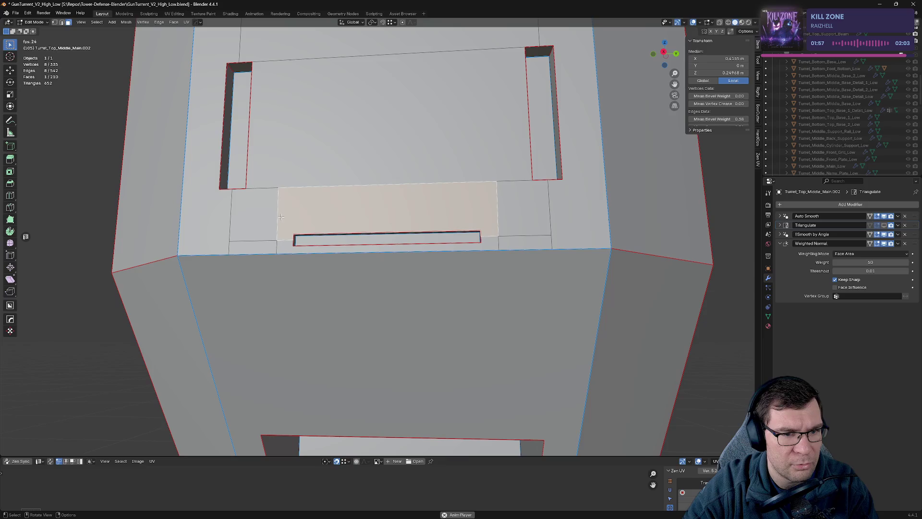
key("2")
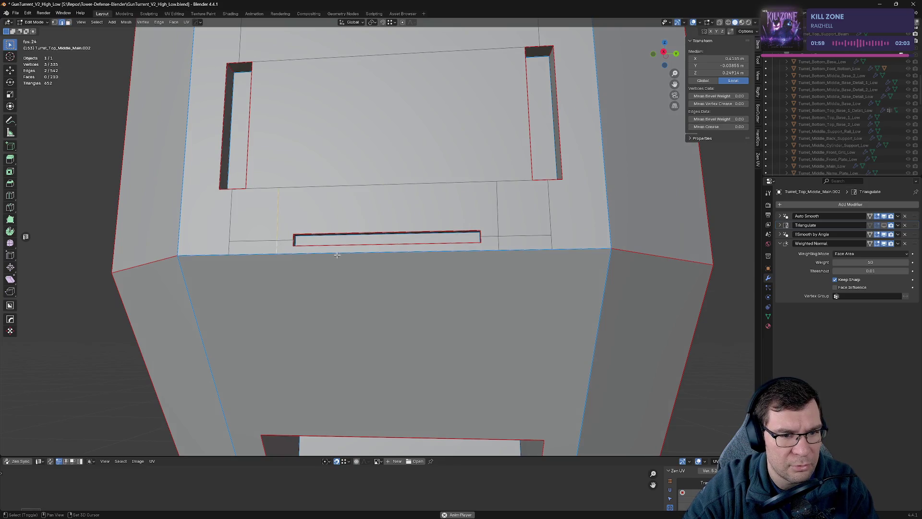
key("x")
left_click(494, 214)
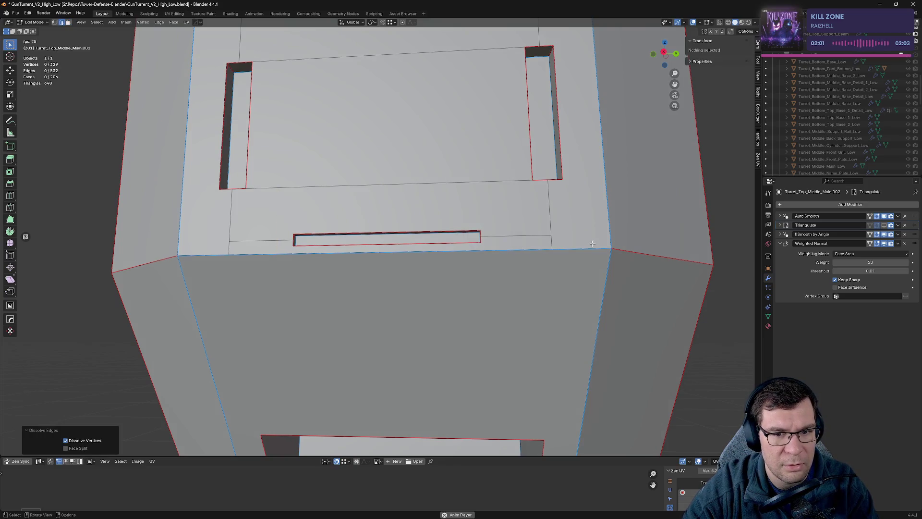
left_click(884, 225)
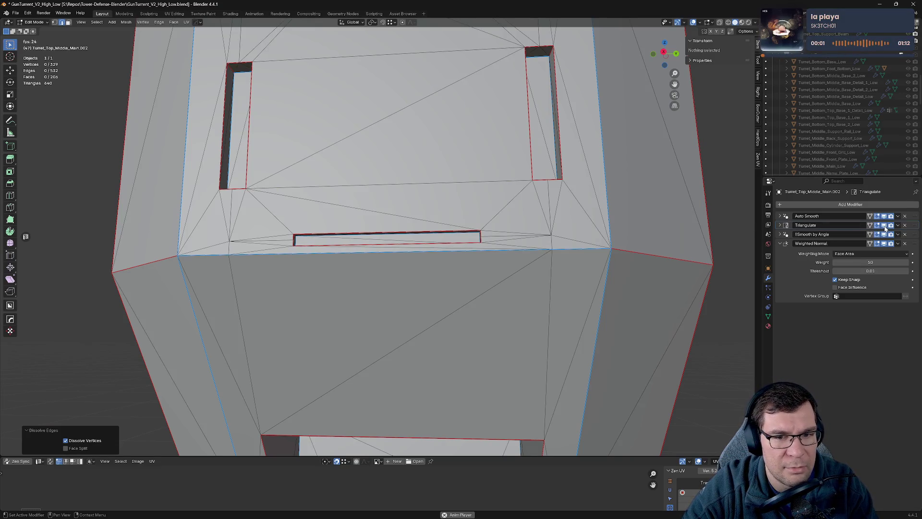
Step: Toggle the Triangulate modifier's edit-mode preview off and on to inspect the roof's triangulation
left_click(884, 226)
left_click_drag(472, 270, 581, 292)
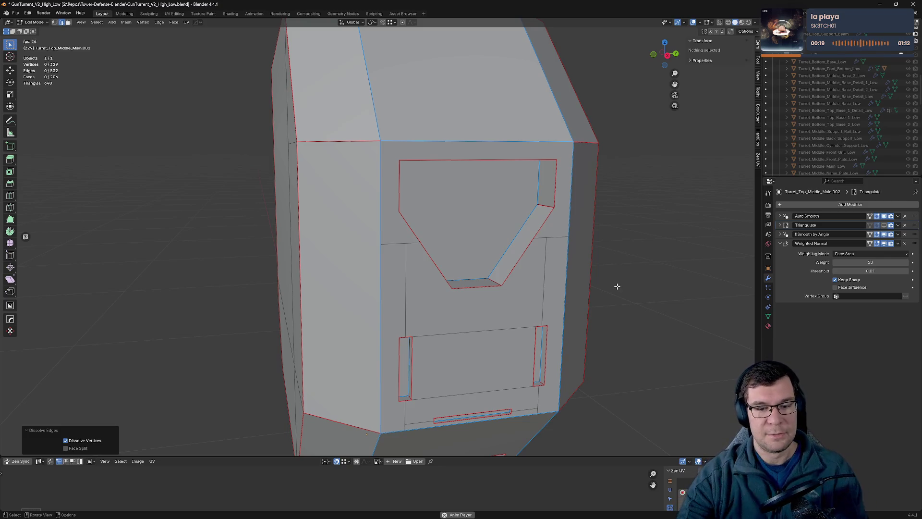
left_click_drag(605, 274, 575, 227)
scroll("down", 3)
left_click_drag(494, 243, 516, 227)
left_click(882, 226)
left_click_drag(544, 288, 504, 213)
scroll("up", 3)
scroll("up", 3)
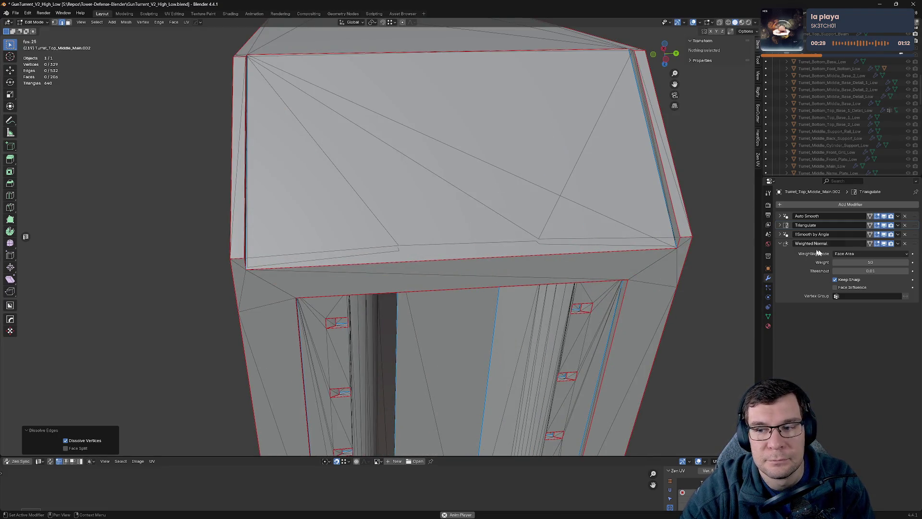
left_click(884, 225)
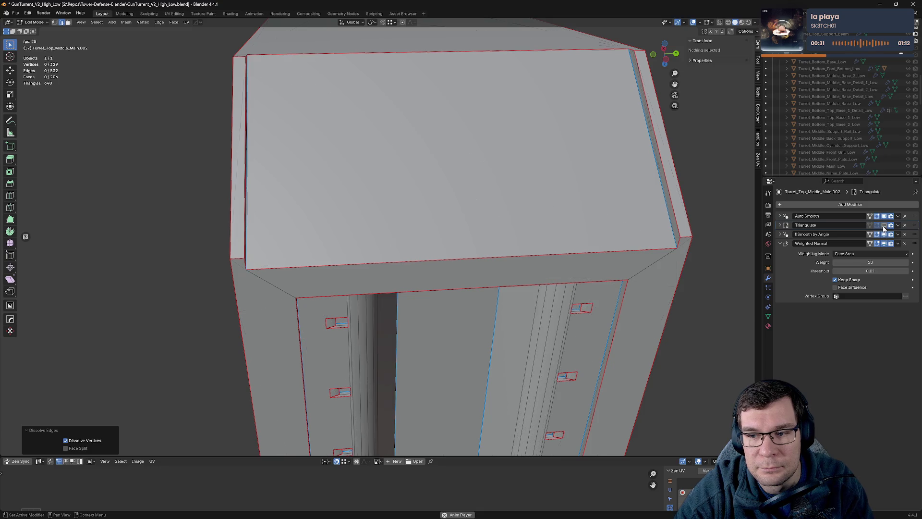
left_click(883, 226)
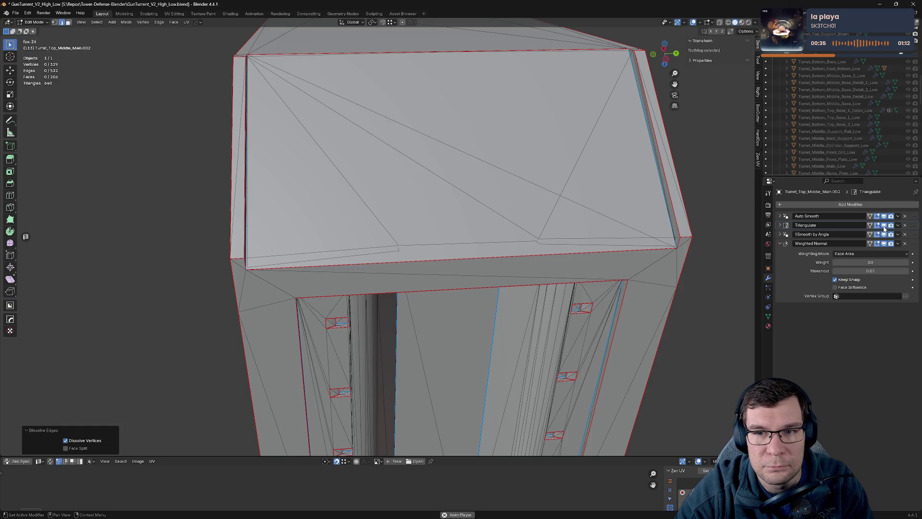
left_click_drag(543, 206, 421, 229)
Step: Move a vertex on the roof's front edge to a better position
left_click(647, 240)
key("g")
left_click(580, 201)
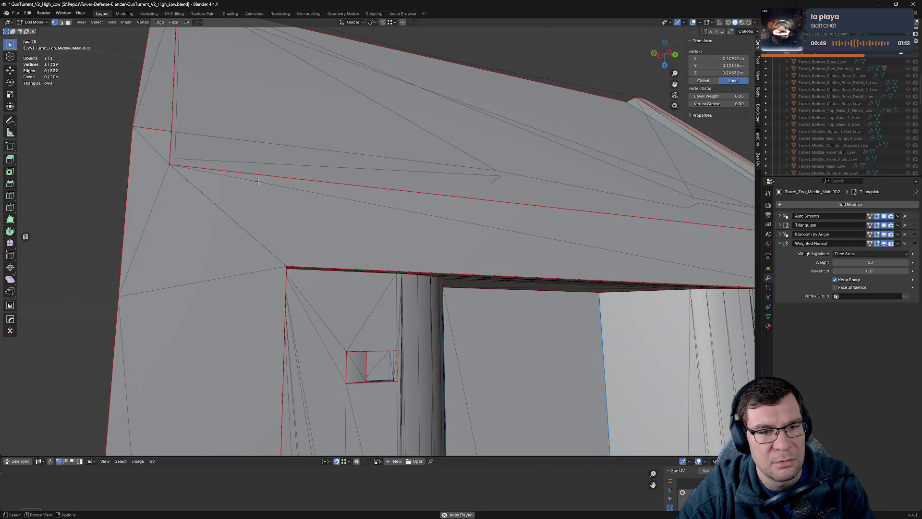
Step: Switch to face selection and try moving the sloped roof face
left_click_drag(167, 134, 398, 179)
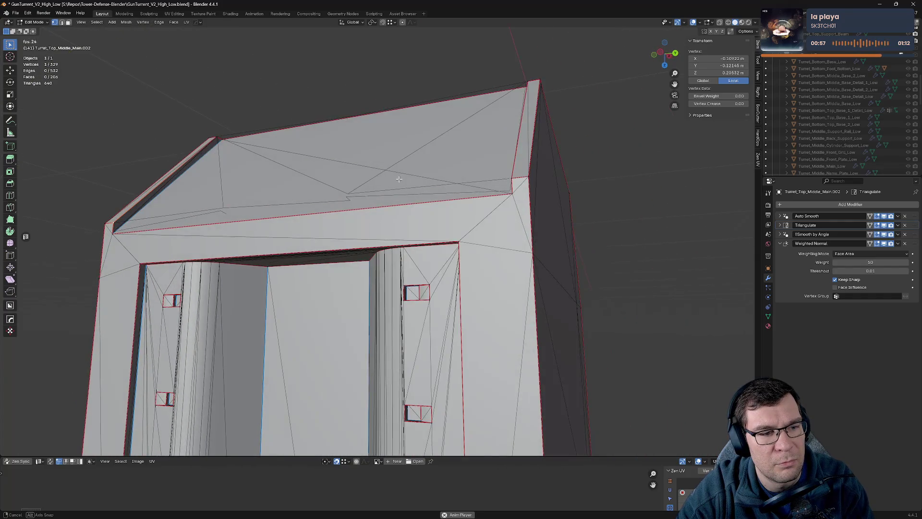
left_click(183, 181)
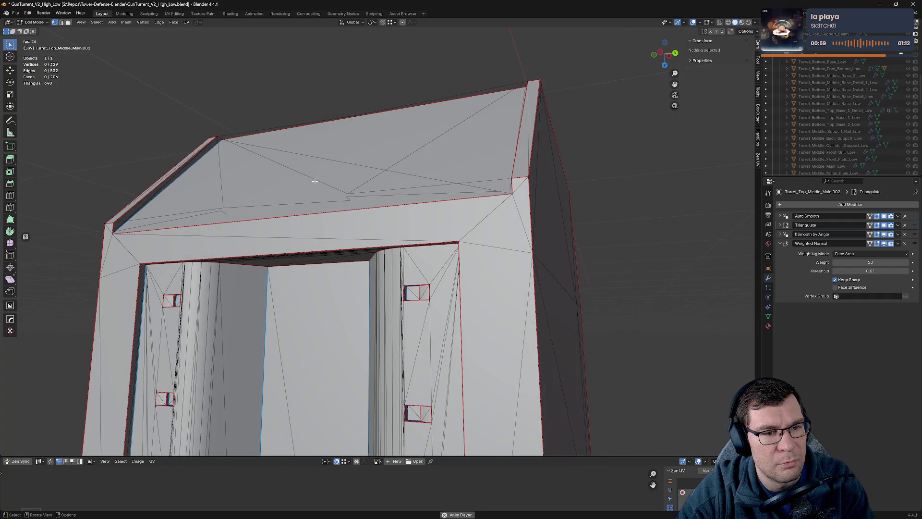
key("3")
left_click(314, 181)
key("g")
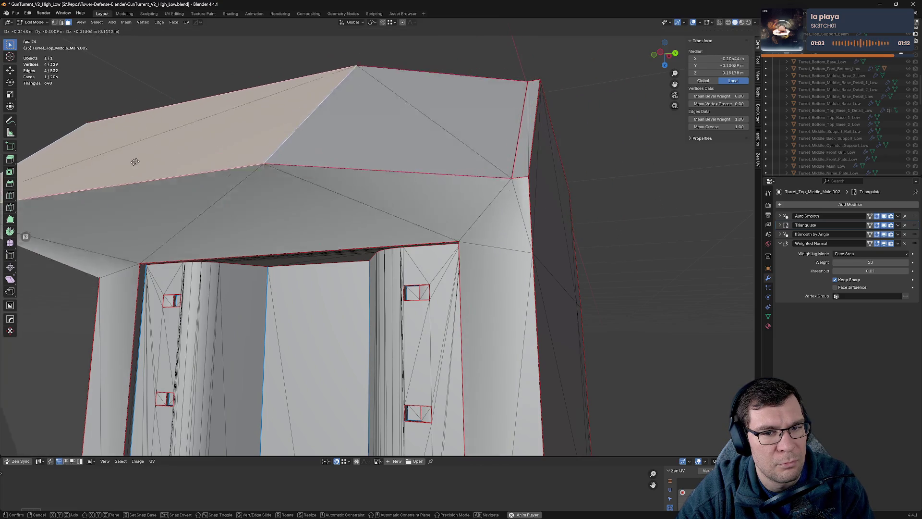
left_click(418, 275)
left_click_drag(418, 274, 517, 272)
Step: In Object Mode, orbit around the roof, cancelling an accidental box cut
key("Tab")
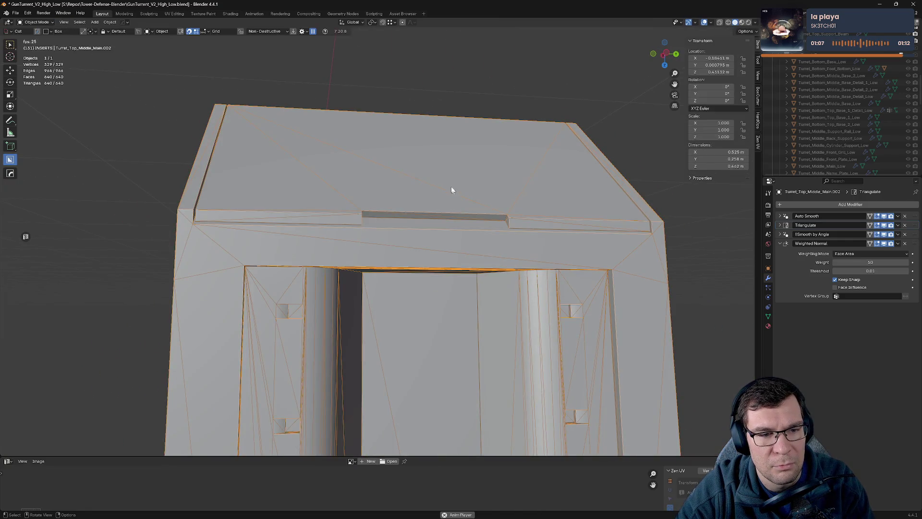
left_click_drag(468, 179, 278, 212)
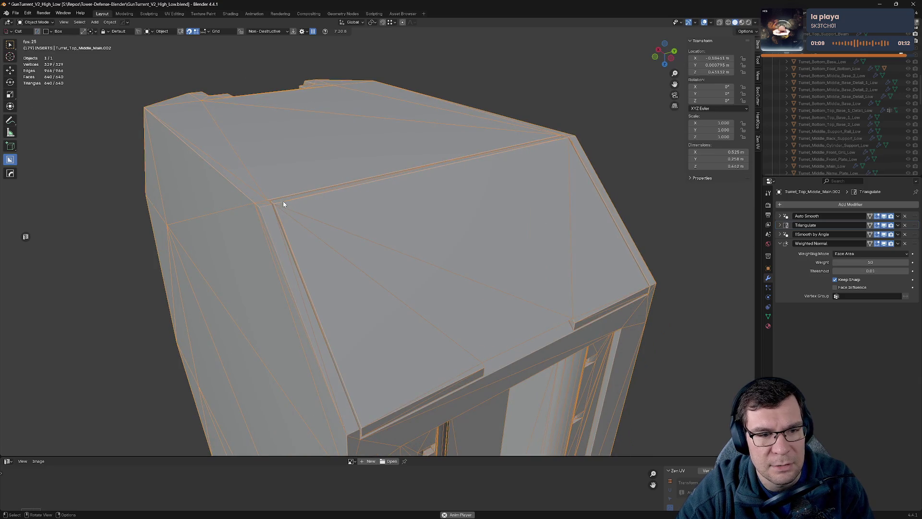
left_click_drag(470, 255, 382, 285)
key("Escape")
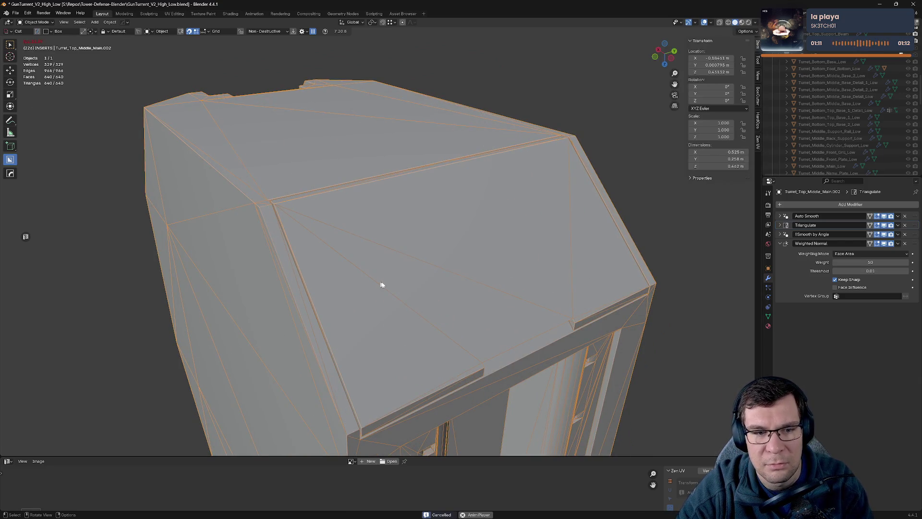
left_click_drag(422, 284, 458, 261)
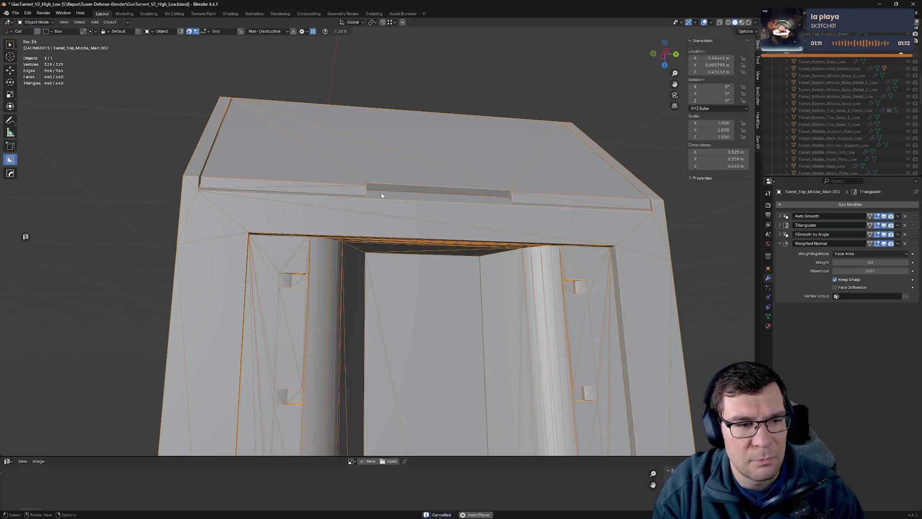
left_click_drag(406, 191, 429, 200)
right_click(429, 199)
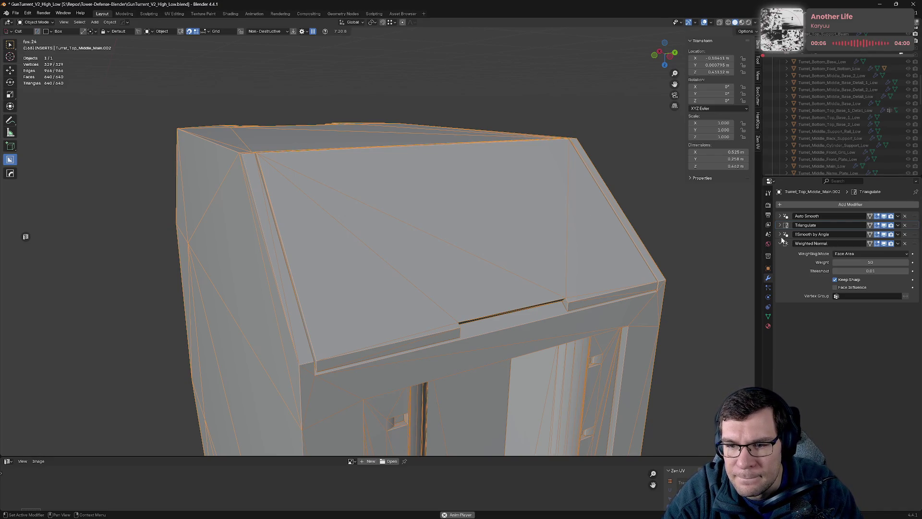
scroll("down", 3)
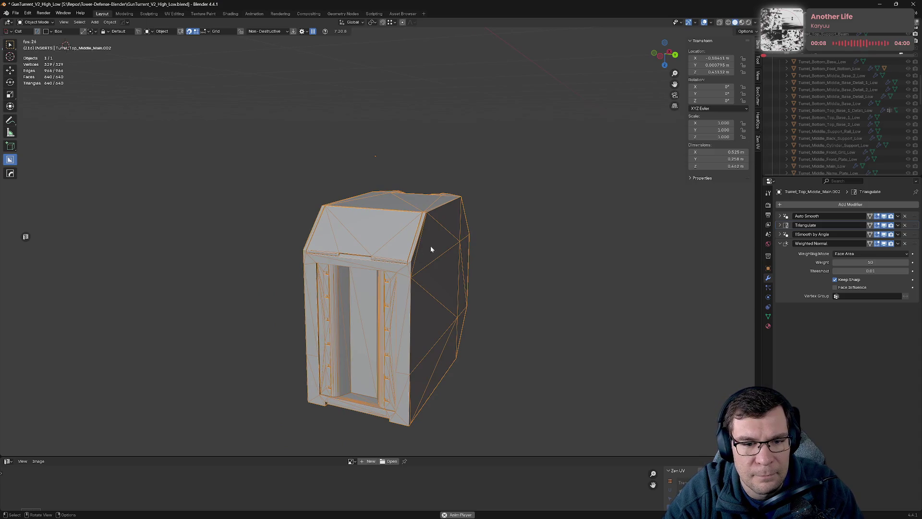
left_click_drag(431, 243, 506, 244)
scroll("up", 3)
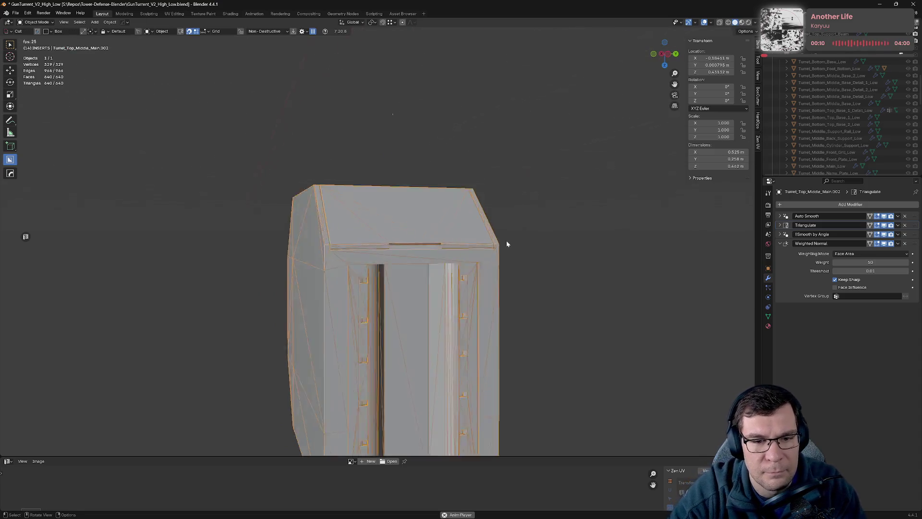
scroll("up", 3)
Step: Look over the sloped roof in Edit Mode, then show the Object Constraints properties
key("Tab")
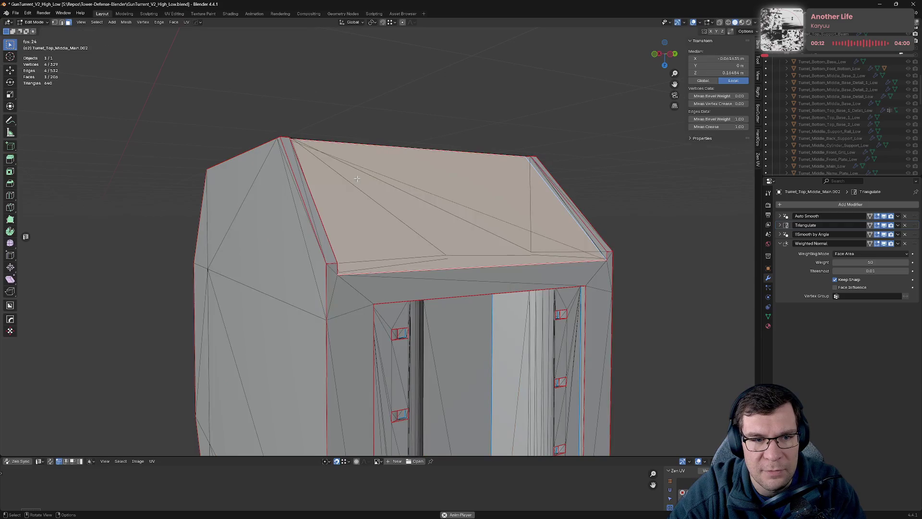
left_click_drag(358, 180, 436, 204)
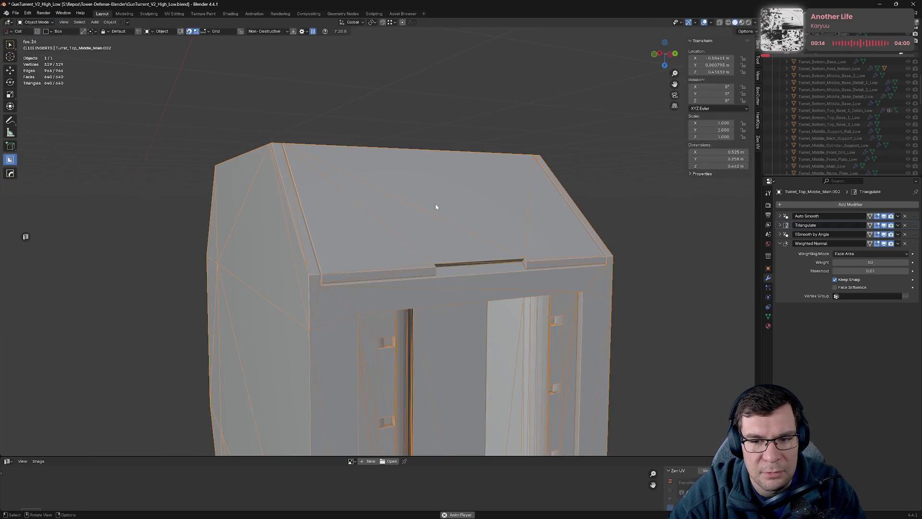
key("Tab")
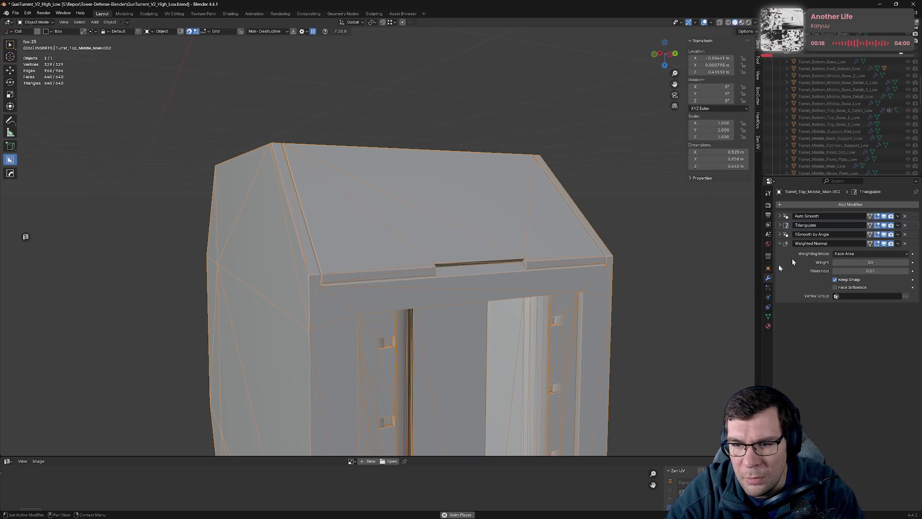
left_click(769, 307)
Step: Toggle Edit Mode again and orbit to look down on the turret box
key("Tab")
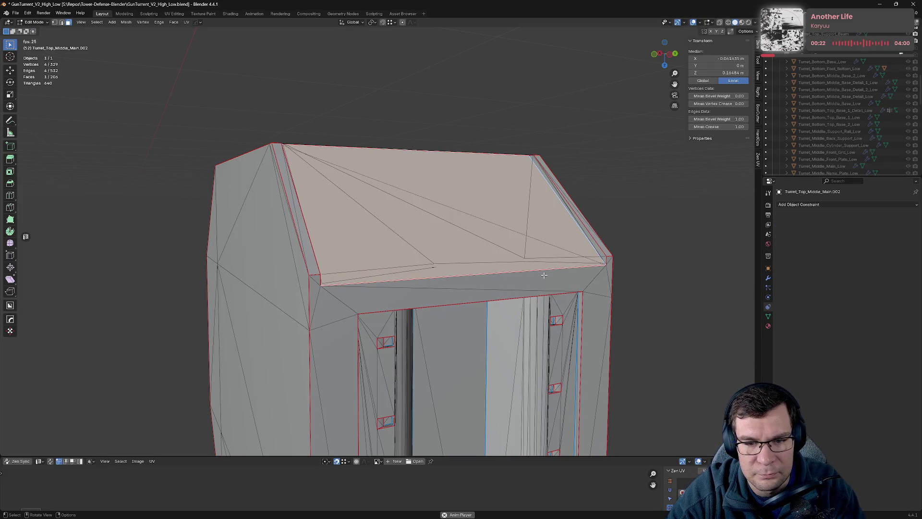
key("Tab")
left_click_drag(540, 280, 461, 251)
key("Tab")
key("Tab")
key("Tab")
key("Tab")
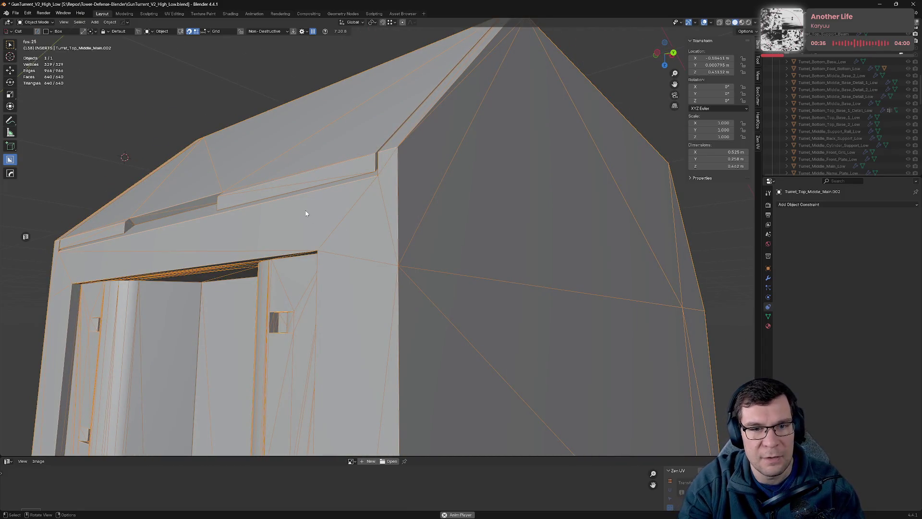
left_click_drag(293, 209, 429, 251)
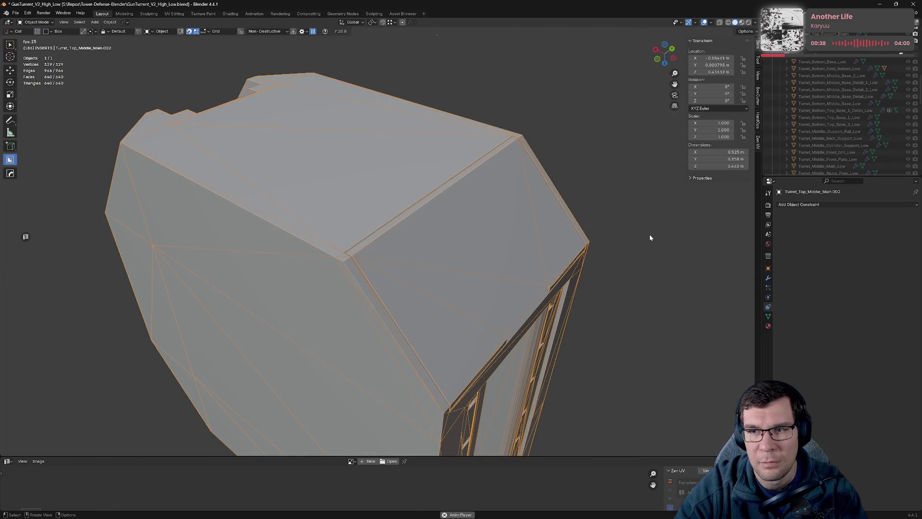
scroll("down", 3)
scroll("down", 3)
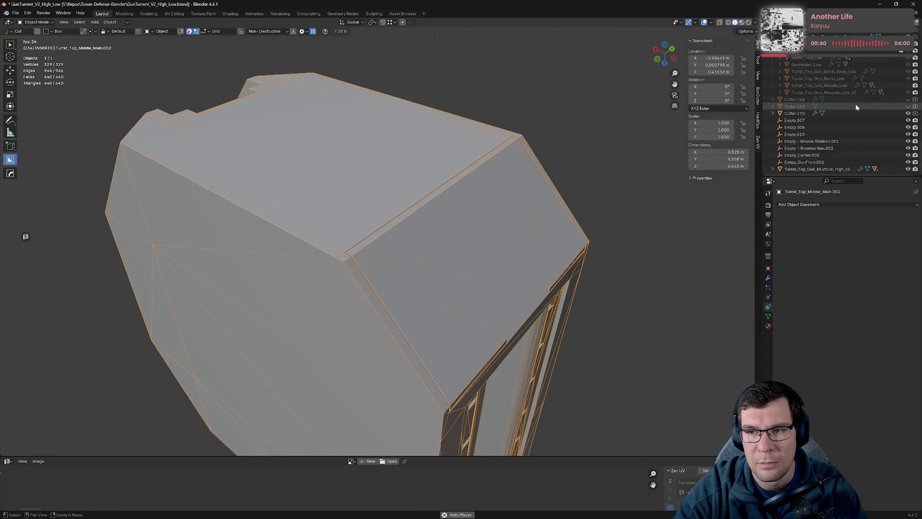
Step: Expand Turret_Top_Middle_Main.002 in the Outliner and toggle the main body's visibility
left_click(787, 81)
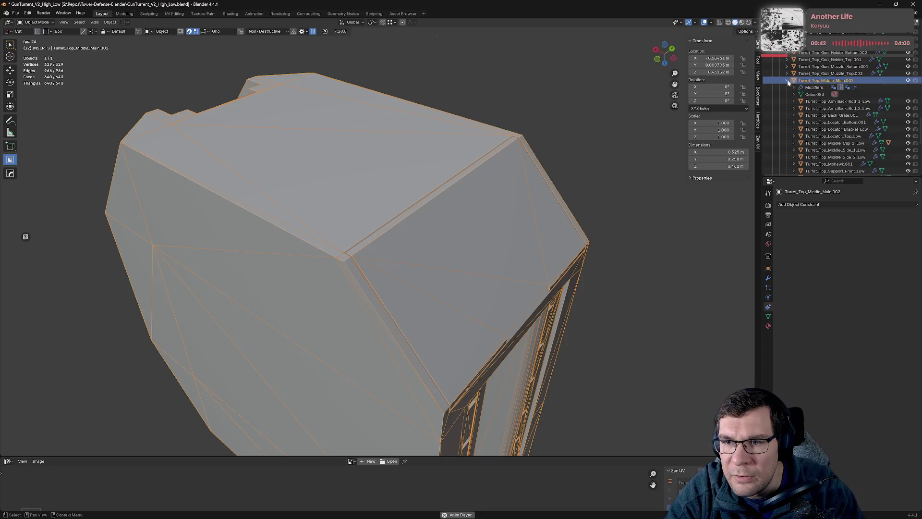
scroll("down", 3)
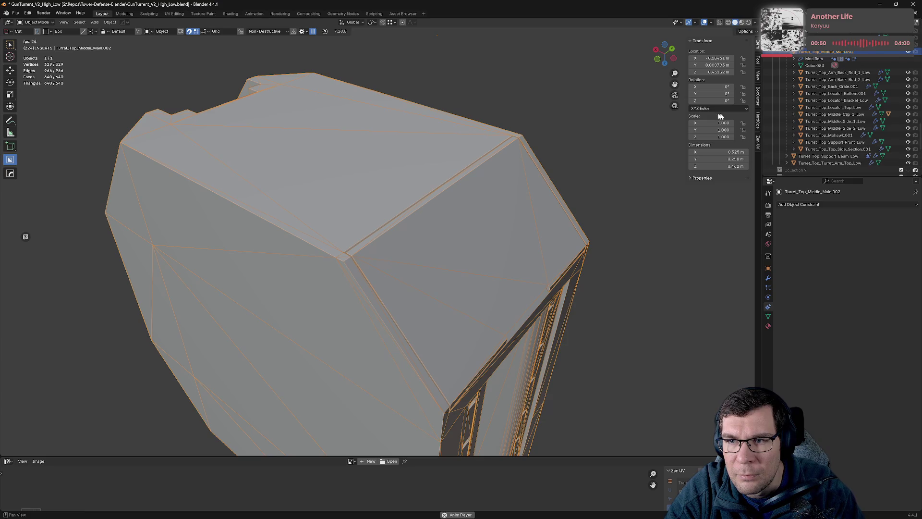
left_click_drag(685, 116, 627, 94)
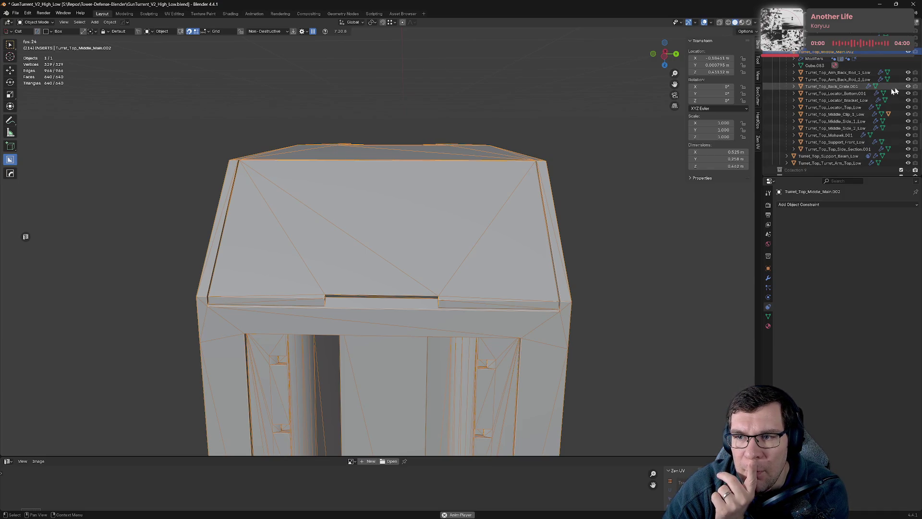
left_click(908, 87)
left_click(909, 51)
Step: Hide all child parts, from Turret_Top_Back_Grate.001 to Turret_Top_Turret_Arm_Top_Low
left_click(908, 51)
left_click(908, 72)
left_click(908, 79)
left_click(908, 86)
left_click(908, 93)
left_click(908, 101)
left_click(907, 107)
left_click(907, 114)
left_click(907, 121)
left_click(908, 128)
left_click(908, 135)
left_click(907, 142)
left_click(907, 149)
left_click(908, 156)
left_click(908, 163)
scroll("up", 3)
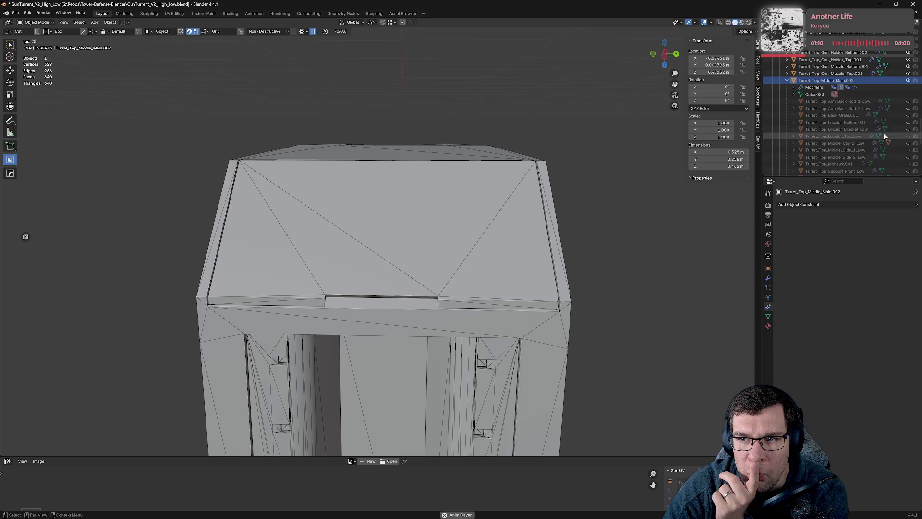
Step: Expand the body's Modifiers and Cube.083 to review ZenUV_Generic_Material.003
left_click(793, 87)
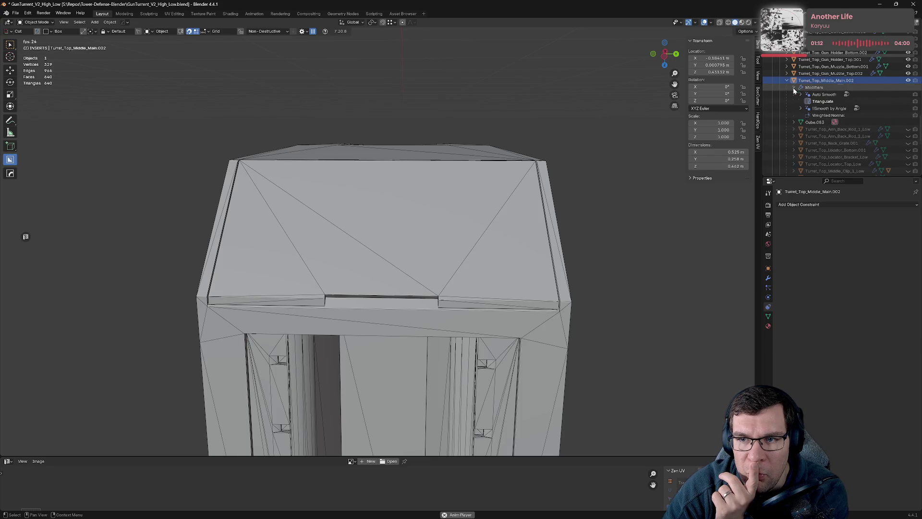
left_click(817, 122)
scroll("down", 3)
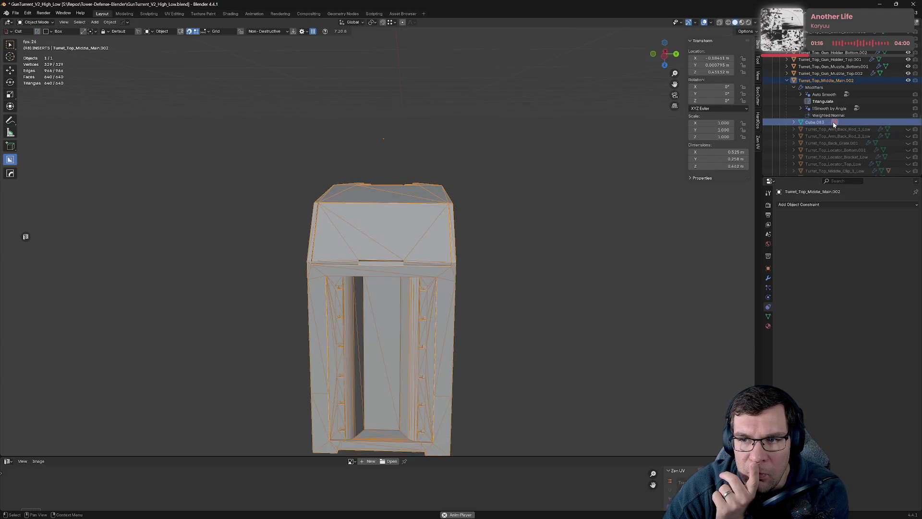
left_click(834, 122)
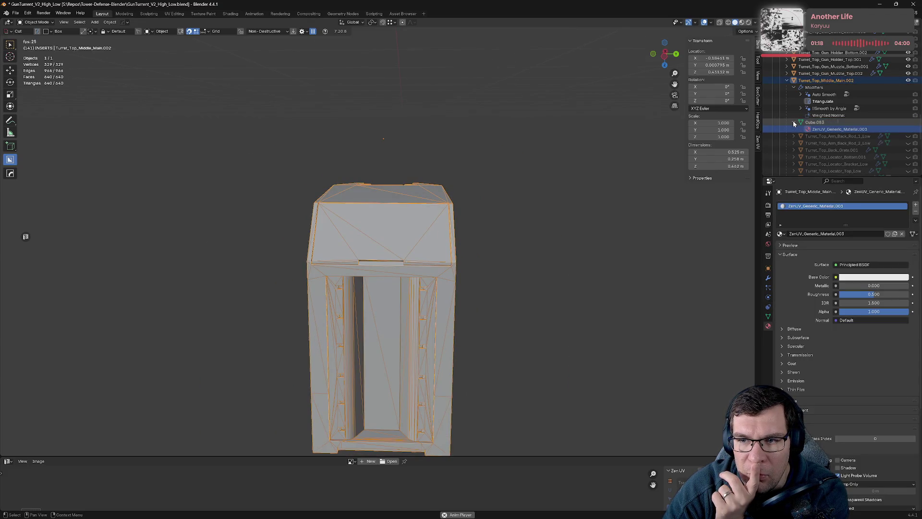
left_click(793, 122)
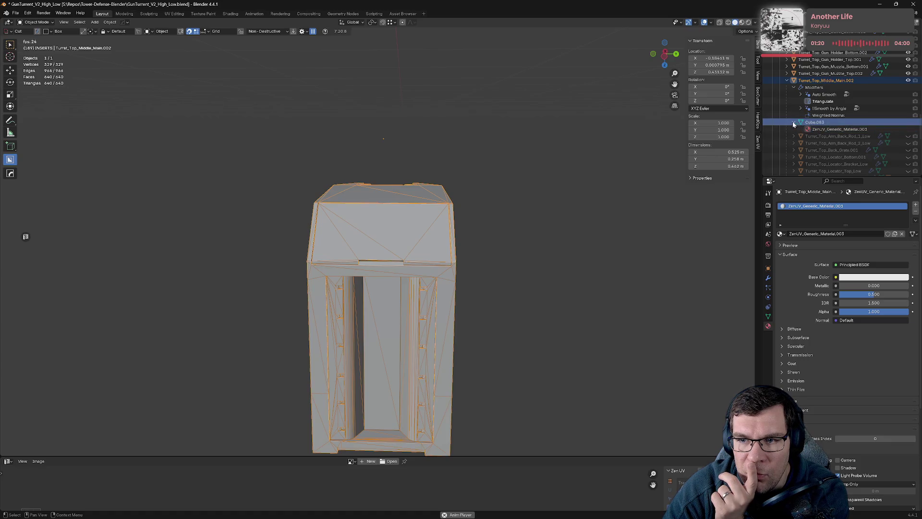
left_click(794, 130)
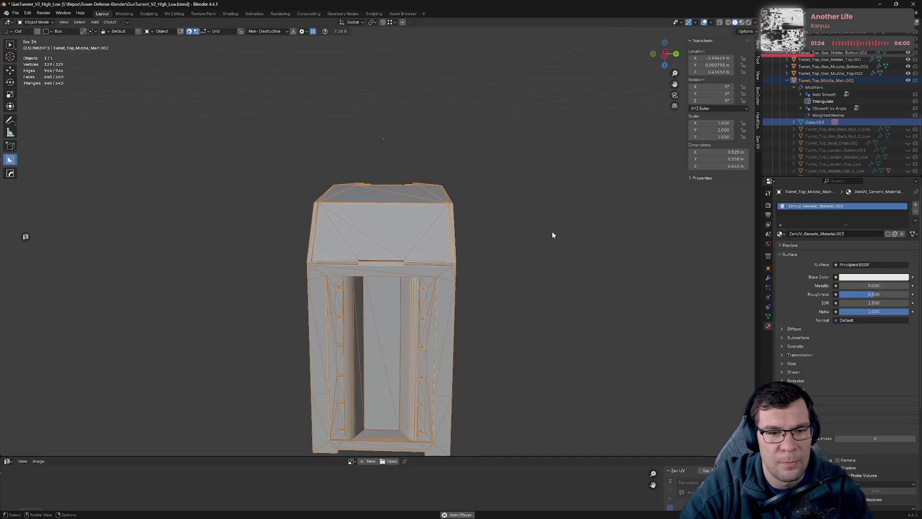
left_click_drag(552, 233, 604, 233)
Step: Select the Triangulate modifier, make all child parts visible again, and enter Edit Mode
left_click(857, 103)
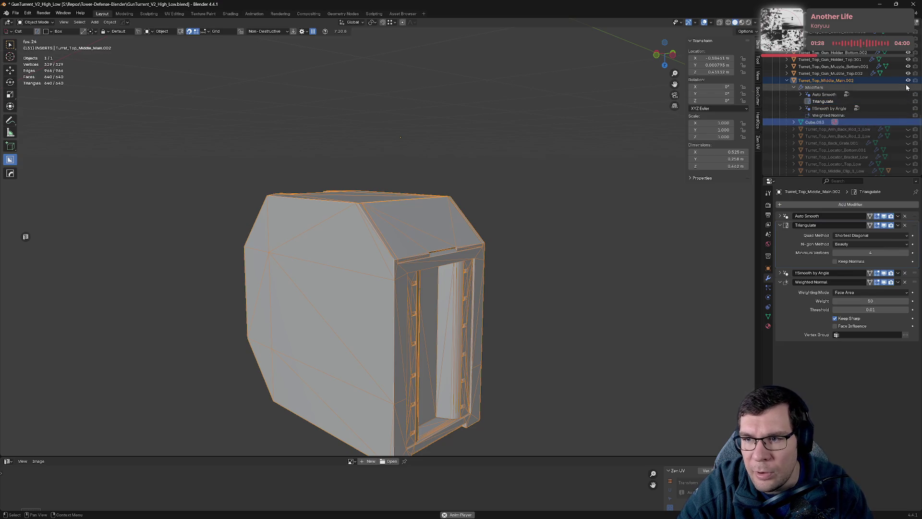
left_click_drag(895, 127, 844, 96)
key("alt+a")
scroll("down", 3)
left_click_drag(907, 103, 907, 133)
scroll("down", 3)
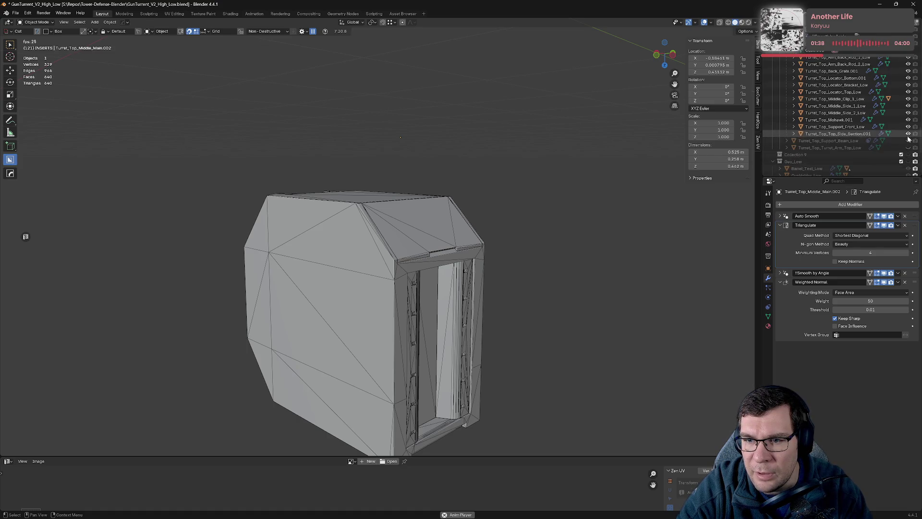
left_click_drag(601, 193, 633, 190)
key("Tab")
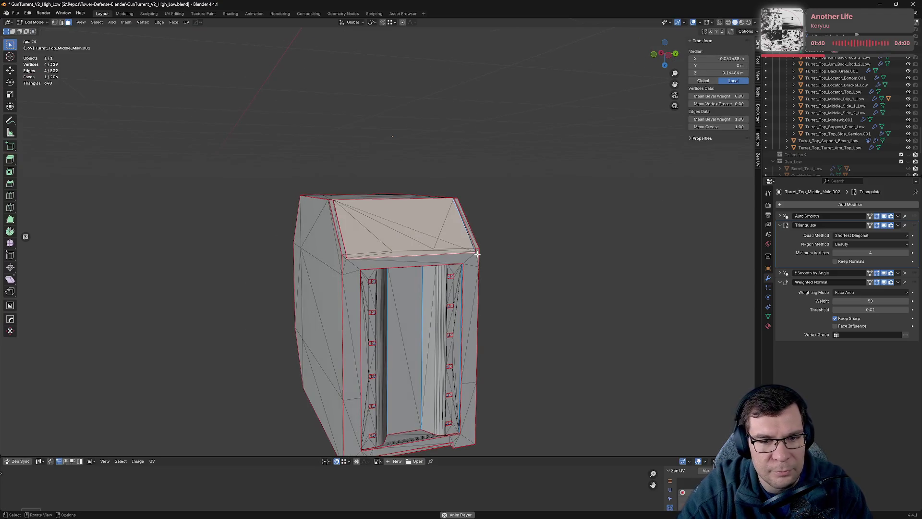
Step: Turn off the Triangulate modifier's edit-mode display to reveal the clean quad faces
left_click(478, 252)
scroll("up", 3)
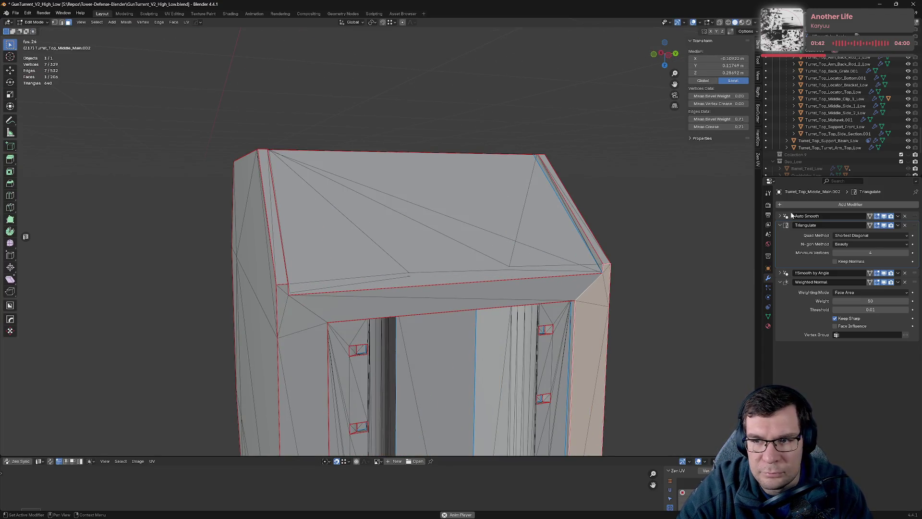
left_click(889, 227)
left_click_drag(715, 273, 594, 254)
scroll("down", 3)
Step: Test an X-axis scale on the turret piece, cancel it, and frame the piece
key("Tab")
key("Tab")
key("Tab")
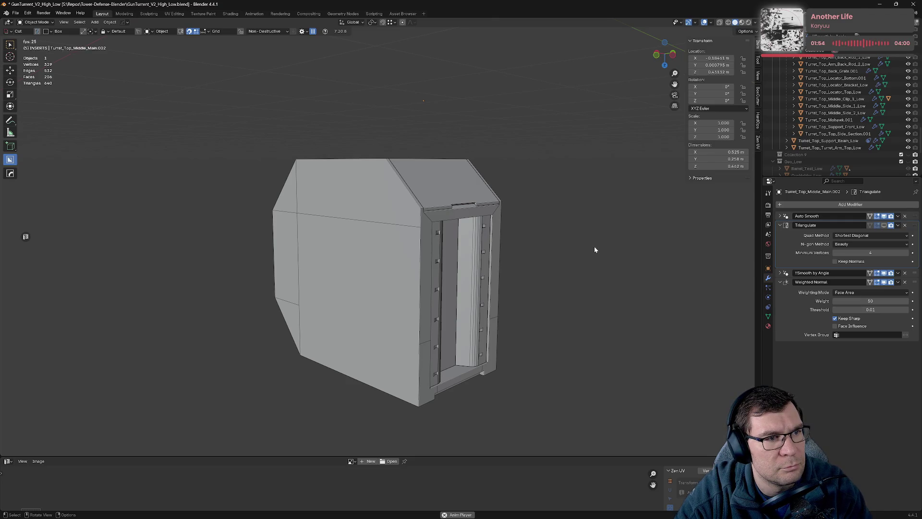
key("Tab")
left_click_drag(570, 240, 532, 259)
key("Tab")
key("Tab")
key("Tab")
key("Tab")
key("Tab")
key("s")
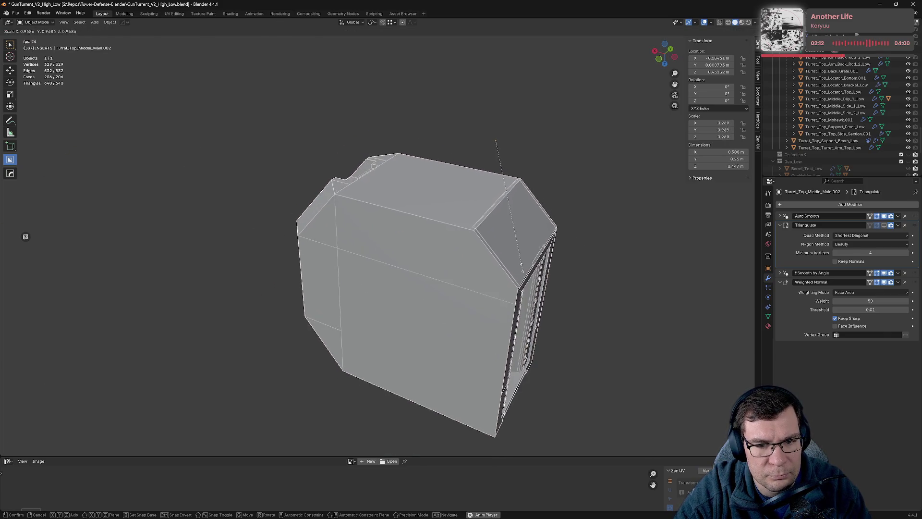
key("x")
key("Escape")
key("KP_Decimal")
left_click_drag(495, 243, 409, 281)
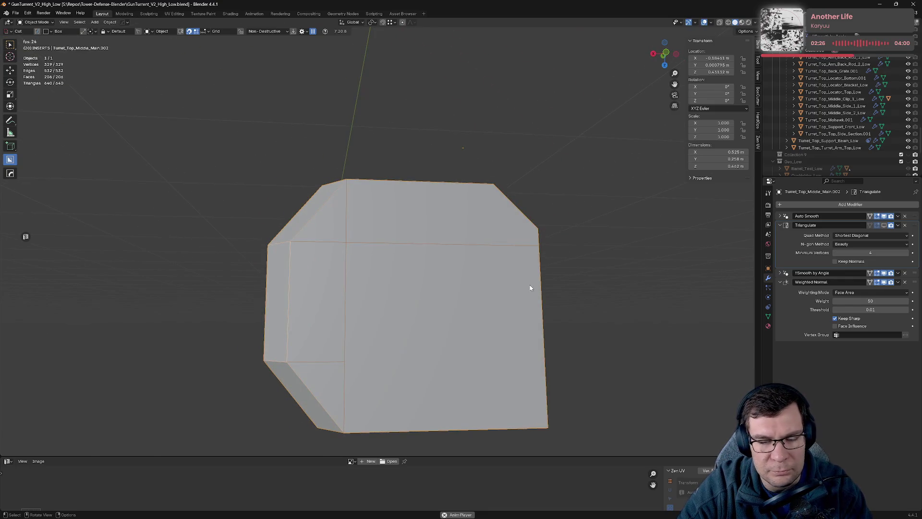
Step: In Edit Mode, bring up the Zen UV quick-actions pie menu with Alt+E
key("Tab")
left_click_drag(587, 284, 471, 309)
scroll("down", 3)
key("alt+e")
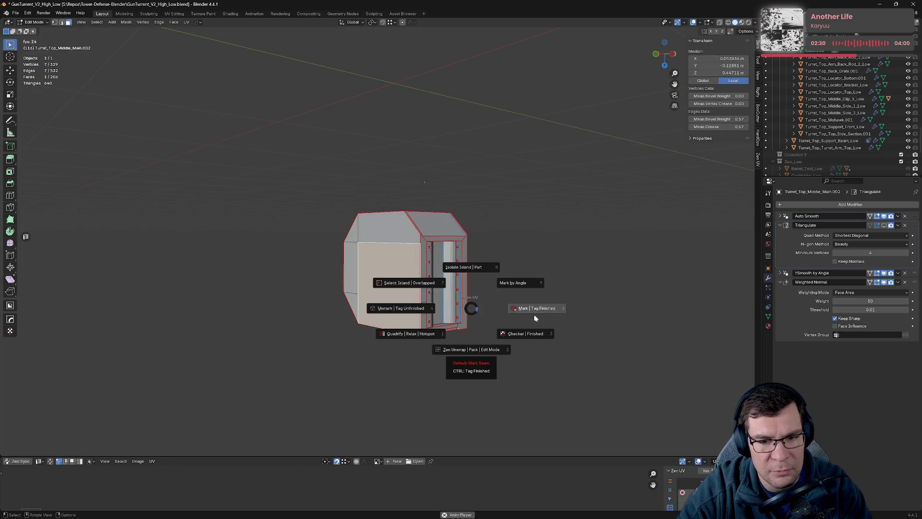
Step: Apply the Zen UV checker texture, enlarge the UV editor, and sync-select the top face
left_click(533, 334)
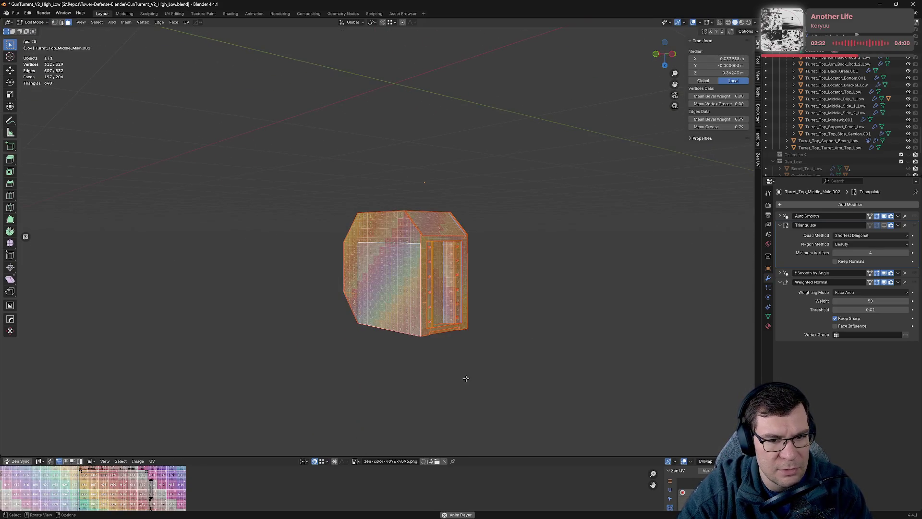
left_click_drag(483, 358, 486, 352)
scroll("up", 3)
left_click_drag(435, 456, 499, 189)
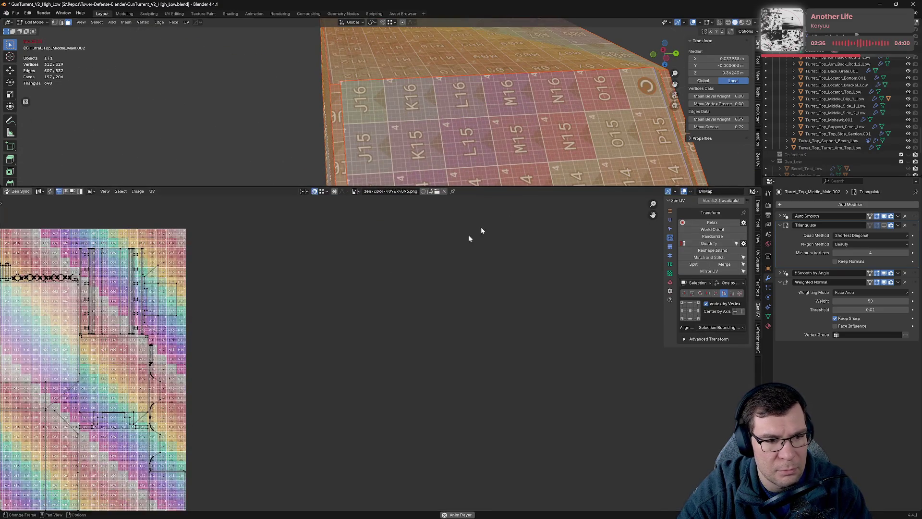
scroll("down", 3)
left_click_drag(229, 298, 399, 318)
scroll("down", 3)
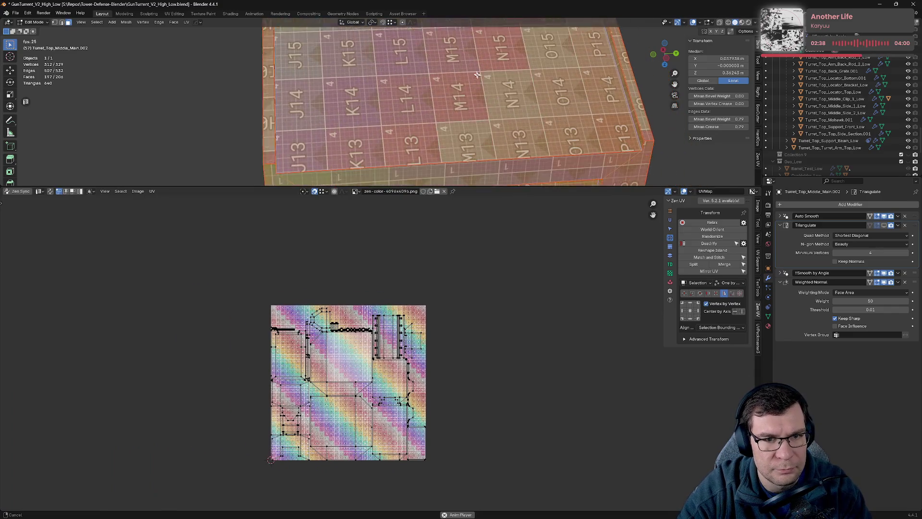
left_click(50, 191)
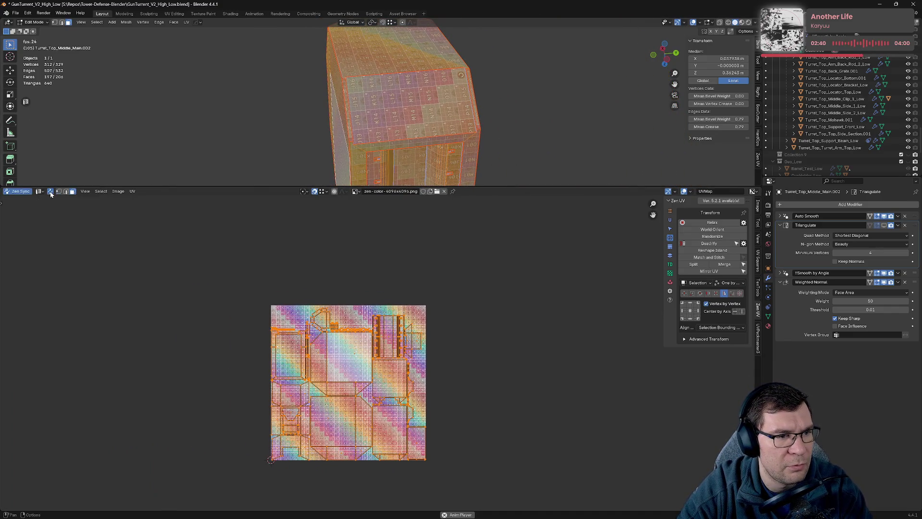
left_click(452, 132)
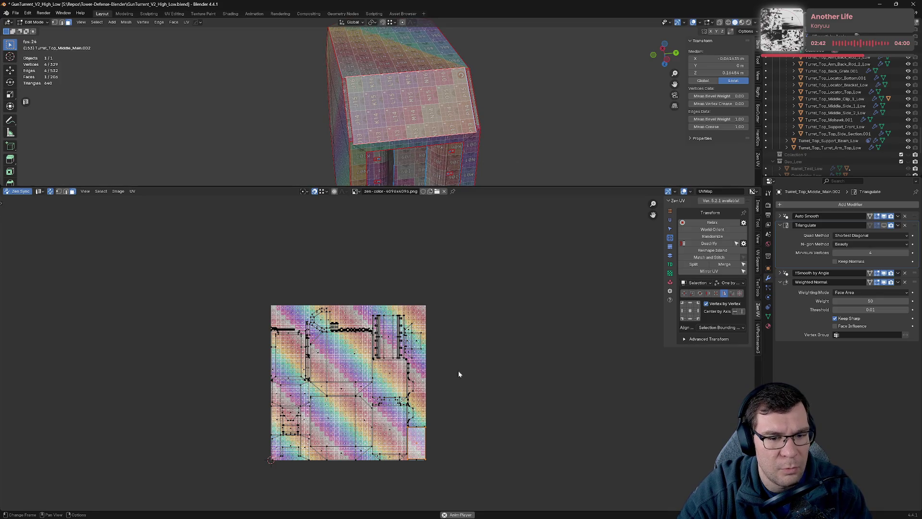
left_click_drag(470, 76, 449, 107)
Step: Re-enter Edit Mode on the middle turret piece and select its whole linked mesh
key("Tab")
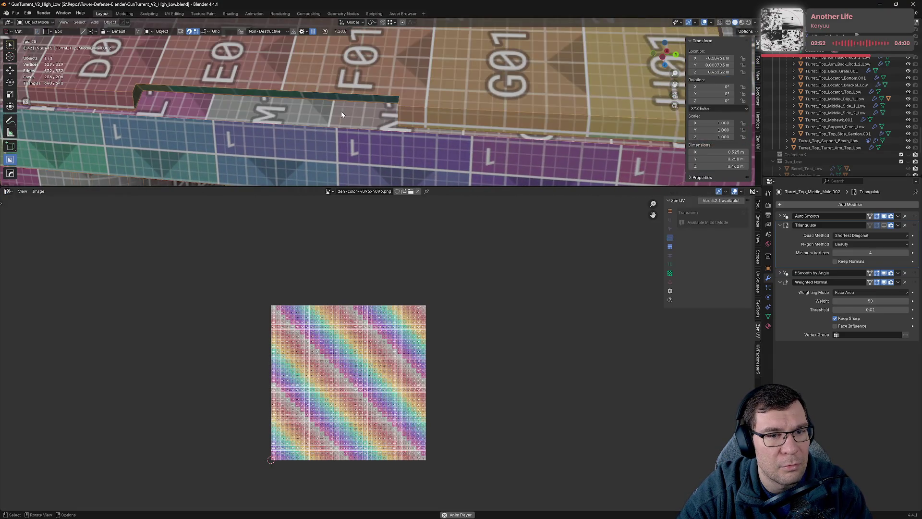
left_click_drag(365, 92, 444, 122)
left_click_drag(501, 118, 467, 139)
key("Tab")
key("ctrl+l")
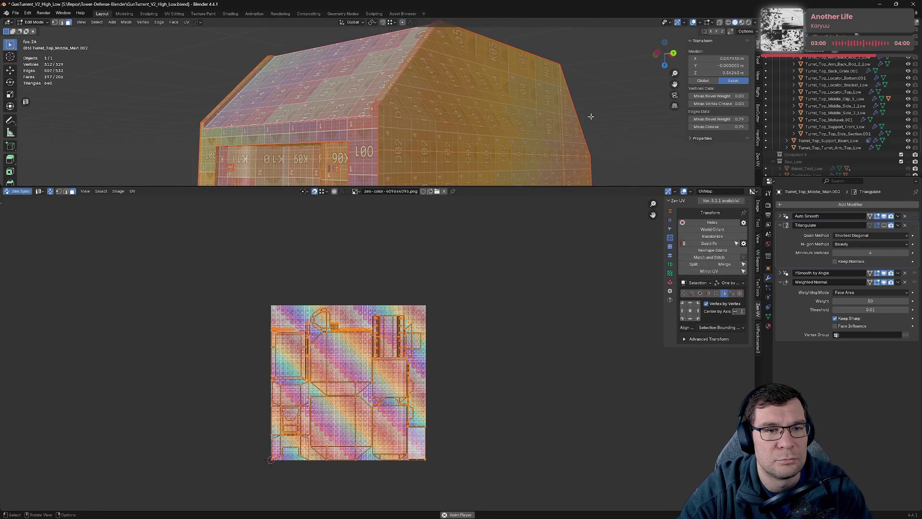
scroll("down", 3)
scroll("up", 3)
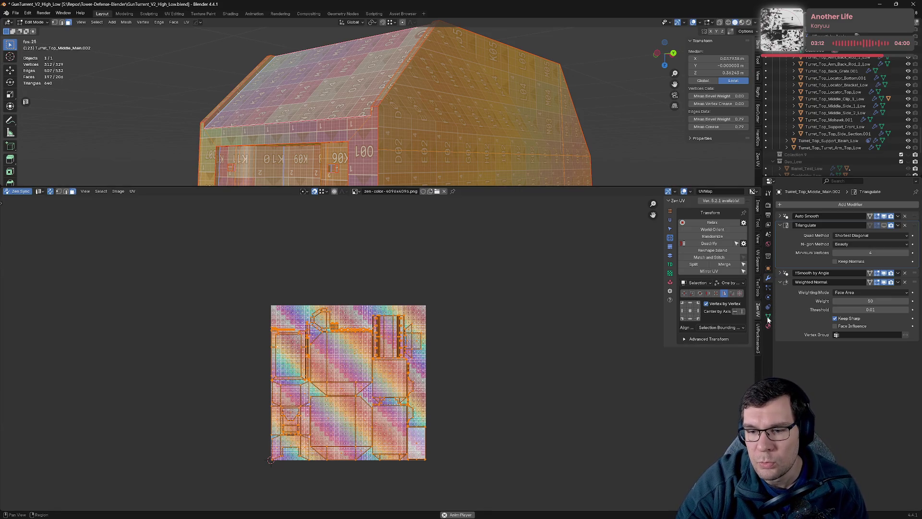
Step: Show the Cube.083 mesh data properties and expand its Attributes list
left_click(768, 317)
left_click(768, 309)
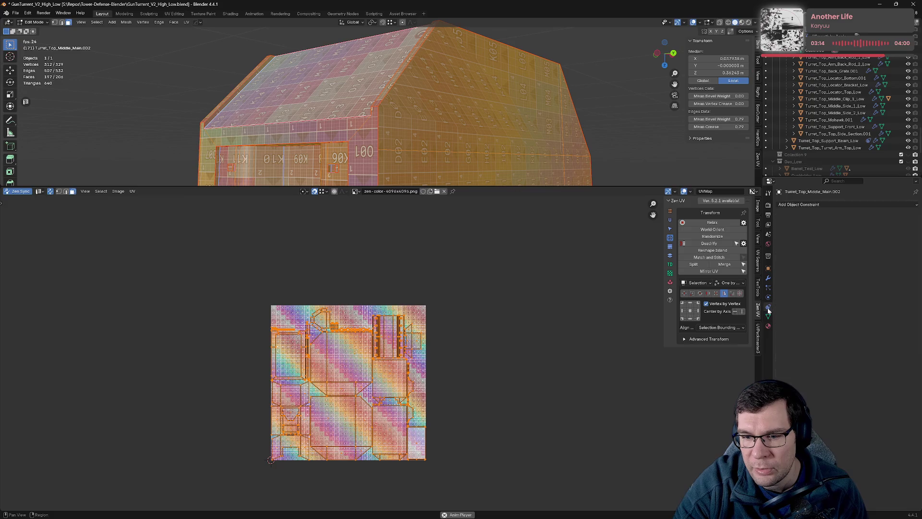
left_click(768, 317)
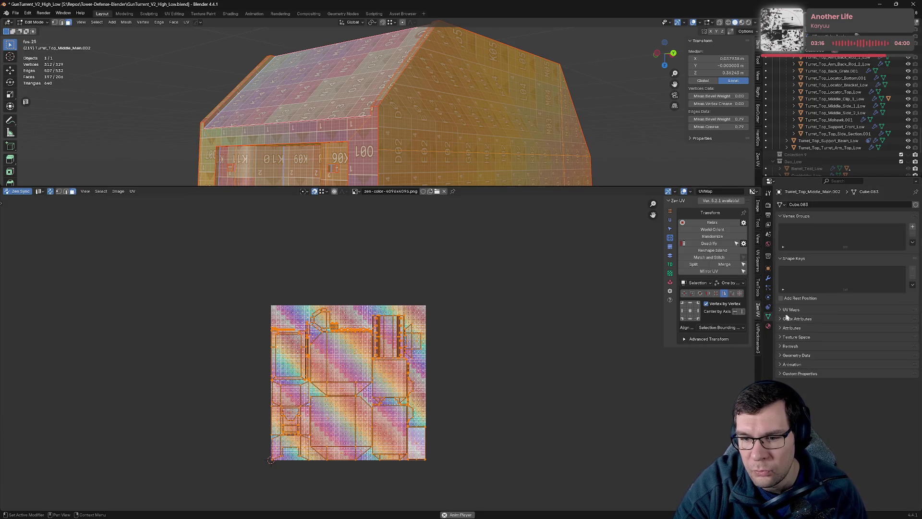
left_click(792, 329)
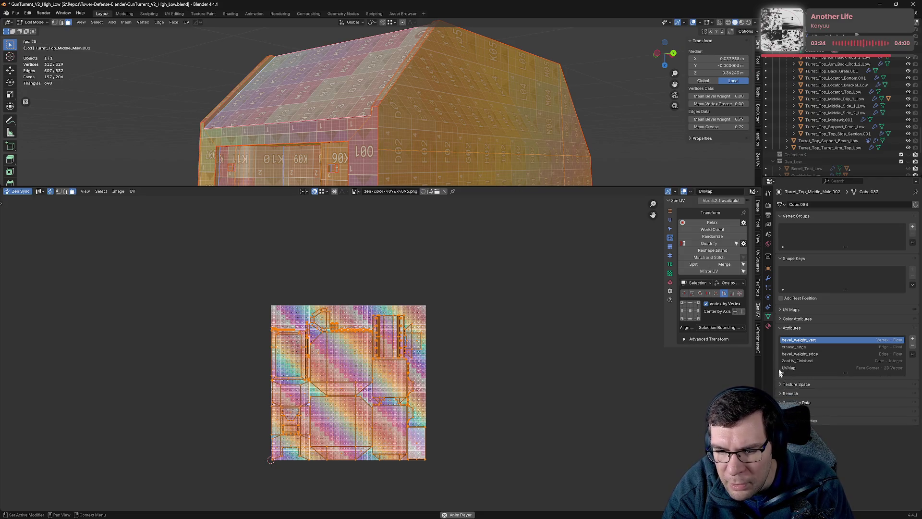
left_click(781, 329)
Step: Peek into the Geometry Data, Animation, Attributes and Color Attributes panels, then pan the UV layout
left_click(782, 356)
left_click(781, 357)
left_click(780, 357)
left_click(780, 357)
left_click(779, 365)
left_click(779, 365)
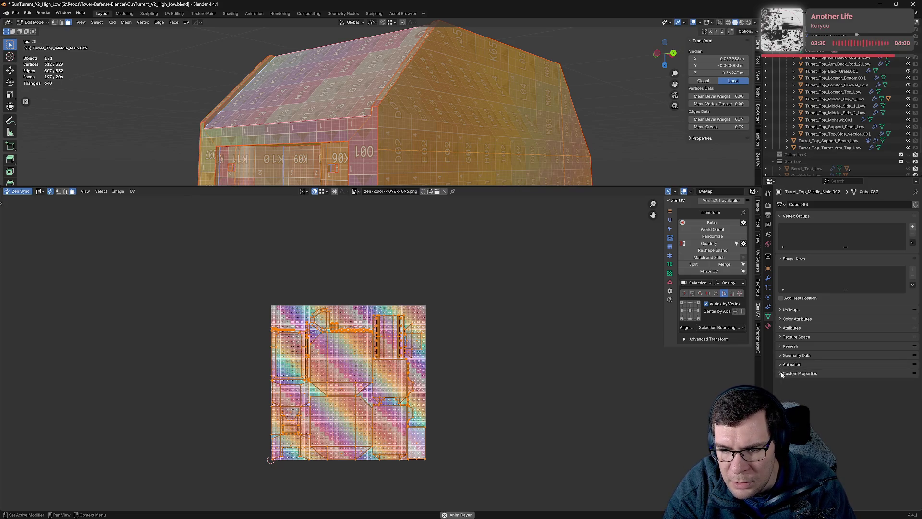
left_click(779, 327)
left_click(779, 327)
left_click(780, 320)
left_click(781, 318)
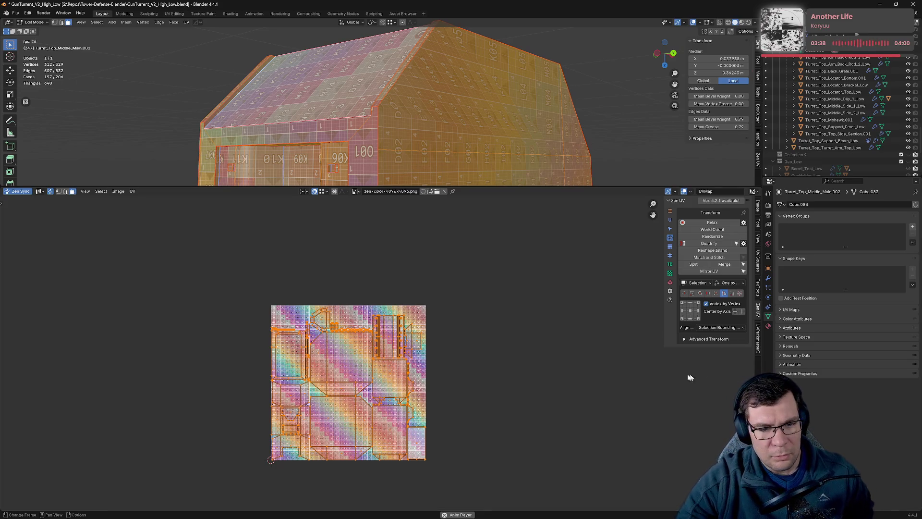
scroll("up", 3)
left_click_drag(447, 336, 548, 275)
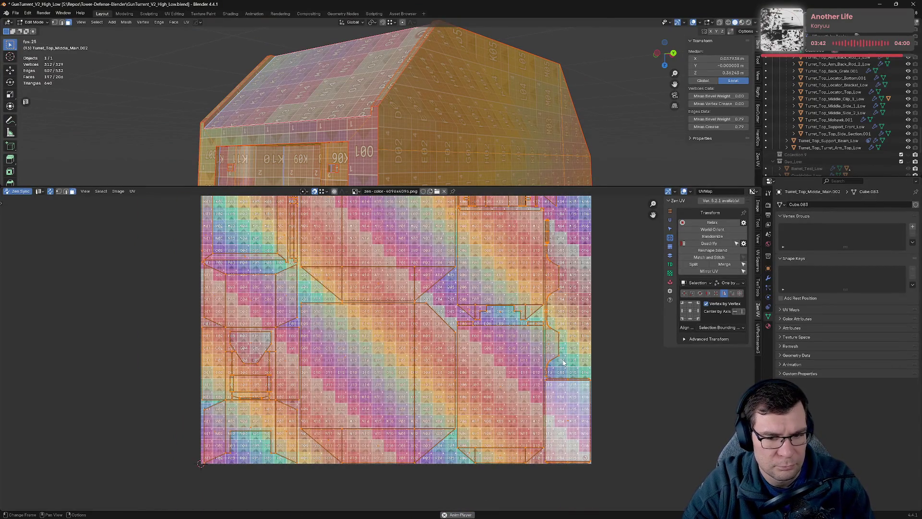
Step: Deselect everything and reframe the view close on the Turret_Top_Middle_Main.002 housing
left_click(603, 152)
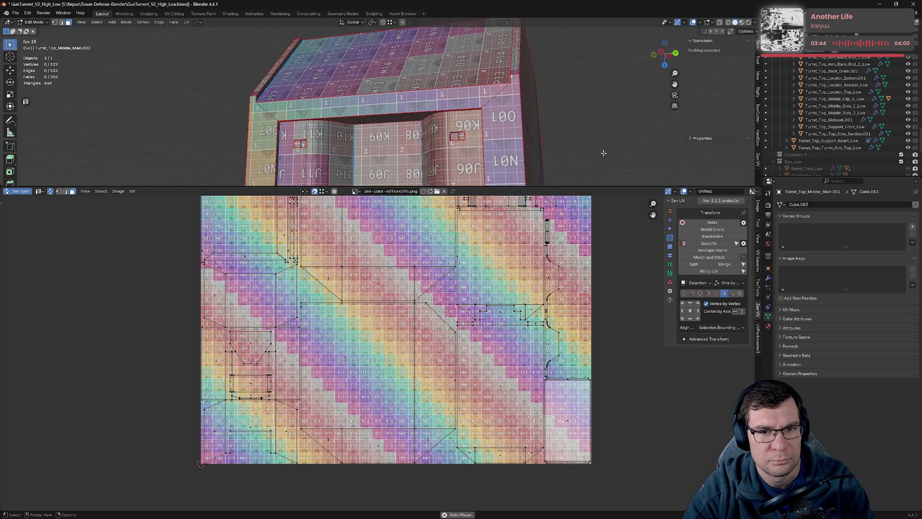
scroll("down", 3)
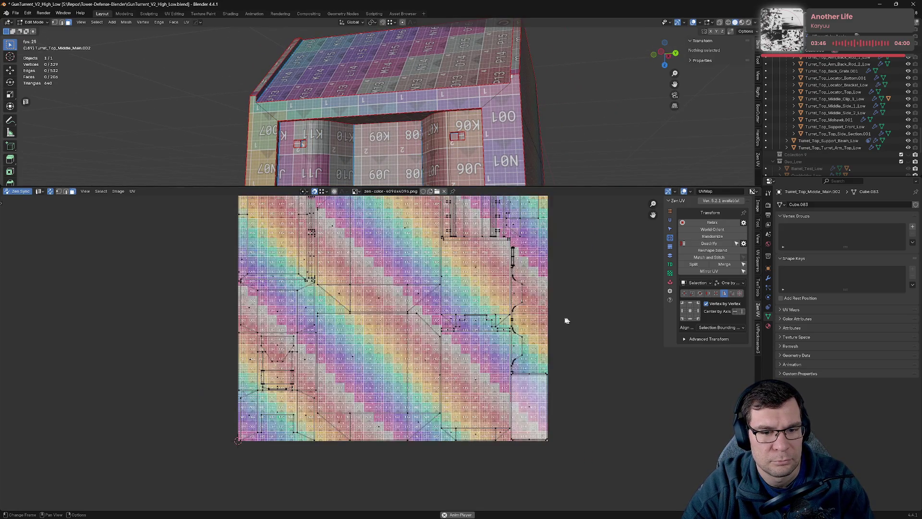
scroll("up", 3)
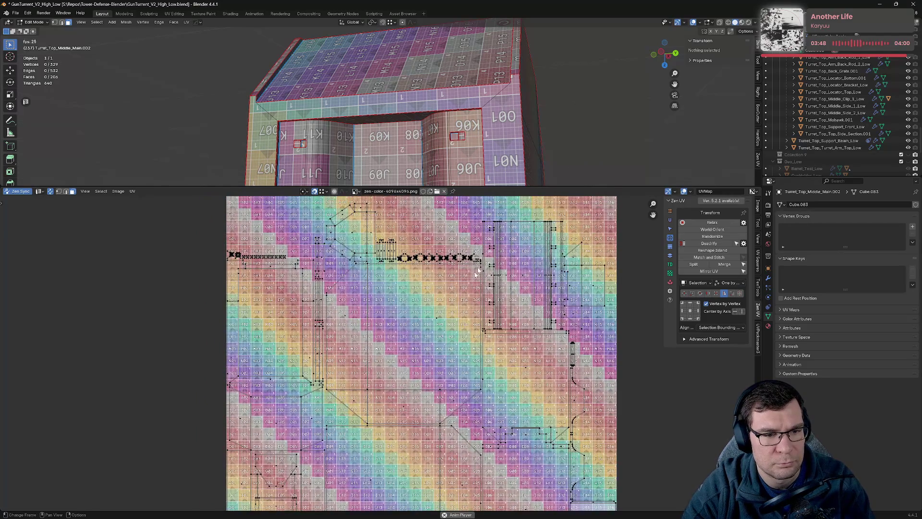
key("Tab")
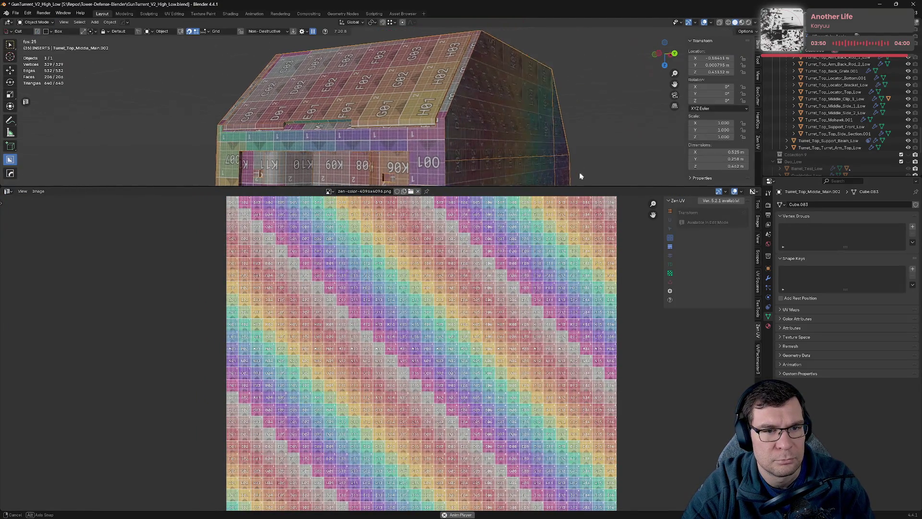
left_click_drag(554, 184, 521, 167)
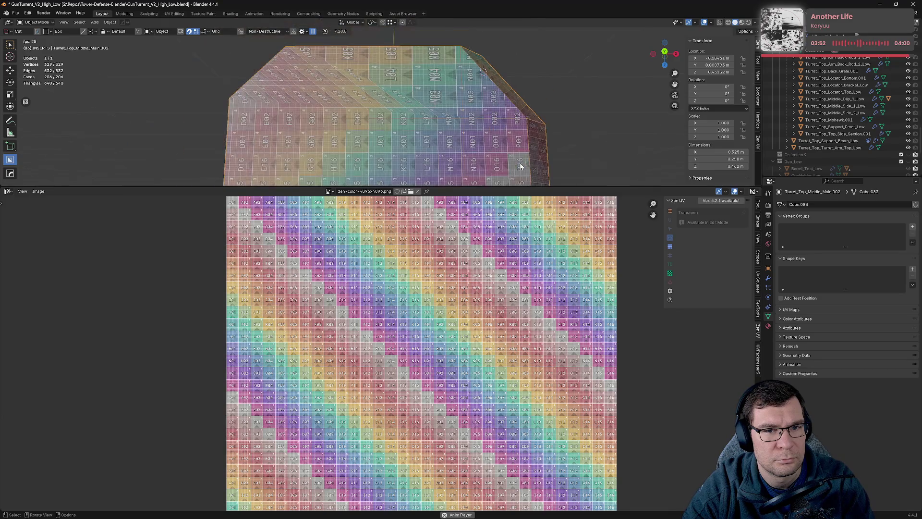
key("Tab")
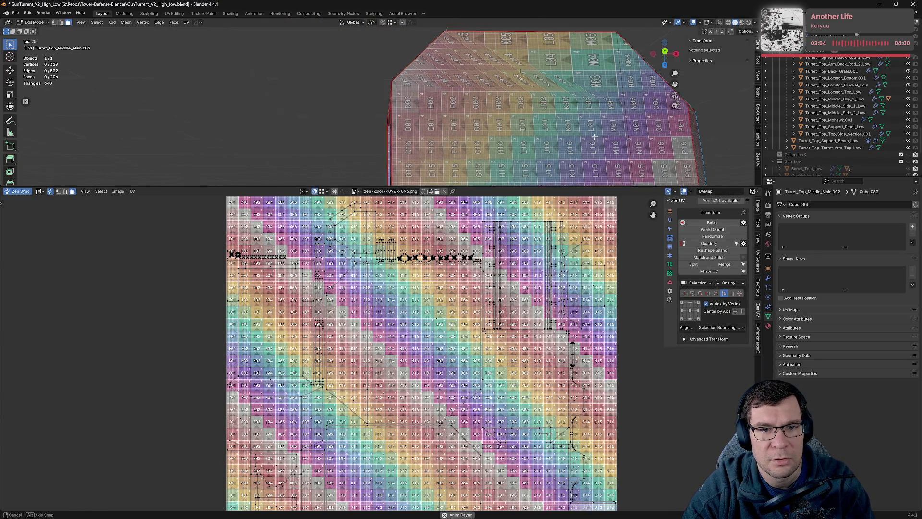
left_click_drag(579, 123, 483, 147)
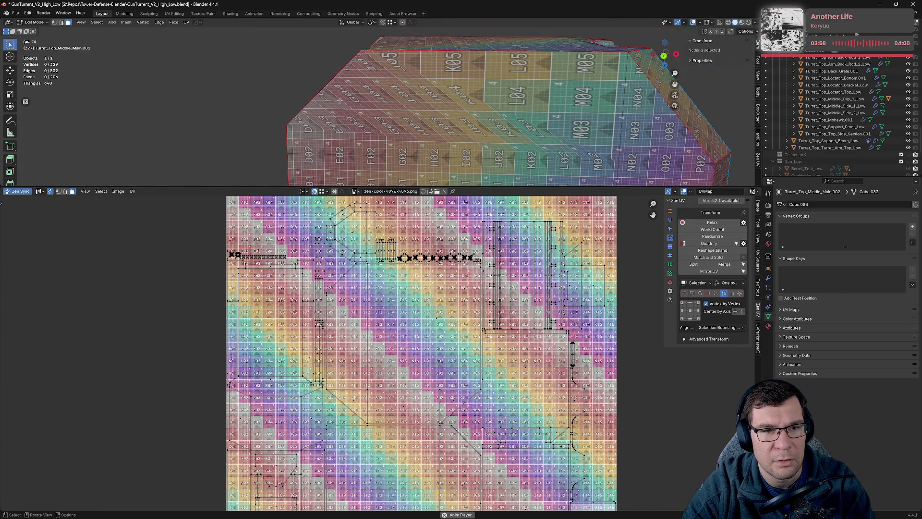
Step: Select an edge on top of the housing and test-move it, cancelling the second move
left_click(355, 100)
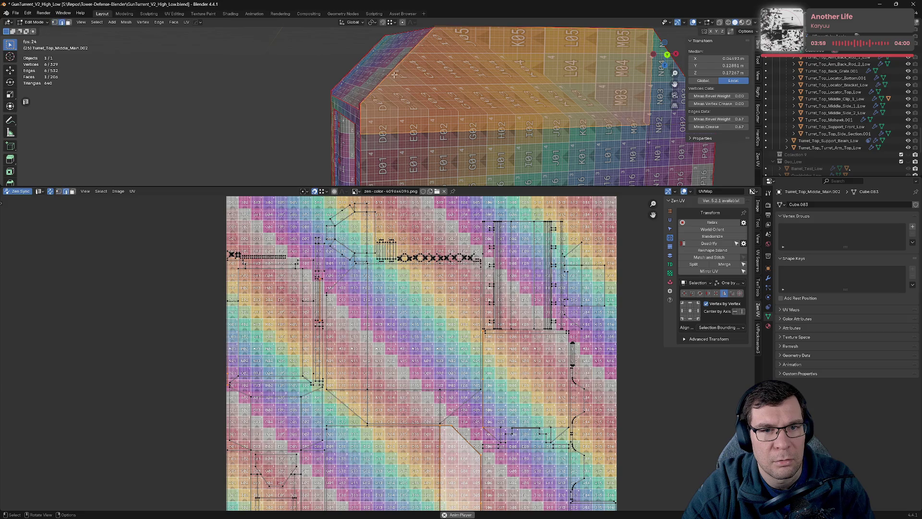
left_click(394, 75)
left_click_drag(394, 75, 519, 128)
key("g")
left_click(543, 138)
scroll("up", 3)
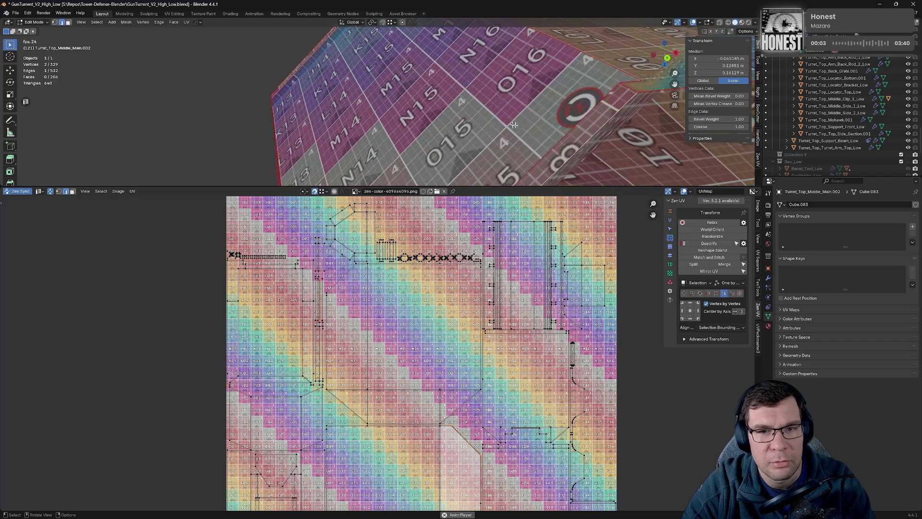
key("g")
right_click(611, 127)
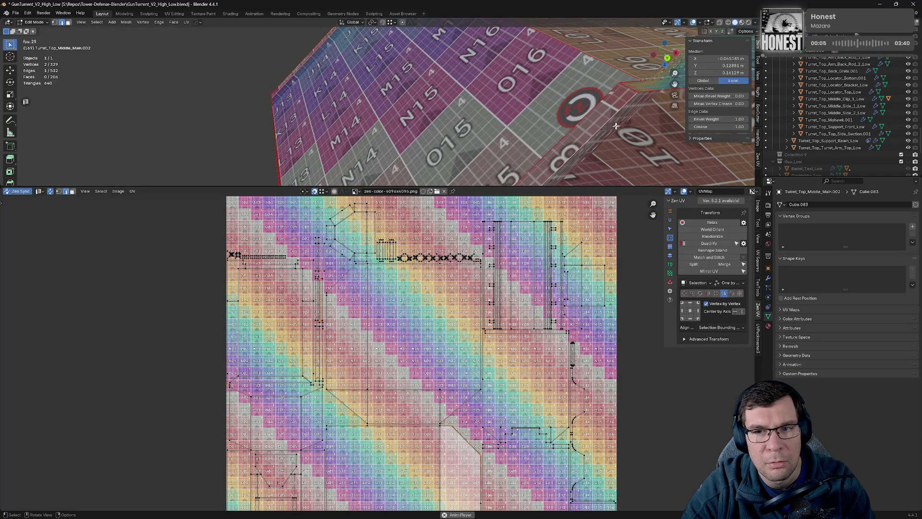
left_click_drag(612, 126, 603, 122)
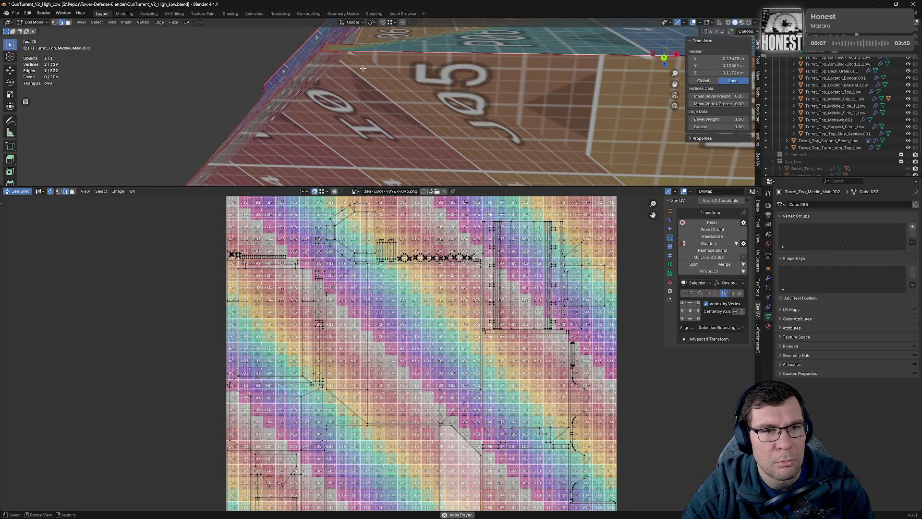
left_click_drag(339, 52, 432, 36)
Step: Dissolve the two stray corner vertices, leaving the mesh at 327 vertices
left_click(338, 110)
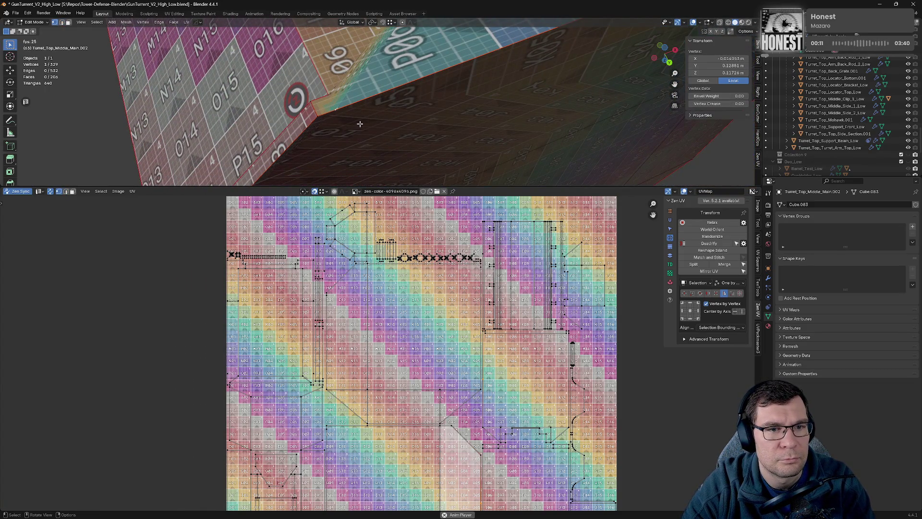
key("x")
left_click(359, 115)
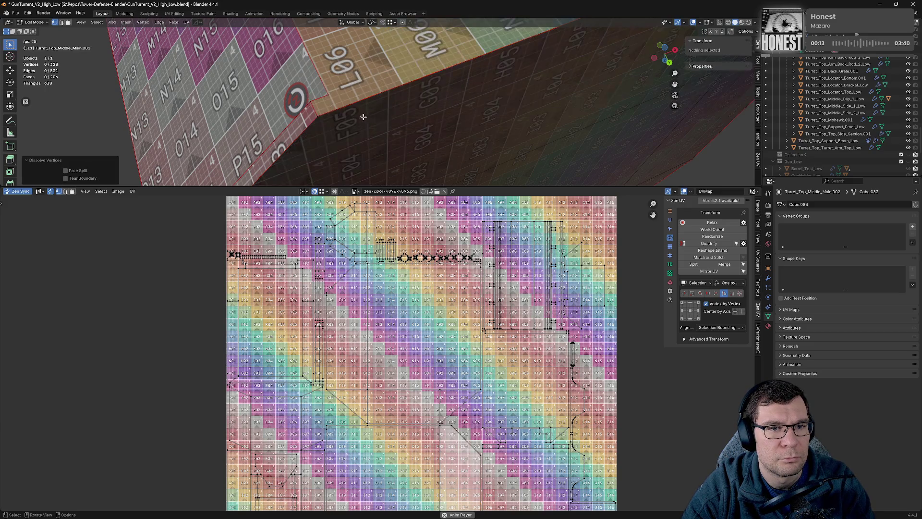
left_click_drag(359, 115, 320, 110)
left_click(264, 100)
key("x")
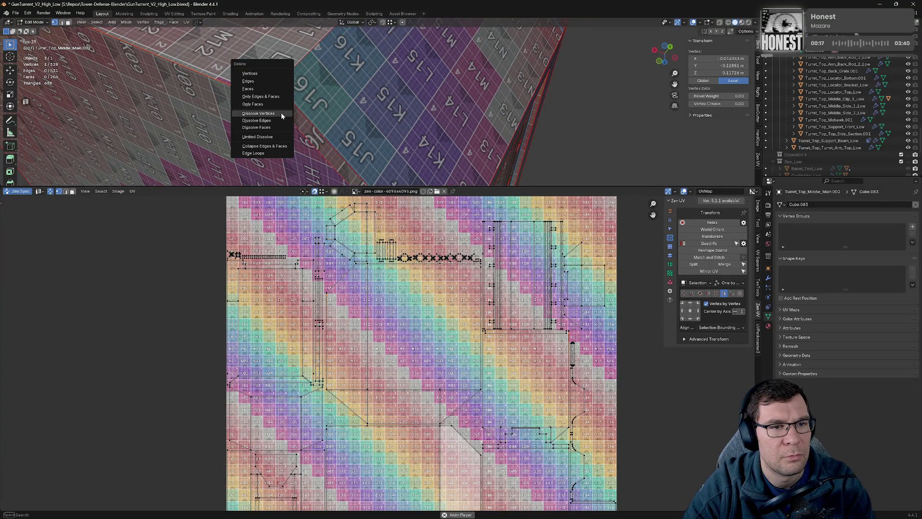
left_click(282, 116)
Step: Enlarge the 3D view, check the housing's faces, then exit local view to the whole turret
left_click_drag(356, 117, 466, 100)
scroll("up", 3)
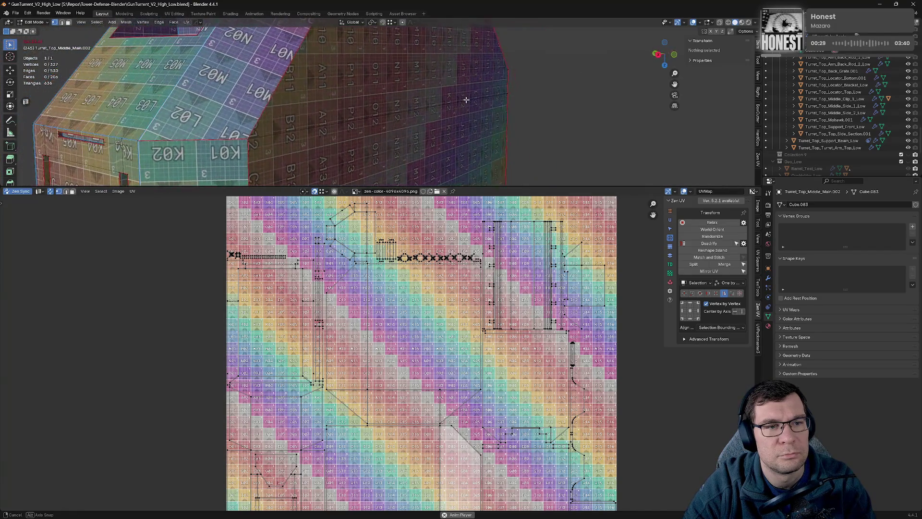
scroll("down", 3)
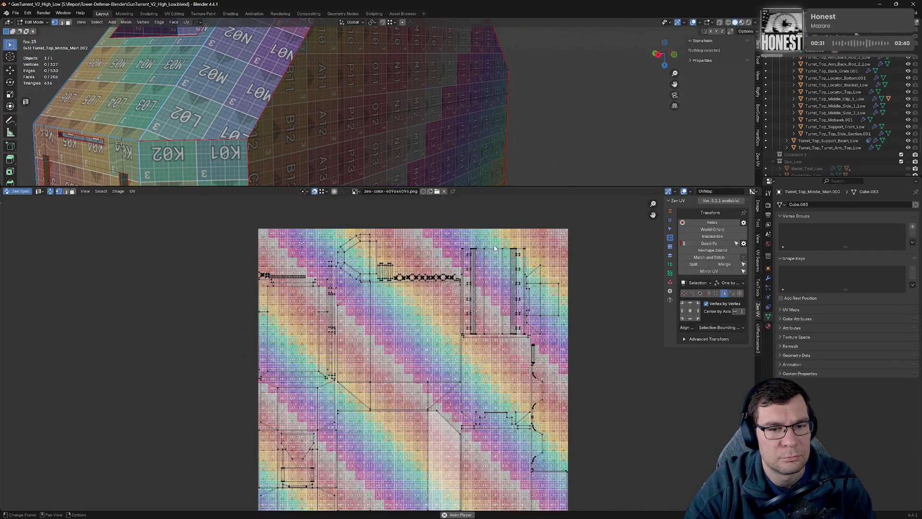
left_click_drag(525, 186, 525, 355)
left_click_drag(480, 202, 368, 165)
left_click_drag(453, 142, 376, 140)
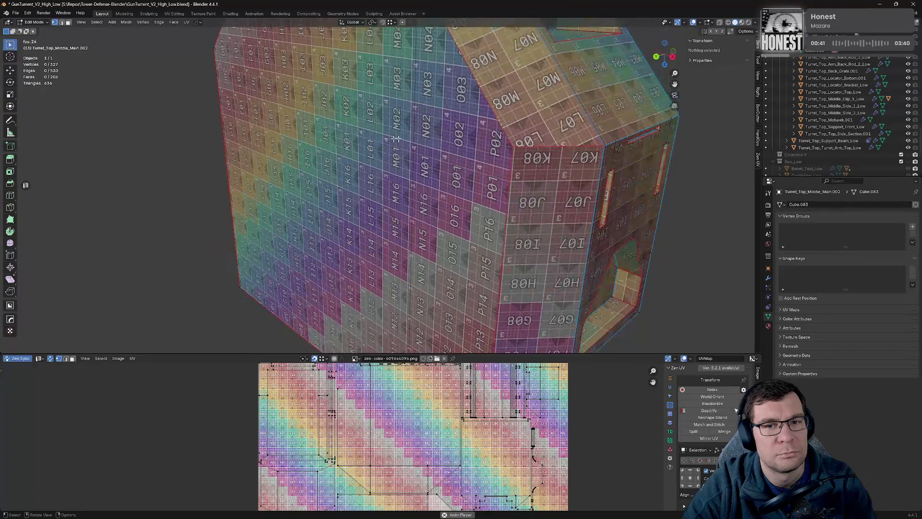
key("KP_Divide")
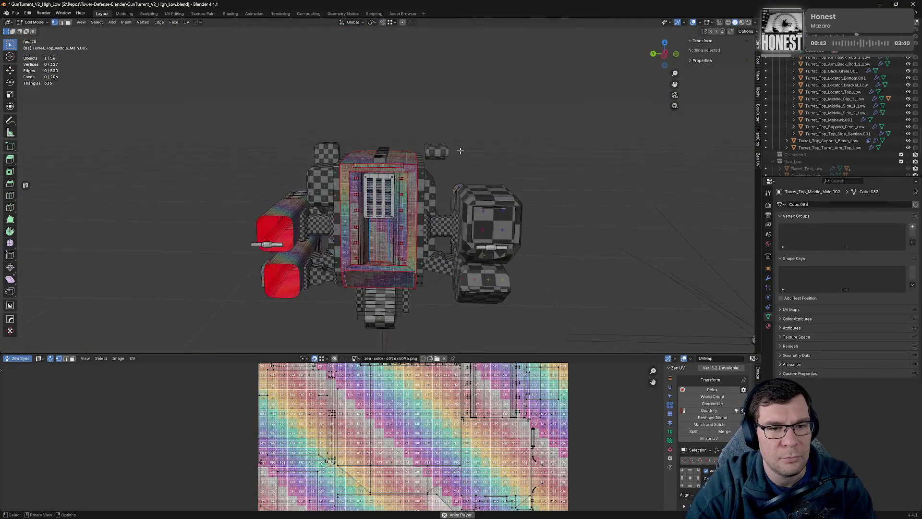
Step: Isolate Turret_Top_Back_Grate.001 in local view and check its modifiers
scroll("up", 3)
key("Tab")
left_click(436, 107)
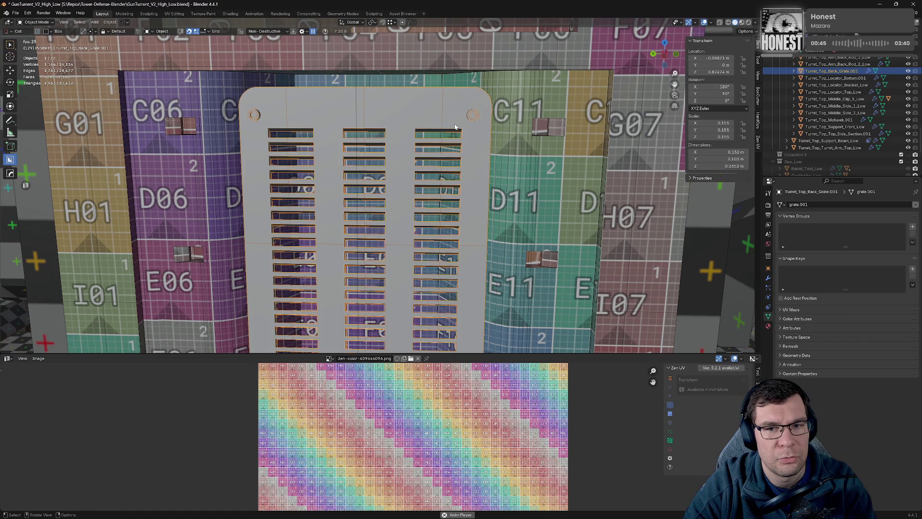
key("KP_Divide")
key("Tab")
left_click_drag(477, 105, 552, 243)
key("Tab")
scroll("up", 3)
left_click(768, 277)
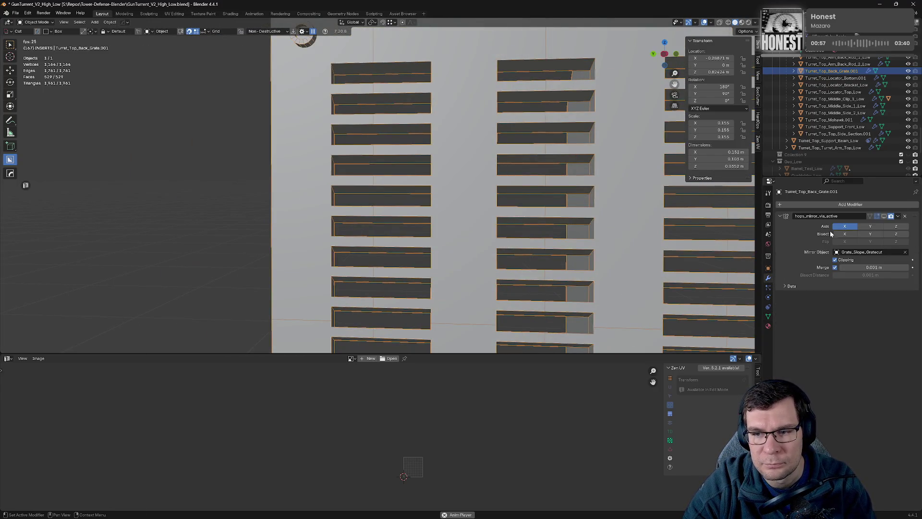
scroll("down", 3)
left_click_drag(517, 214, 546, 240)
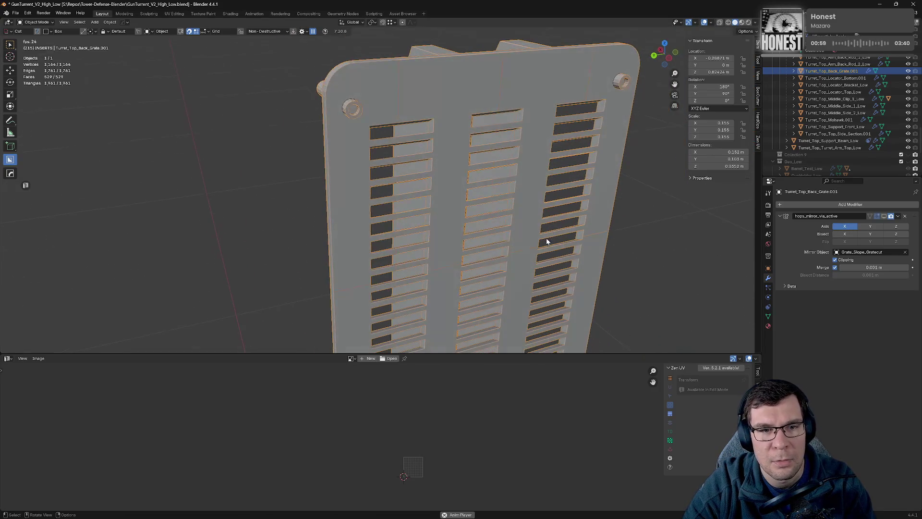
left_click_drag(505, 218, 531, 198)
scroll("up", 3)
Step: Enter Edit Mode on the grate and select the bolt ring's inner edge loop
key("Tab")
scroll("up", 3)
left_click_drag(449, 115, 447, 167)
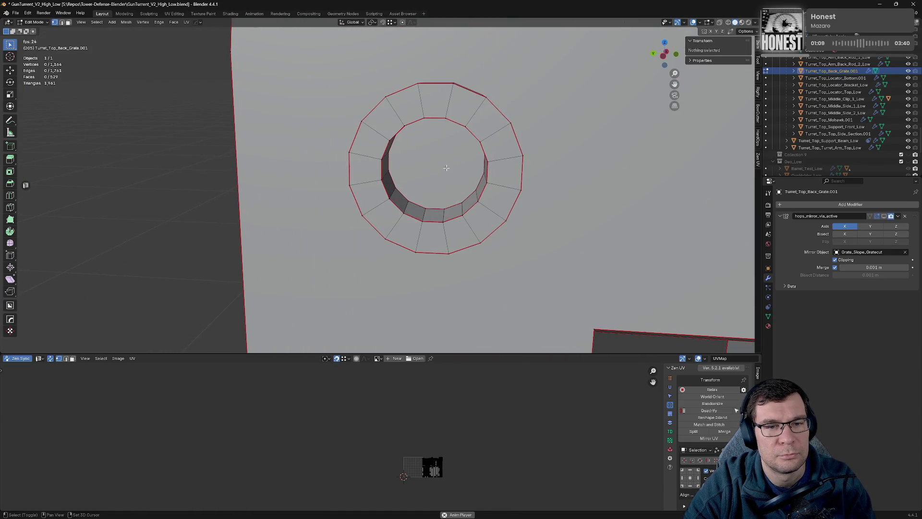
left_click(398, 128)
left_click(402, 129)
left_click_drag(438, 143, 543, 174)
Step: Dissolve the bolt ring's inner vertices and merge the cap face At Center
left_click(447, 143)
scroll("down", 3)
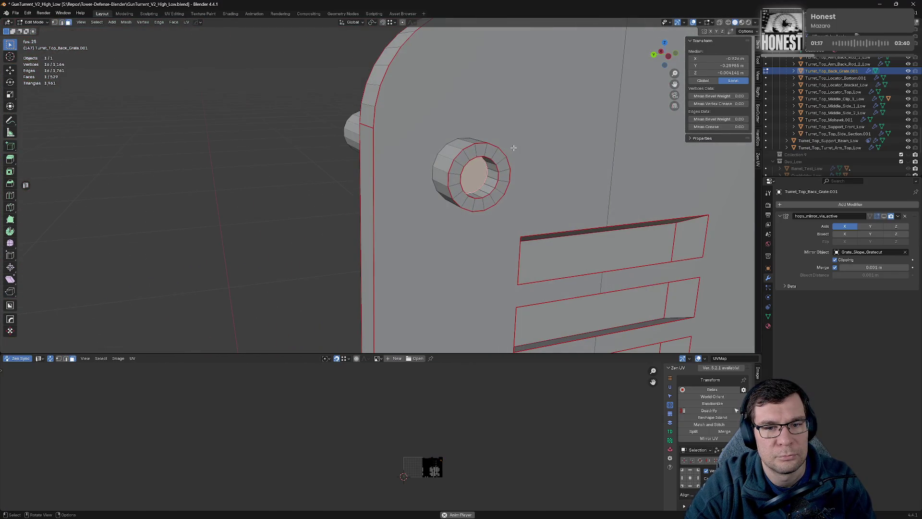
key("x")
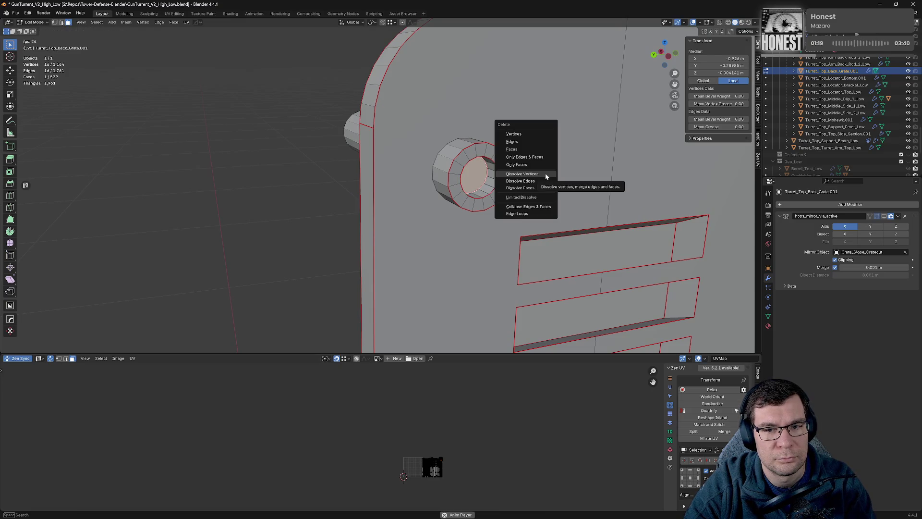
left_click(546, 174)
left_click_drag(545, 173, 518, 171)
left_click(478, 172)
key("x")
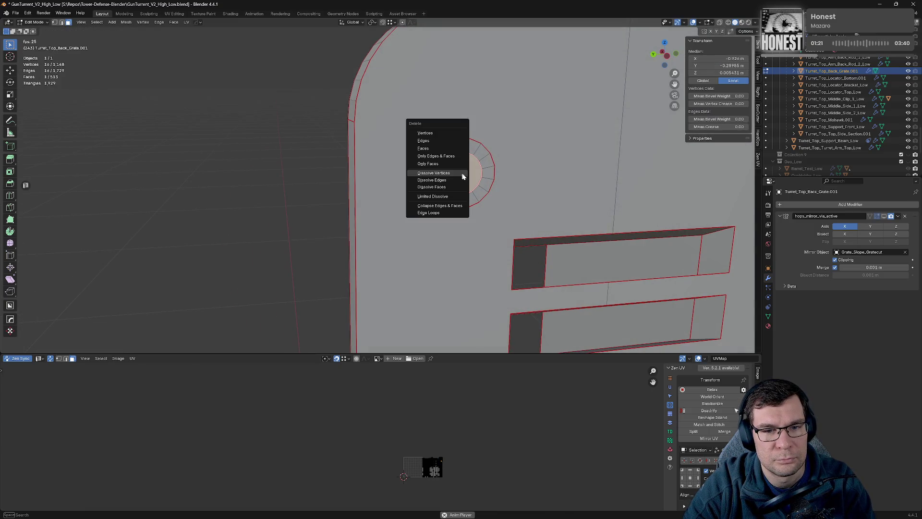
key("m")
left_click(504, 177)
left_click_drag(527, 173, 315, 154)
Step: Redo it on the ring's inner face: dissolve its vertices, then merge it into a centre fan
left_click(608, 188)
scroll("up", 3)
left_click(419, 133)
key("x")
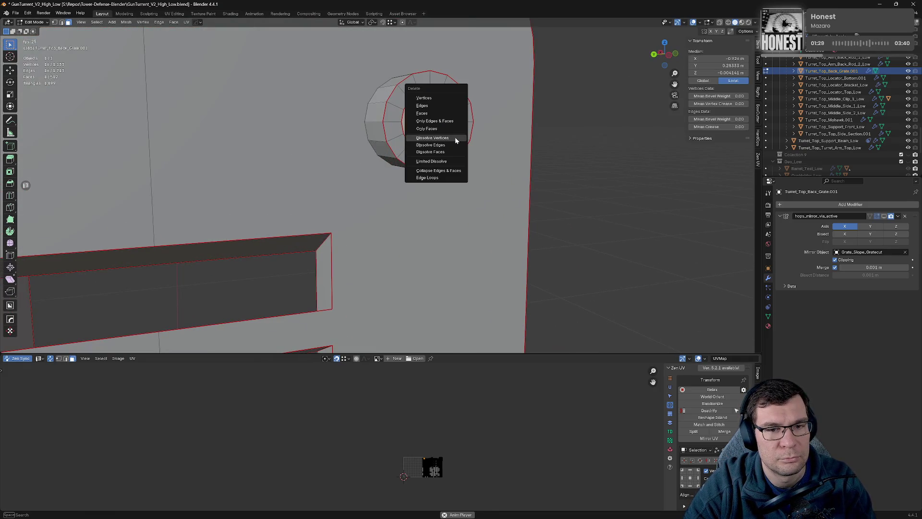
left_click(433, 138)
left_click(442, 124)
key("n")
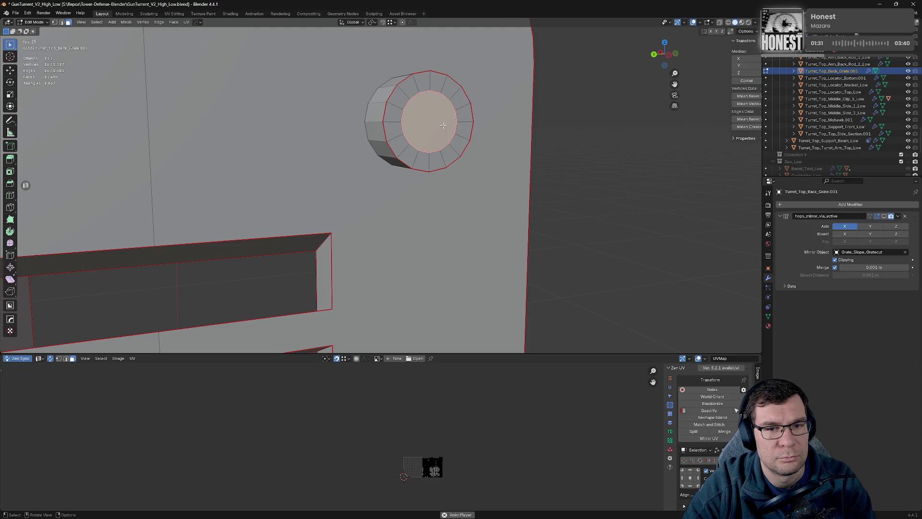
key("m")
left_click(440, 125)
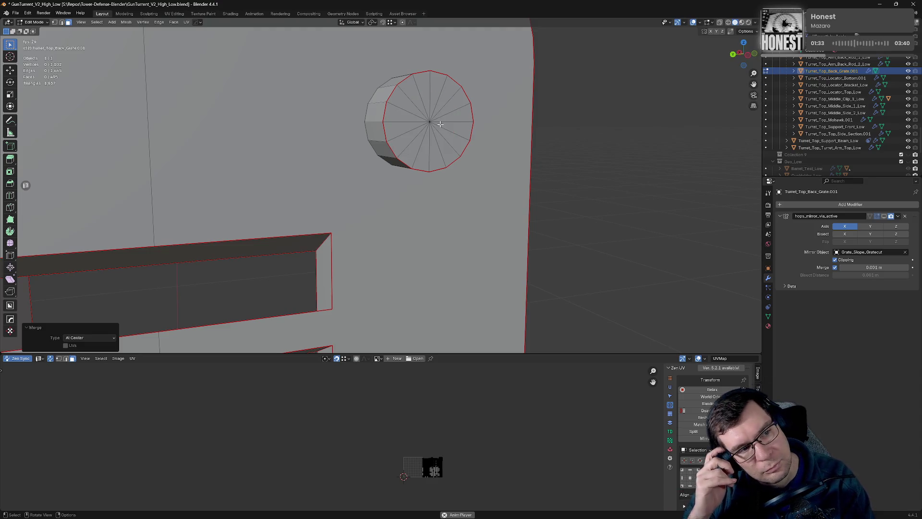
Step: Switch to edge select from a straight-on view and dissolve the selected fan edges
key("ctrl+KP_1")
scroll("down", 3)
left_click_drag(405, 103, 426, 176)
key("2")
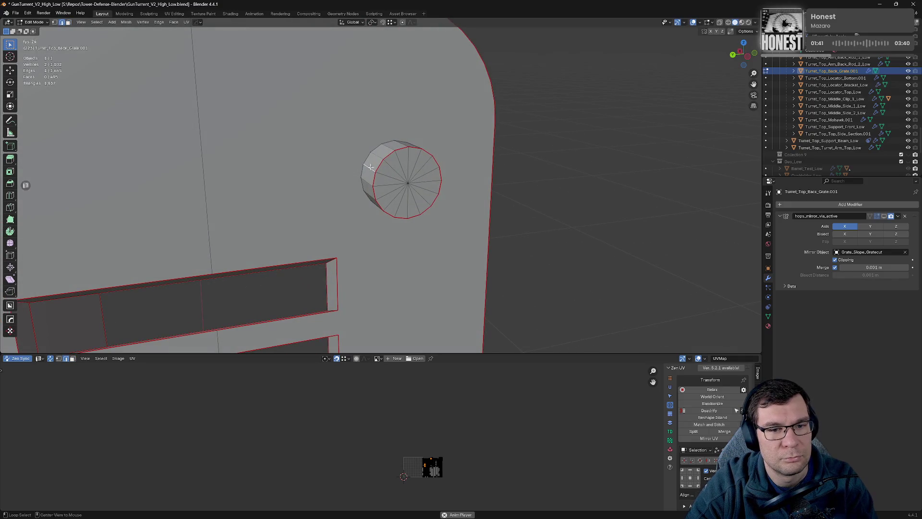
left_click_drag(385, 147, 373, 140)
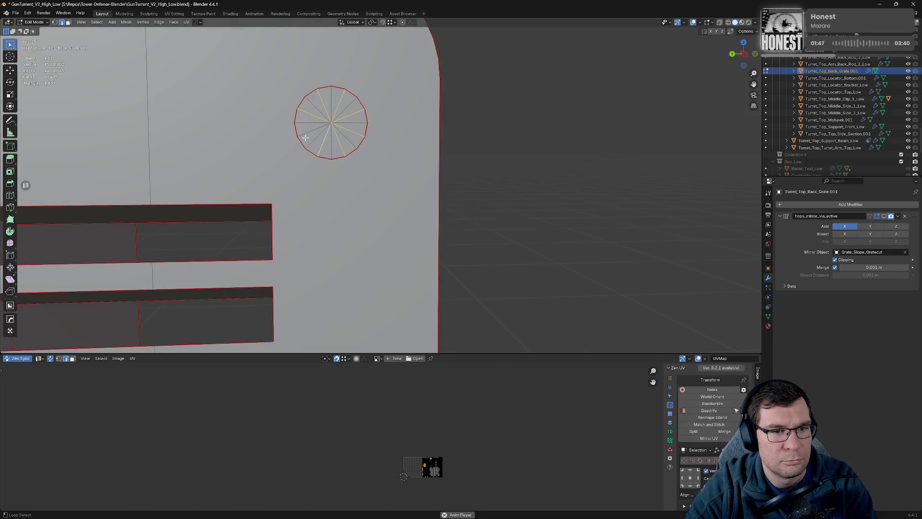
key("x")
left_click(397, 164)
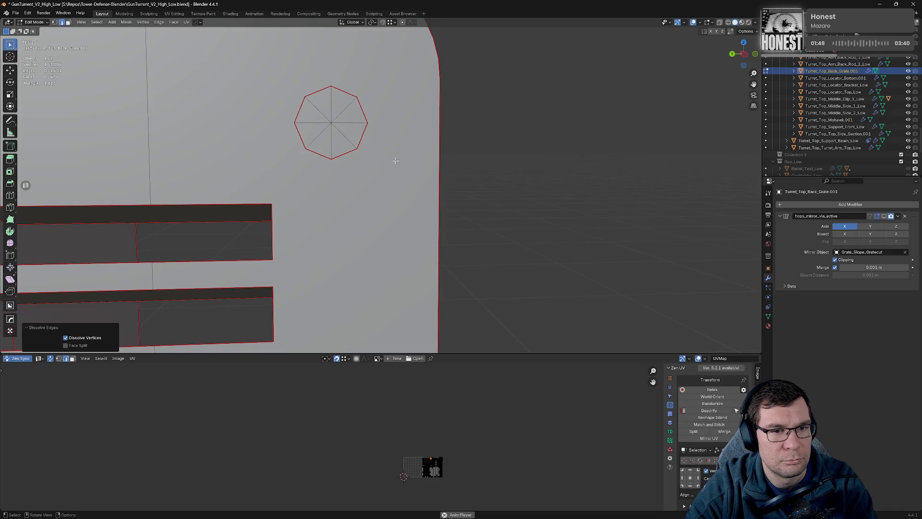
Step: Orbit and zoom around the grate to inspect the capped left bolt
scroll("down", 3)
left_click_drag(398, 163, 473, 144)
scroll("down", 3)
scroll("down", 3)
scroll("up", 3)
scroll("down", 3)
scroll("up", 3)
scroll("up", 3)
left_click_drag(411, 169, 417, 200)
scroll("down", 3)
scroll("up", 3)
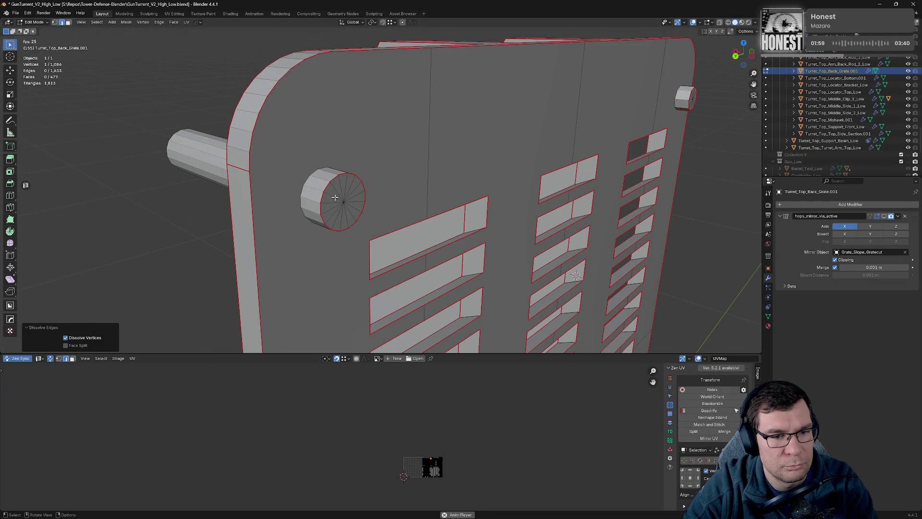
Step: Cycle front and side views and pan across the grate to the right bolt
scroll("down", 3)
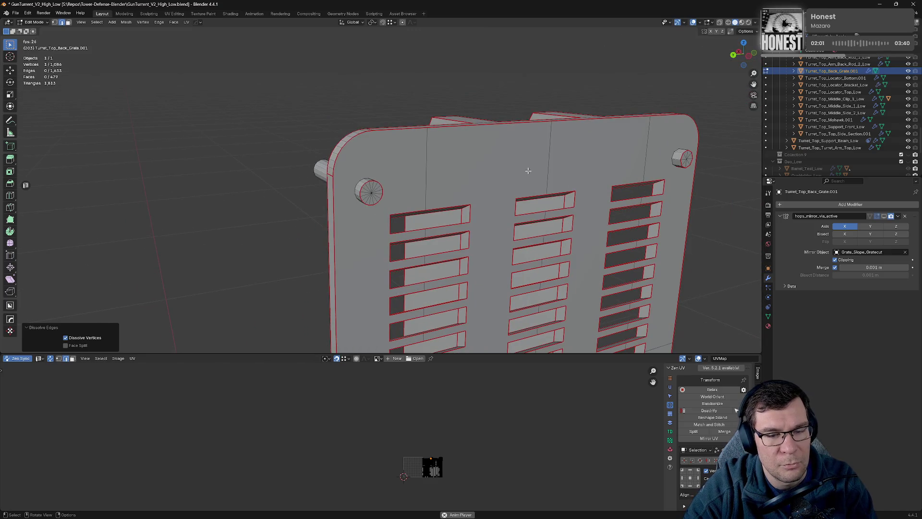
key("KP_1")
key("KP_3")
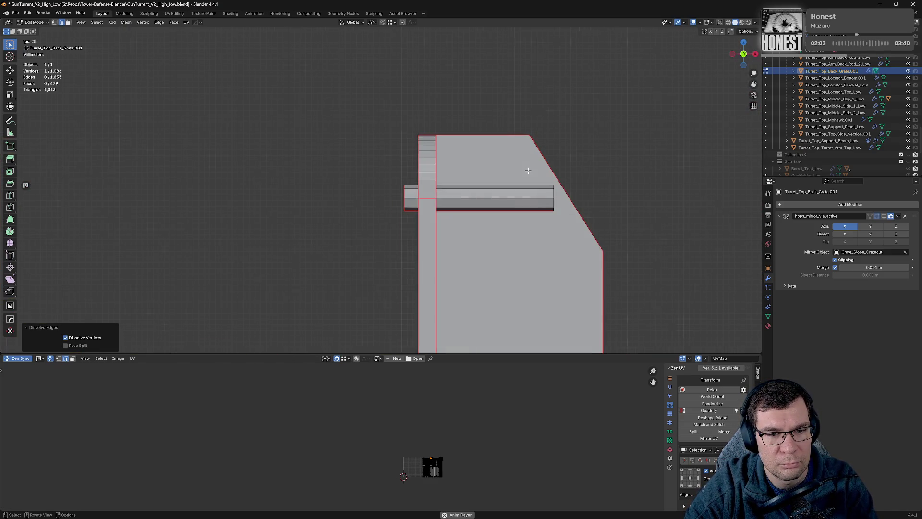
key("KP_3")
left_click_drag(528, 170, 375, 211)
scroll("down", 3)
left_click_drag(568, 212, 176, 91)
scroll("up", 3)
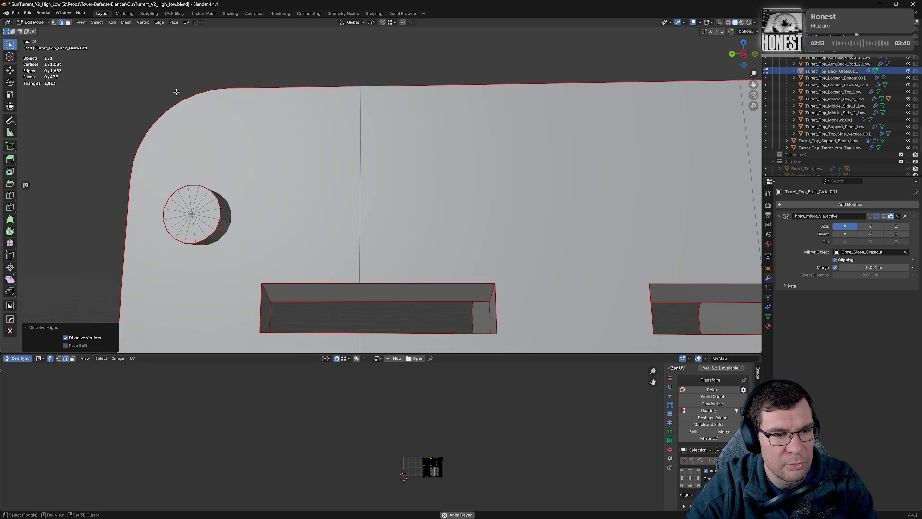
scroll("down", 3)
left_click_drag(225, 151, 355, 211)
Step: Select the right bolt's circle and dissolve its fan edges
key("ctrl+z")
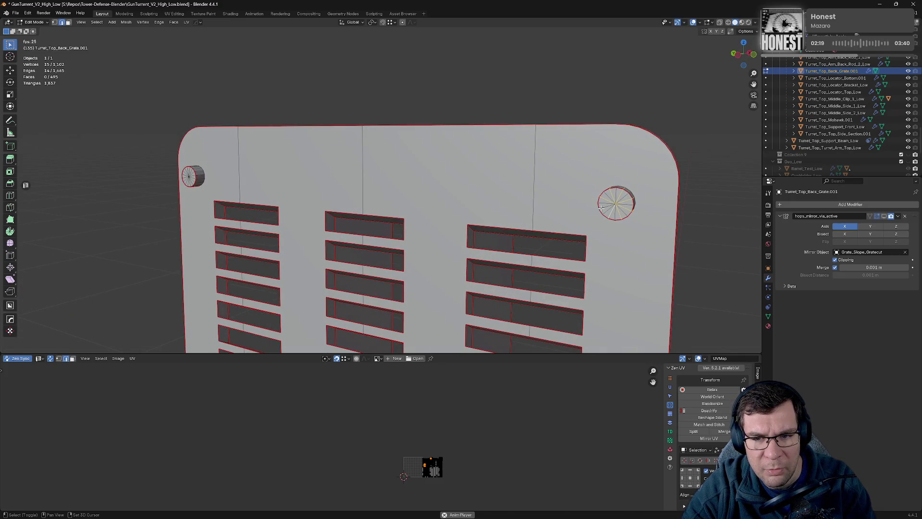
right_click(604, 222)
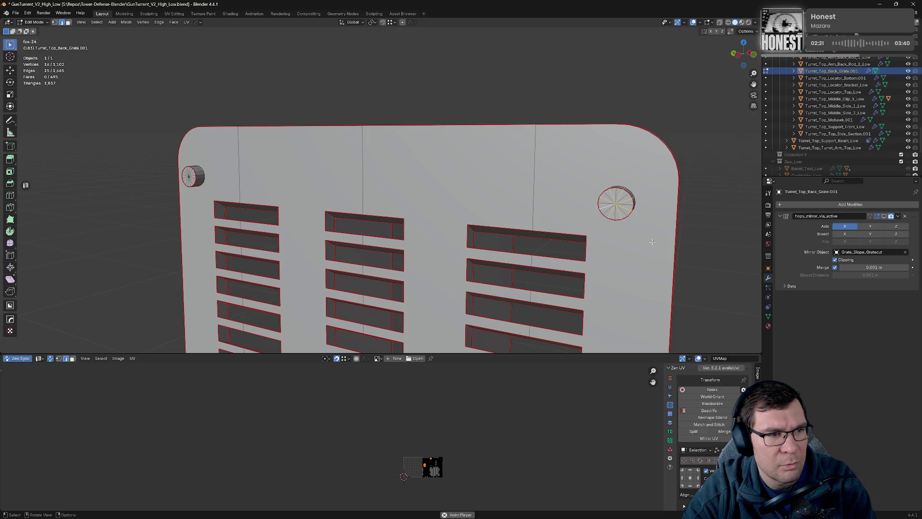
key("x")
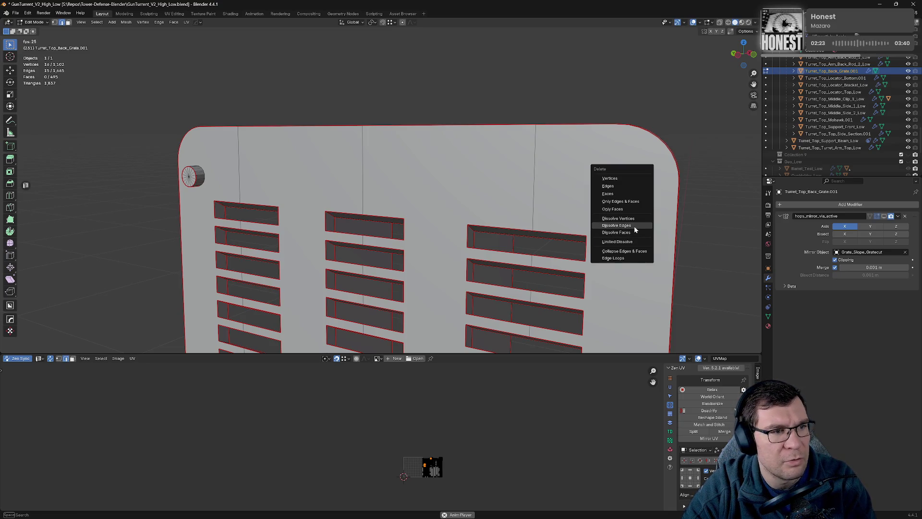
left_click(635, 230)
left_click_drag(634, 231, 556, 240)
left_click_drag(428, 278, 435, 259)
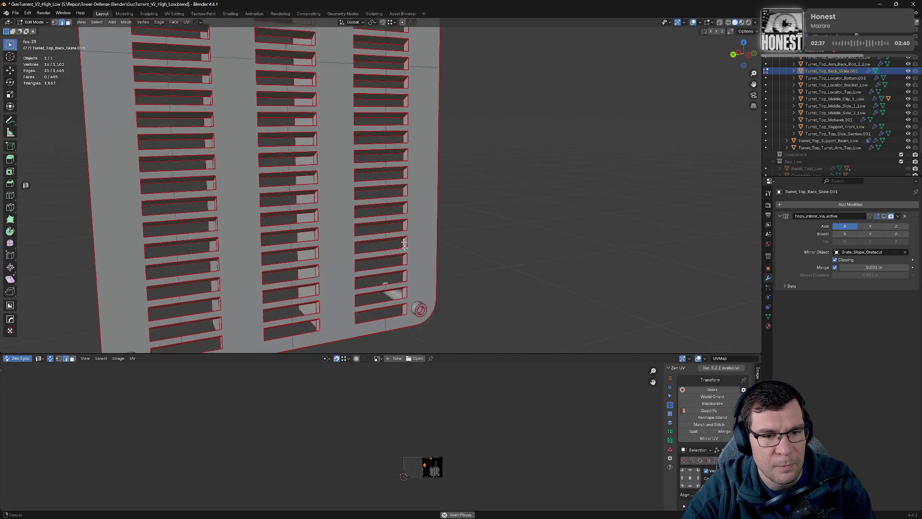
Step: Dissolve the lower-right corner hole's inner ring and merge its vertices At Center
scroll("up", 3)
key("KP_1")
left_click_drag(509, 254, 387, 144)
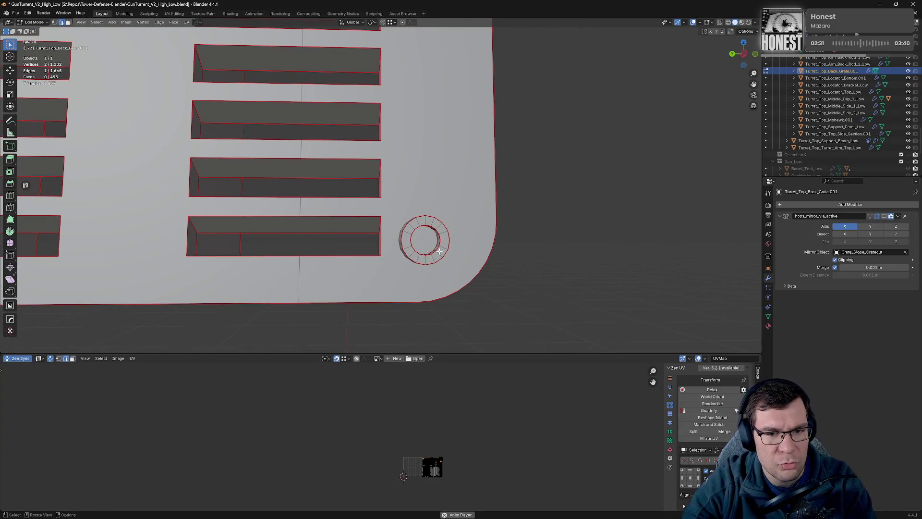
key("x")
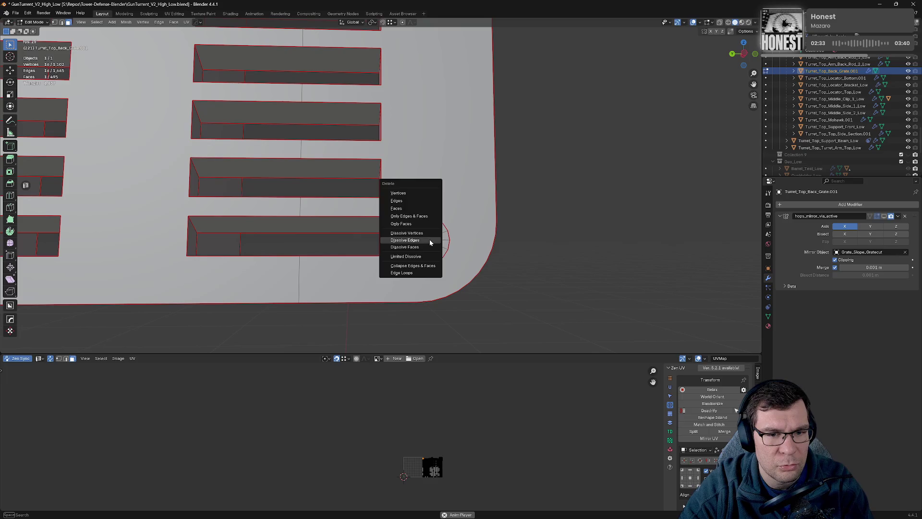
left_click(429, 239)
key("alt+m")
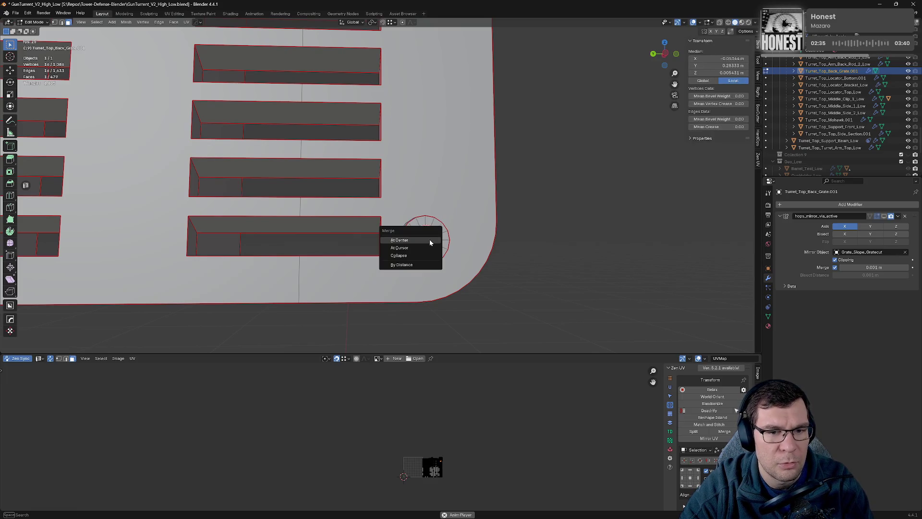
left_click(430, 241)
Step: Dissolve the remaining hole face's edges and collapse it to a centre vertex
left_click_drag(440, 246, 393, 165)
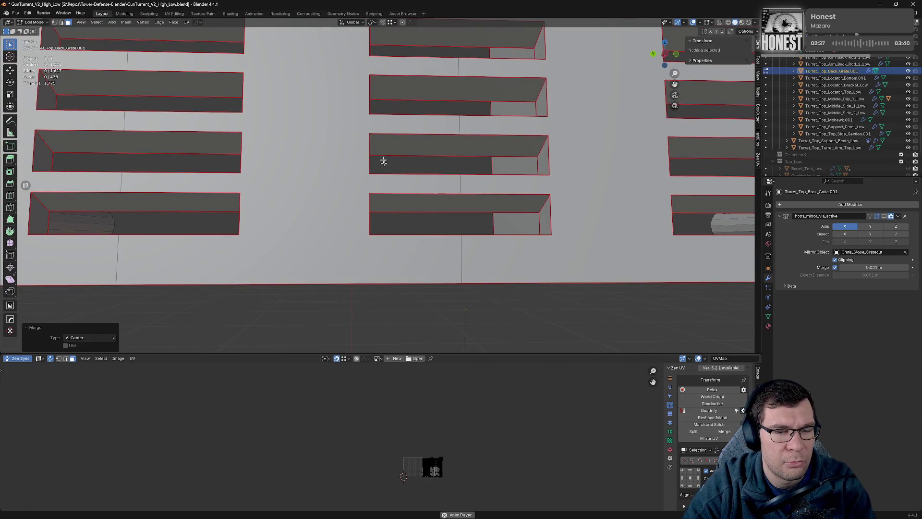
key("KP_1")
left_click(375, 202)
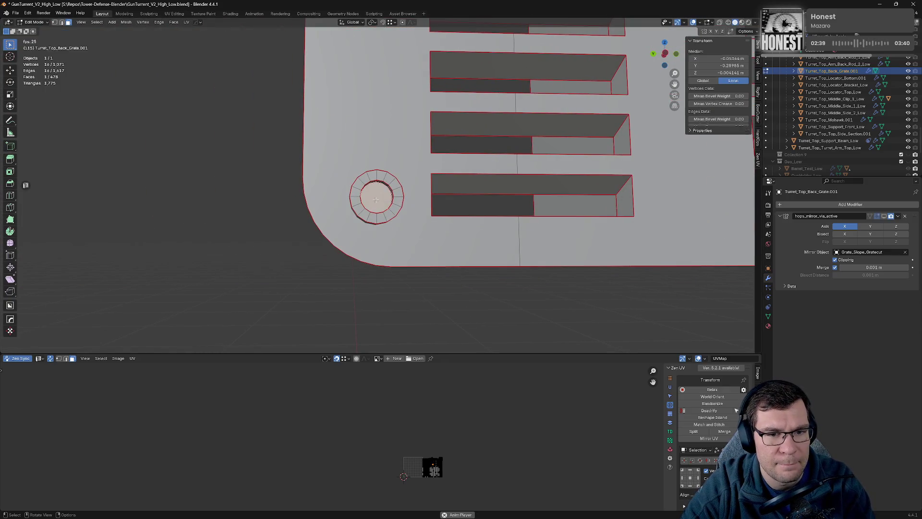
key("x")
left_click(387, 200)
left_click(384, 197)
key("alt+m")
left_click(385, 197)
Step: Pan over the slots and select an edge on the plate's rounded top-corner bevel
scroll("down", 3)
scroll("down", 3)
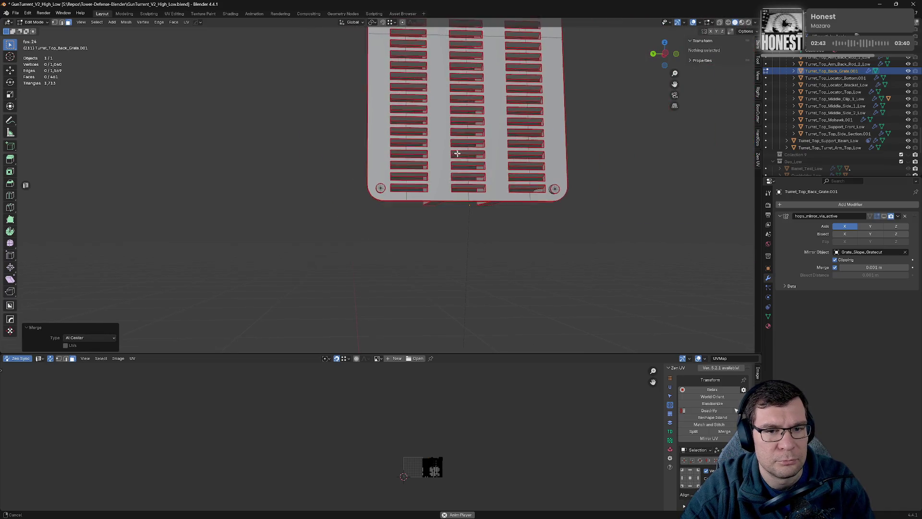
left_click_drag(426, 193, 429, 344)
left_click_drag(459, 154, 535, 232)
scroll("up", 3)
left_click_drag(501, 181, 411, 202)
left_click(411, 202)
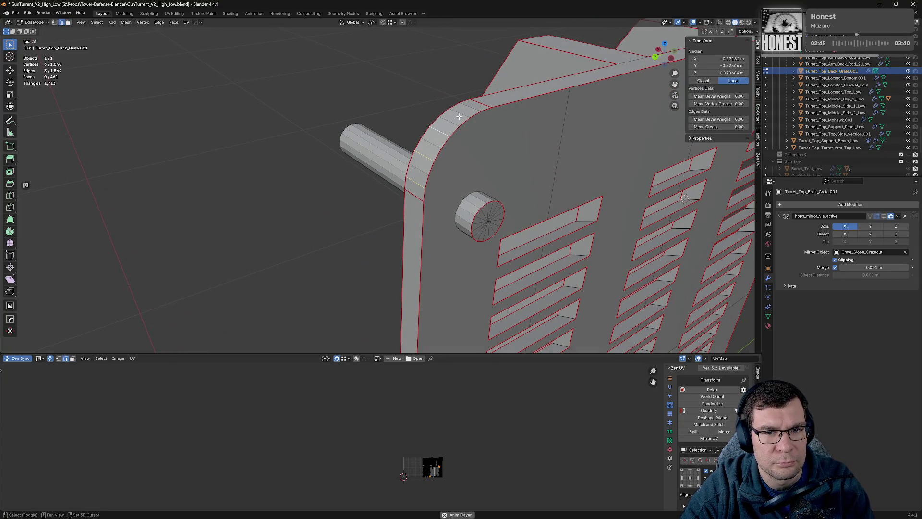
Step: Select two edge loops along the back grate's top slots
left_click_drag(535, 145, 415, 161)
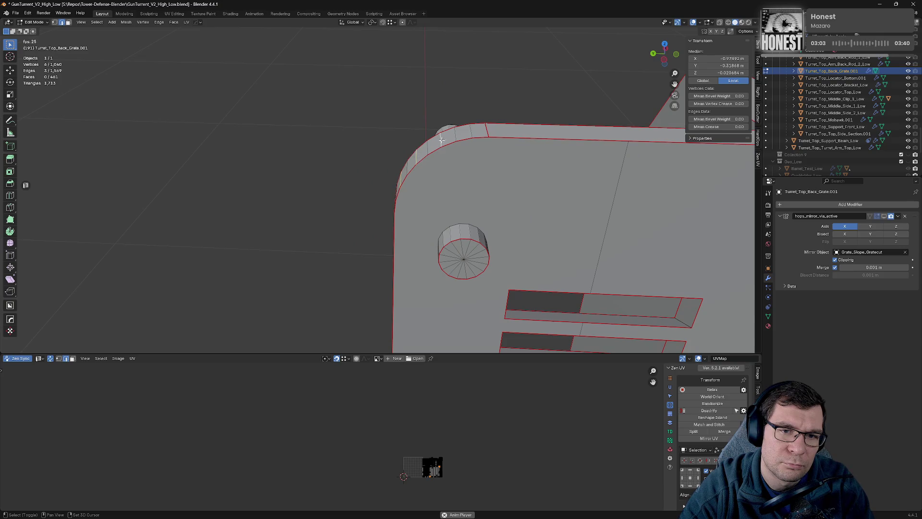
left_click_drag(459, 134, 447, 139)
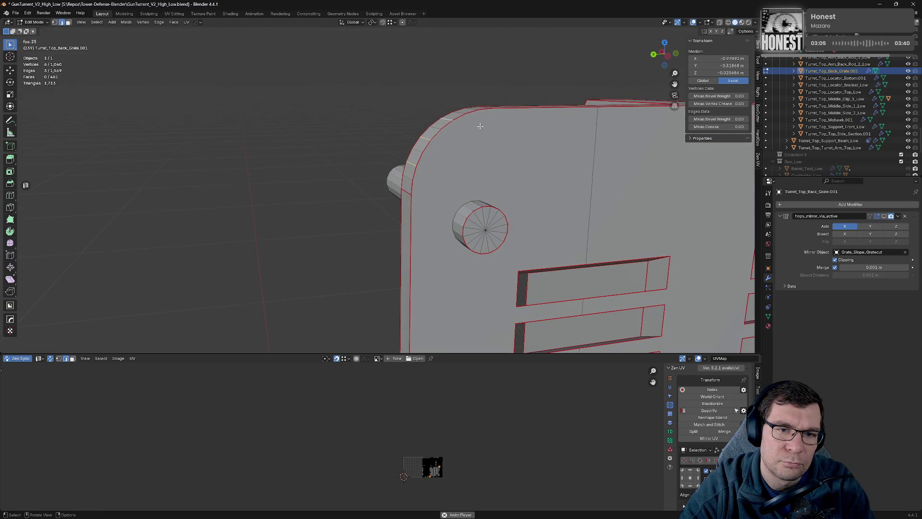
scroll("down", 3)
left_click(503, 127)
left_click_drag(502, 128, 512, 159)
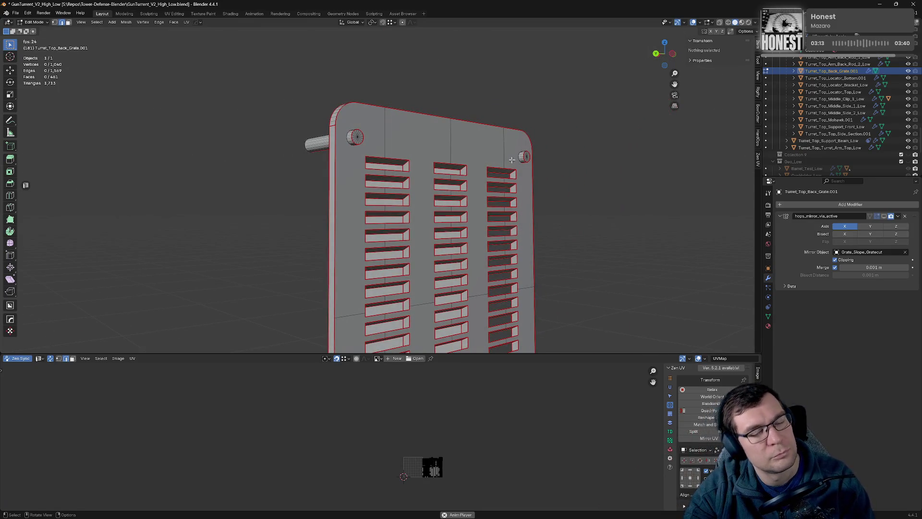
scroll("down", 3)
left_click_drag(515, 158, 590, 128)
scroll("up", 3)
scroll("up", 3)
left_click(478, 139)
left_click(472, 162)
scroll("down", 3)
scroll("up", 3)
Step: With X-ray on, box-select the right column's louvre slats and dissolve them
left_click_drag(336, 166, 373, 176)
key("alt+z")
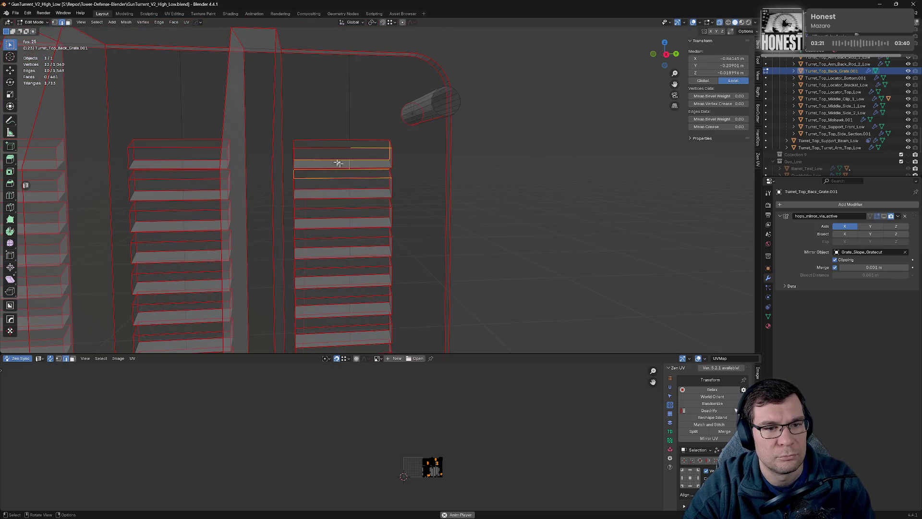
left_click_drag(293, 133, 416, 331)
left_click_drag(416, 331, 308, 121)
left_click_drag(303, 113, 414, 294)
left_click_drag(414, 295, 308, 92)
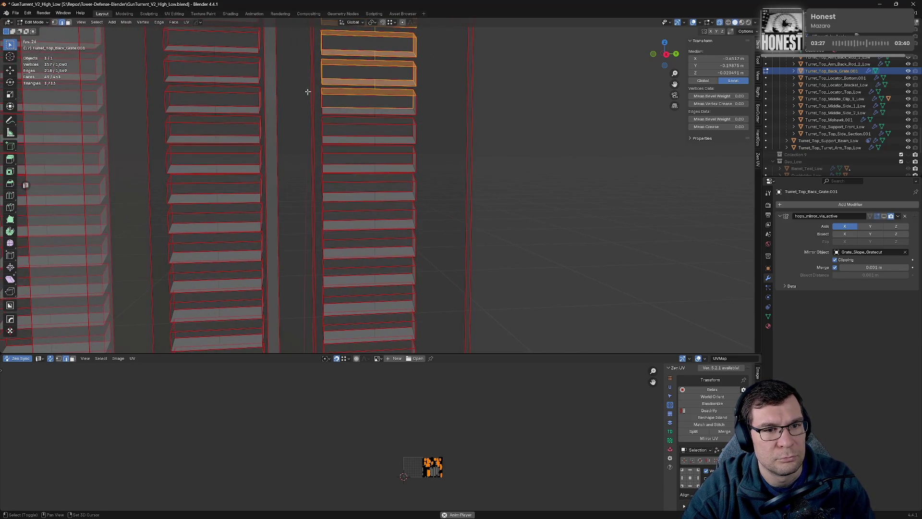
left_click_drag(317, 83, 442, 333)
left_click_drag(441, 334, 403, 103)
left_click_drag(335, 71, 439, 160)
key("x")
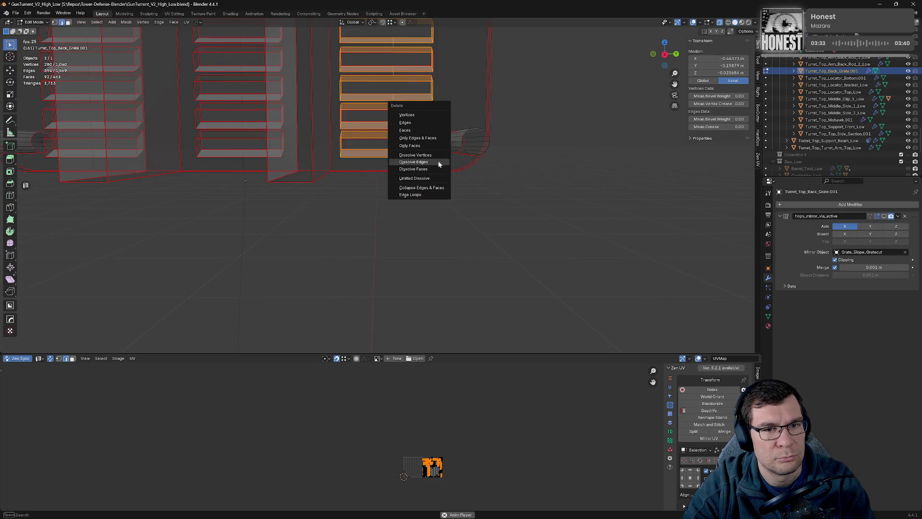
left_click(439, 160)
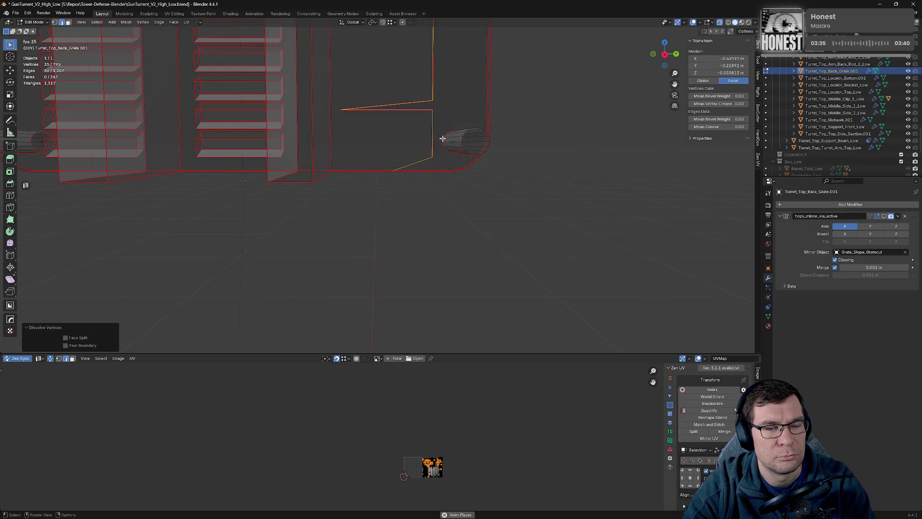
Step: Delete the remaining selected stray vertices
key("x")
left_click(436, 102)
left_click_drag(436, 100, 323, 122)
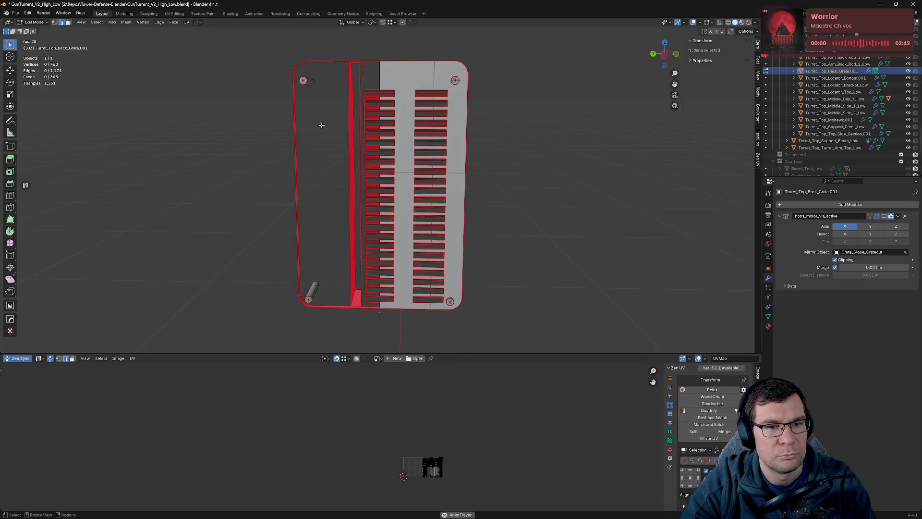
Step: Box-select the left column's slat faces and delete them
left_click_drag(437, 138, 461, 145)
scroll("up", 3)
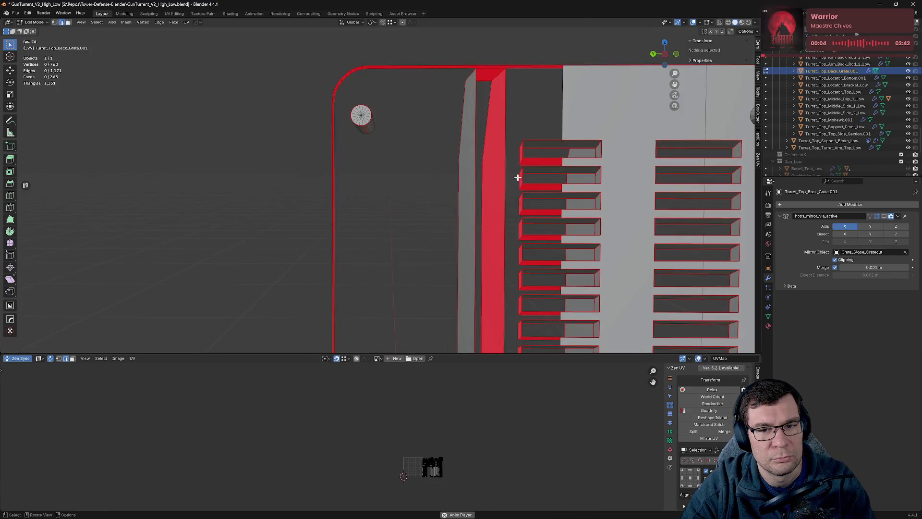
scroll("down", 3)
left_click_drag(535, 223, 457, 139)
left_click_drag(408, 66, 475, 245)
left_click_drag(474, 271, 423, 145)
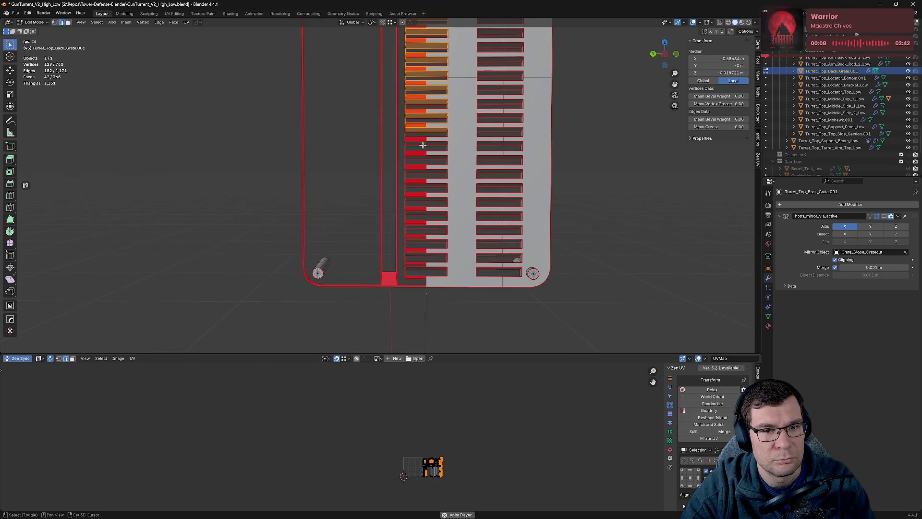
left_click_drag(402, 122, 468, 278)
right_click(468, 278)
left_click(464, 276)
Step: Box-select the next column's slat faces from top to bottom
left_click_drag(464, 277, 442, 349)
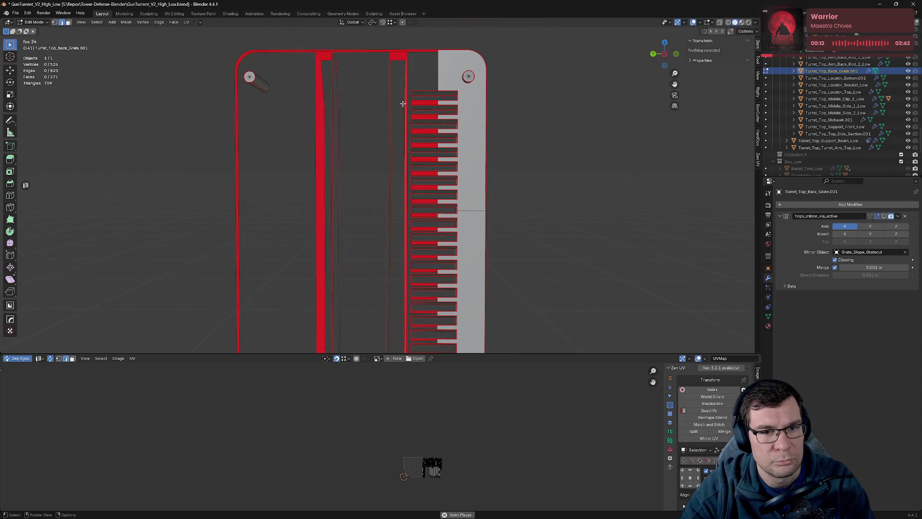
left_click_drag(409, 81, 460, 203)
left_click_drag(460, 202, 399, 60)
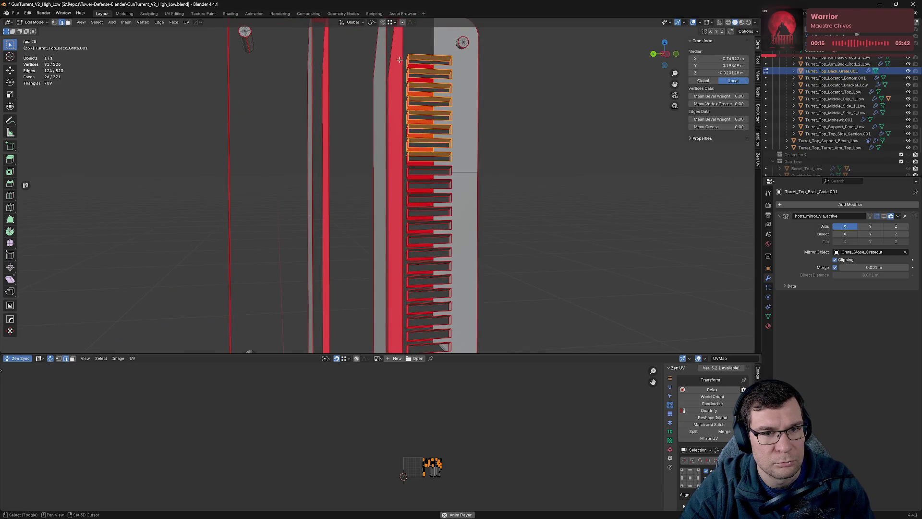
left_click_drag(417, 158, 460, 347)
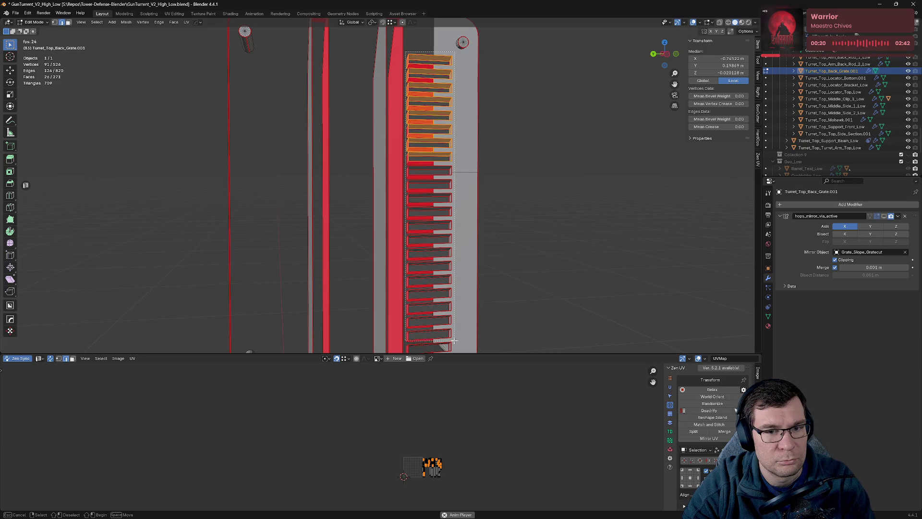
left_click_drag(452, 330, 452, 330)
left_click_drag(452, 330, 405, 217)
scroll("up", 3)
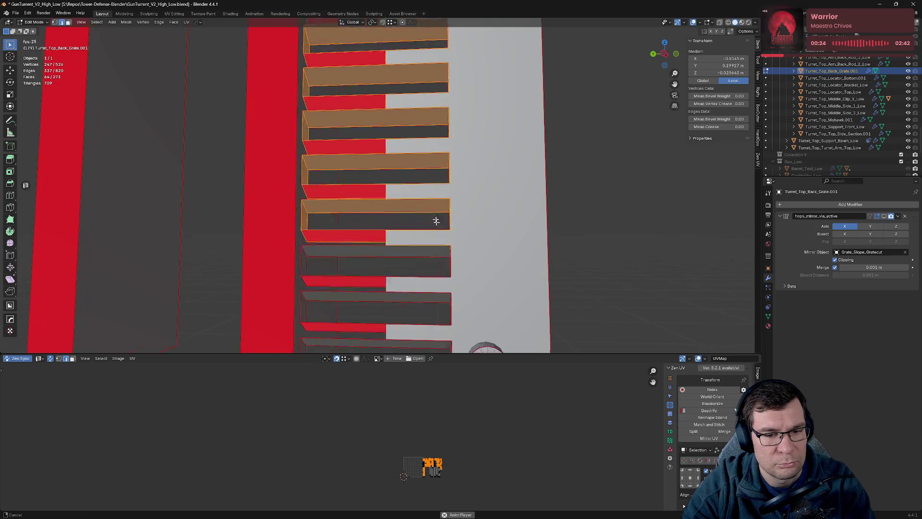
left_click_drag(440, 278, 440, 279)
Step: Extend the selection over the lower grate slats from an angled view
left_click_drag(439, 278, 360, 197)
left_click_drag(304, 141, 444, 288)
left_click_drag(444, 287, 362, 165)
left_click_drag(329, 105, 432, 280)
left_click_drag(412, 169, 379, 152)
left_click_drag(347, 101, 445, 275)
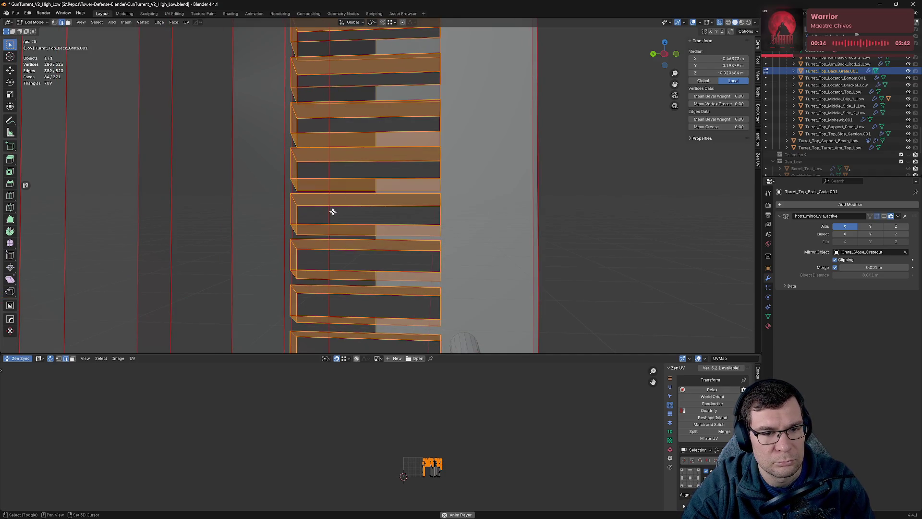
scroll("down", 3)
scroll("up", 3)
scroll("down", 3)
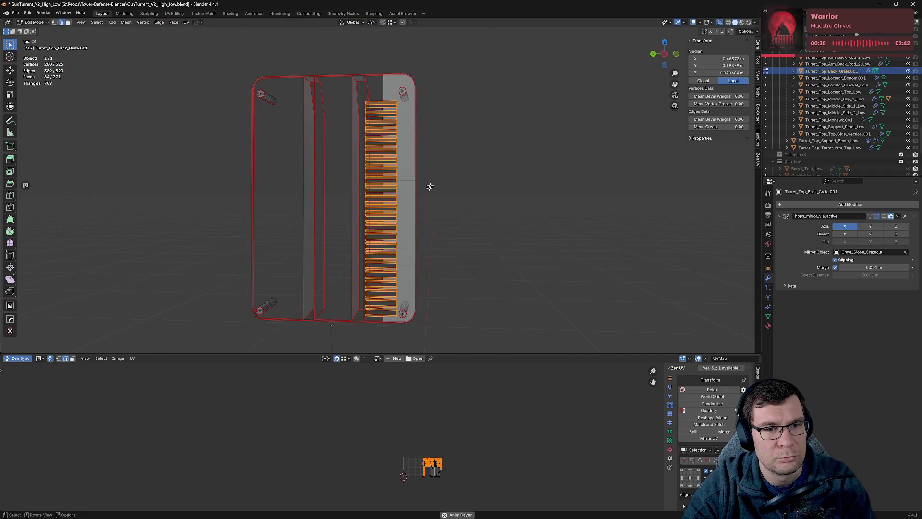
Step: Start a fresh selection of the slats' right-side faces down the column
left_click(426, 191)
scroll("up", 3)
left_click_drag(448, 187, 430, 271)
left_click_drag(357, 149, 381, 295)
left_click_drag(381, 295, 385, 253)
scroll("up", 3)
left_click_drag(385, 144, 385, 304)
scroll("down", 3)
left_click_drag(378, 135, 380, 293)
left_click_drag(344, 255, 343, 217)
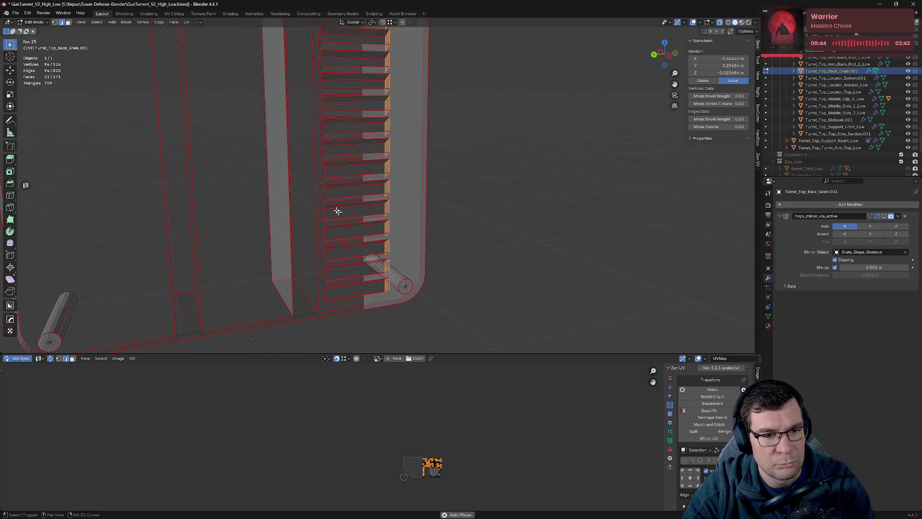
Step: Add slat faces along the grate's left edge to the selection
left_click_drag(314, 34, 331, 149)
left_click_drag(339, 168, 345, 210)
left_click_drag(301, 91, 310, 153)
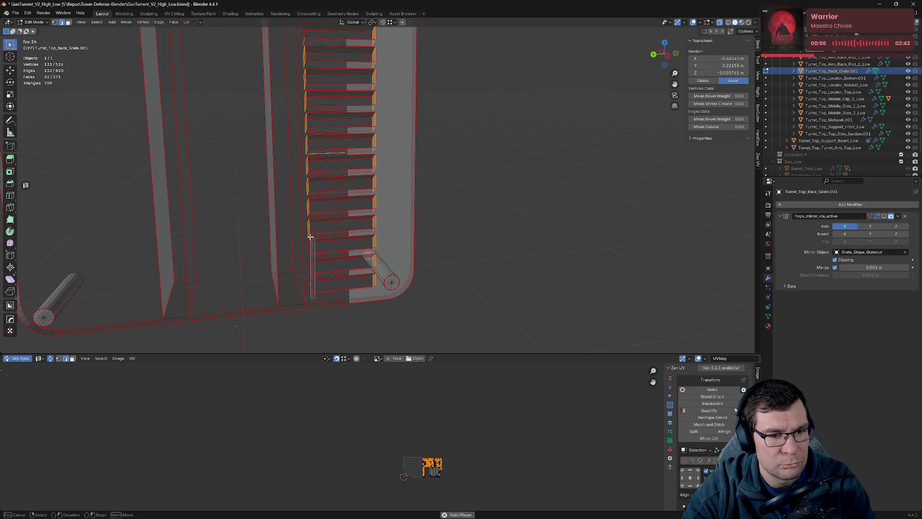
left_click_drag(309, 227, 309, 227)
left_click_drag(309, 231, 324, 241)
left_click_drag(315, 266, 315, 266)
left_click_drag(316, 266, 311, 149)
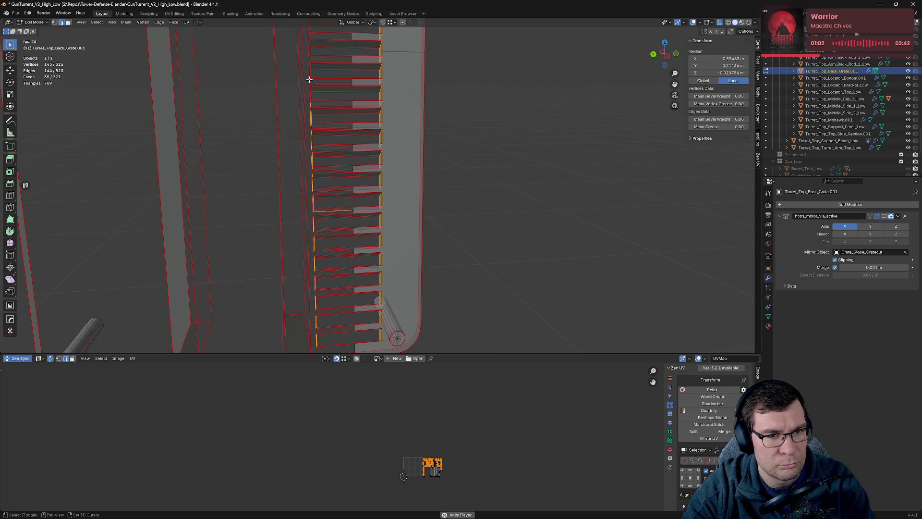
Step: Add the remaining slats and top end caps, then delete all selected slats
left_click_drag(307, 85, 345, 179)
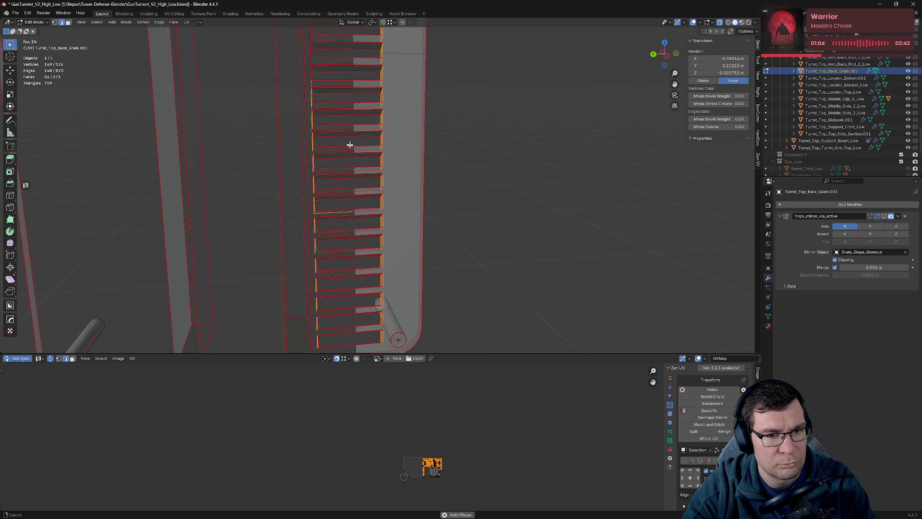
left_click_drag(344, 179, 344, 182)
left_click_drag(334, 51, 323, 51)
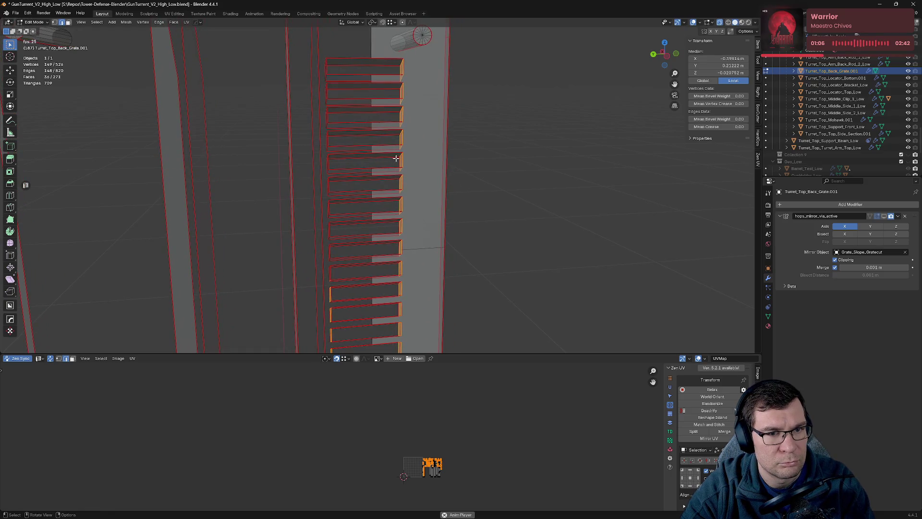
left_click_drag(383, 167, 389, 185)
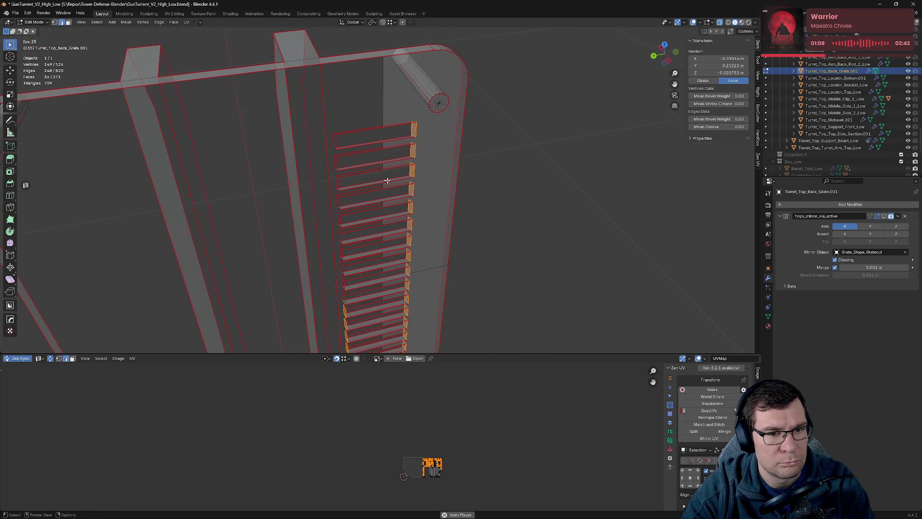
left_click_drag(331, 125, 334, 174)
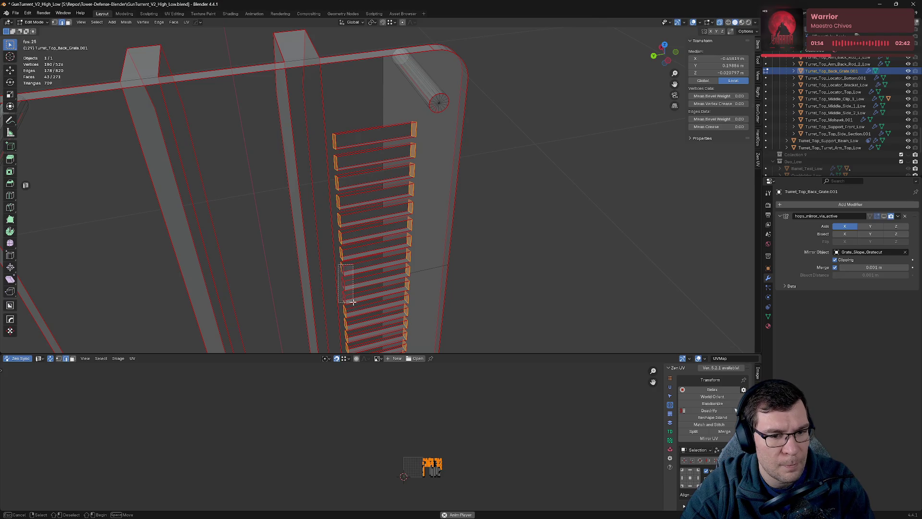
left_click_drag(360, 318, 361, 318)
key("x")
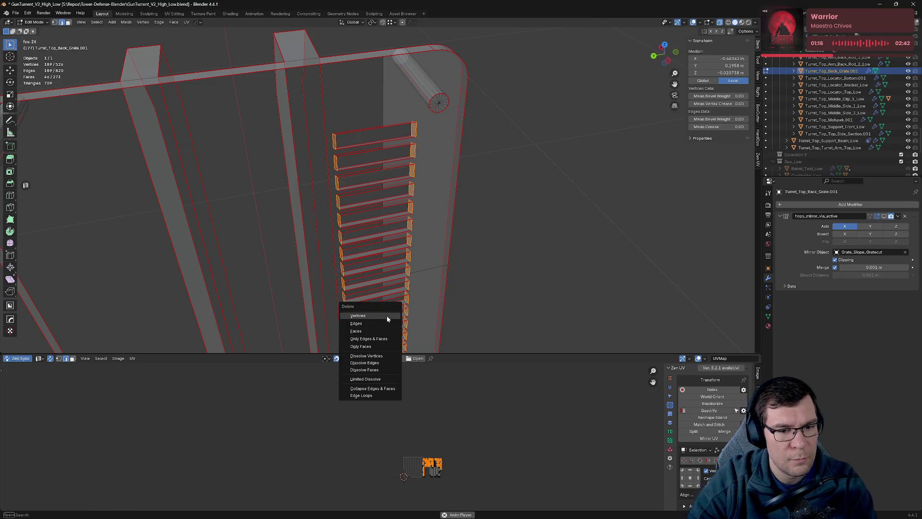
left_click(382, 316)
Step: Select and delete a leftover column of rim vertices
left_click_drag(381, 316, 390, 222)
left_click(369, 192)
left_click_drag(359, 125, 378, 335)
key("x")
left_click(377, 330)
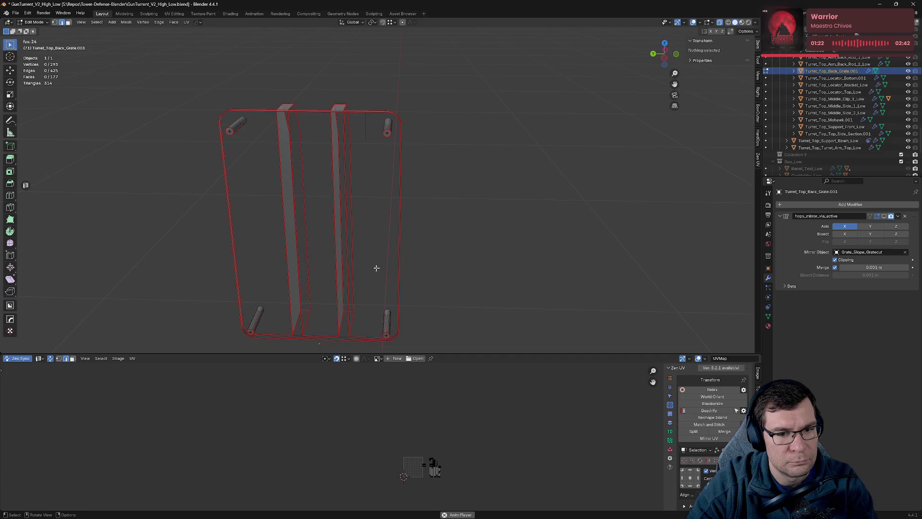
Step: Delete a stray edge at the grate corner
left_click(363, 131)
scroll("up", 3)
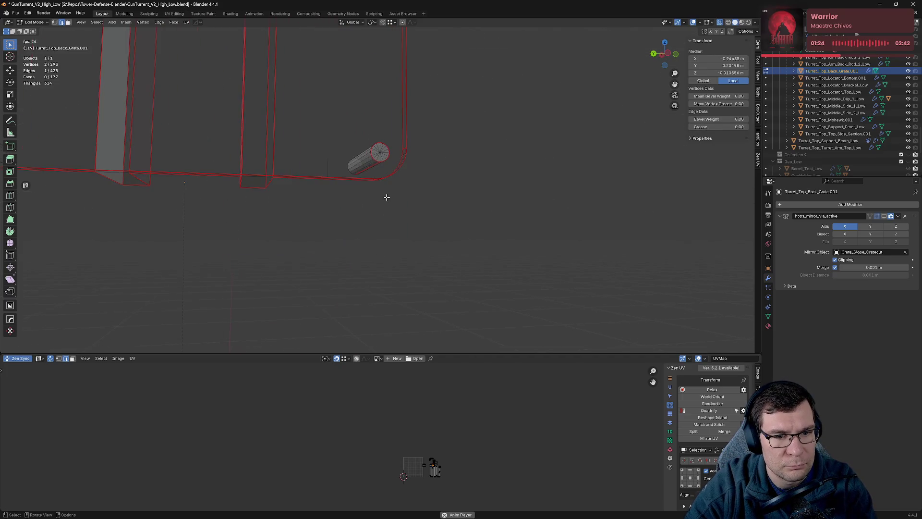
key("x")
left_click(329, 174)
Step: Select the dotted column of vertices and delete it
left_click_drag(330, 175, 451, 268)
left_click(368, 219)
left_click_drag(448, 164, 469, 237)
left_click_drag(436, 89, 454, 133)
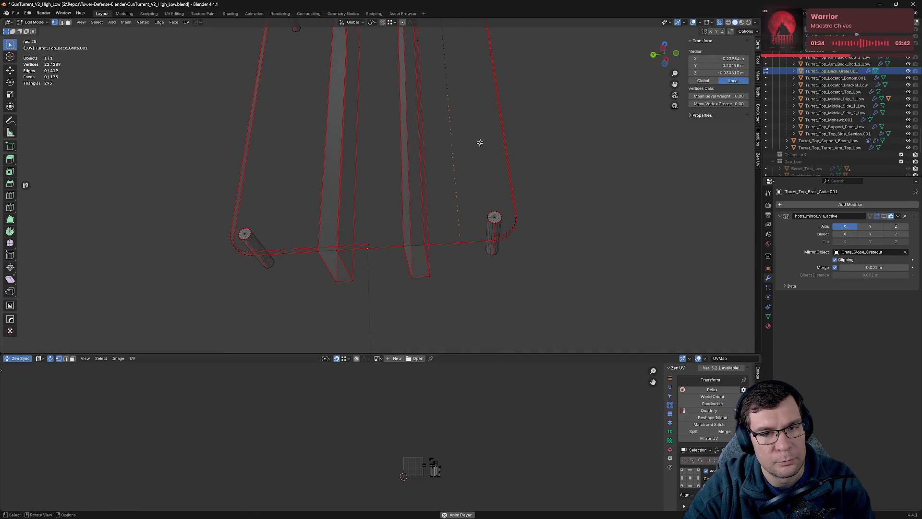
left_click_drag(473, 156, 459, 201)
left_click_drag(431, 122, 454, 231)
key("x")
left_click(442, 221)
Step: Join a rim vertex beside the pin to its neighbour with a new edge
left_click_drag(460, 250, 451, 209)
left_click_drag(458, 201, 433, 223)
scroll("up", 3)
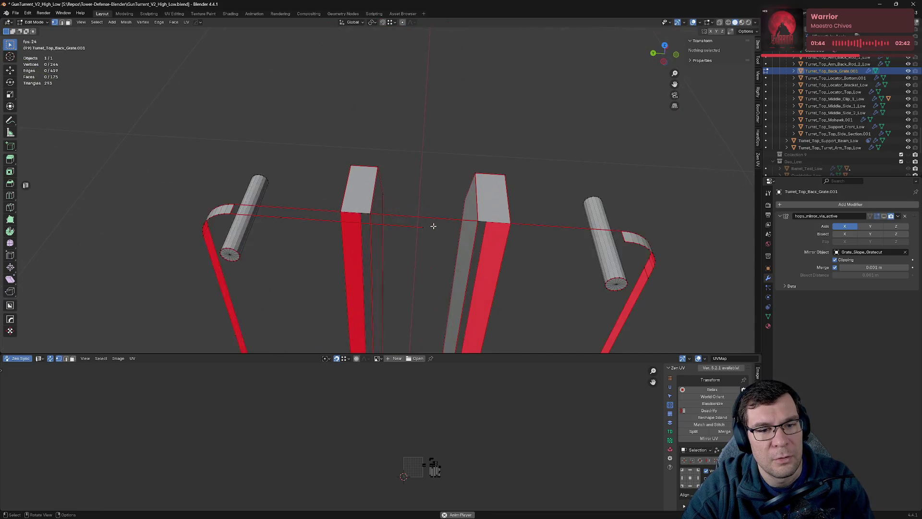
left_click(466, 271)
key("KP_Decimal")
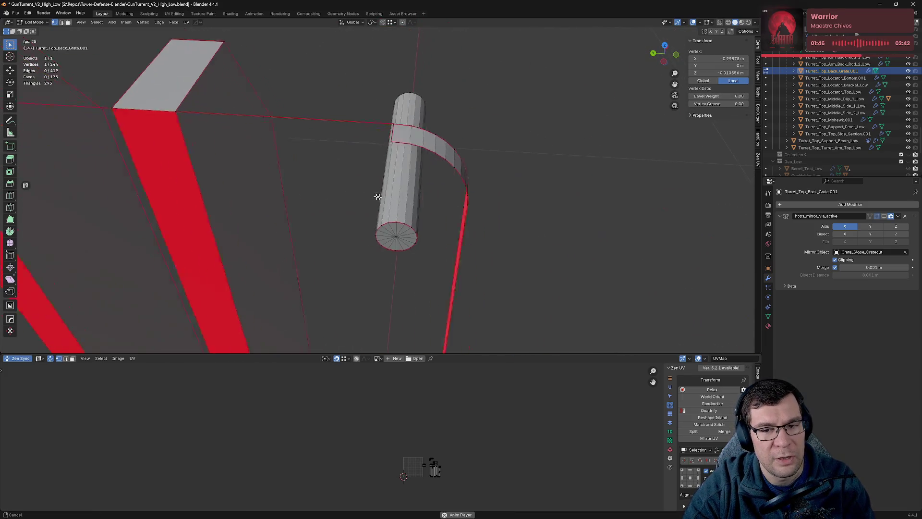
key("f")
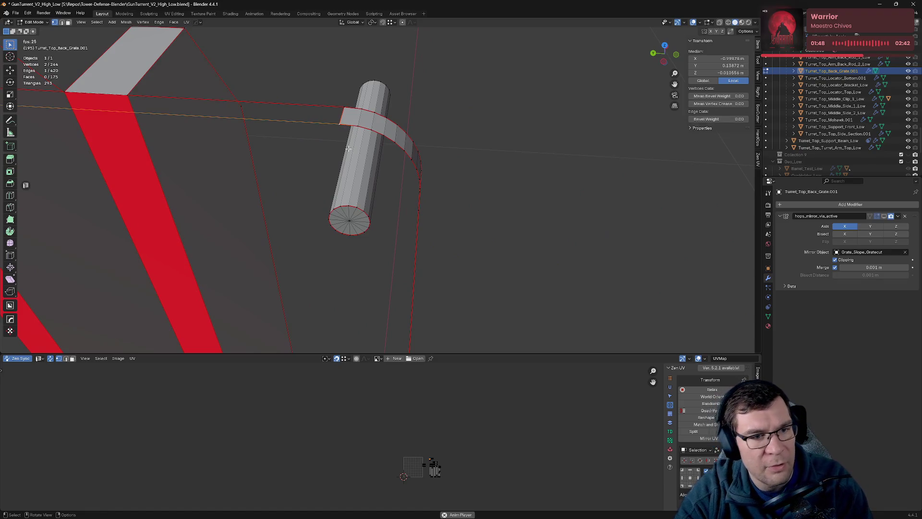
Step: Dissolve two extra vertices on the rim
left_click_drag(319, 168, 445, 227)
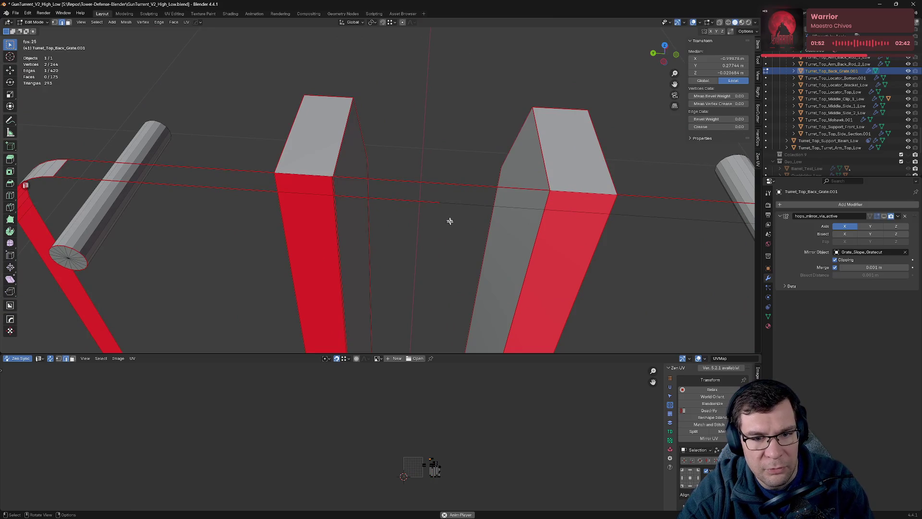
left_click(171, 184)
left_click_drag(154, 184, 364, 178)
left_click(365, 178)
left_click(611, 138)
left_click_drag(611, 138, 510, 217)
key("x")
left_click(502, 257)
Step: Fill a face between the edge by the pin and the long rim edge
left_click_drag(506, 257, 365, 236)
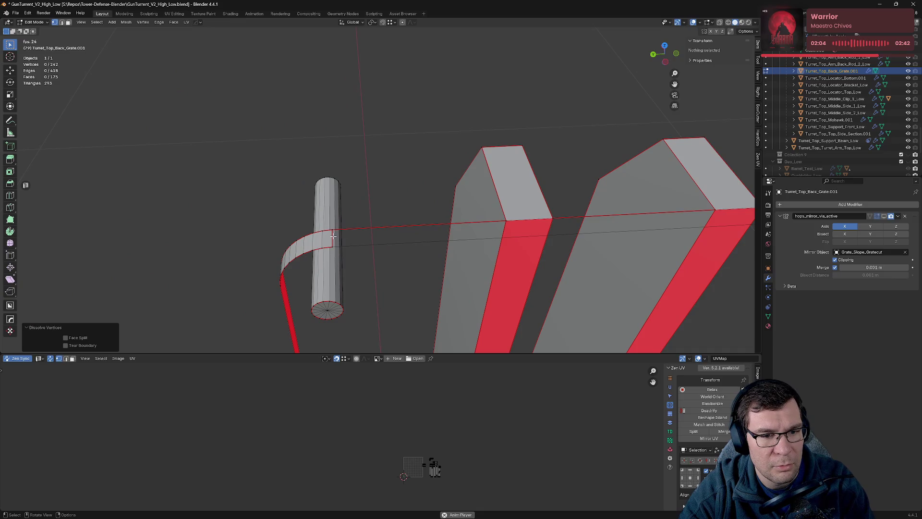
left_click(333, 236)
left_click(367, 243)
left_click_drag(488, 232, 426, 217)
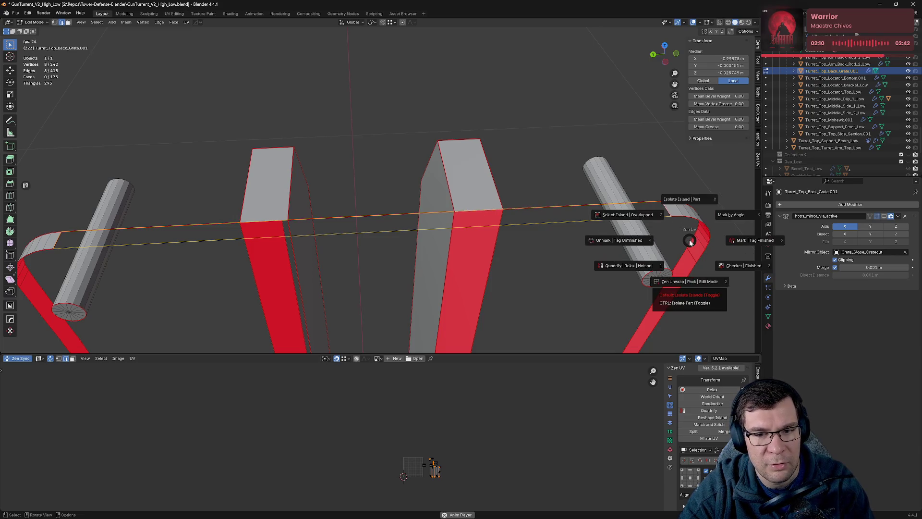
key("f")
Step: Move a rim vertex at the pin end and connect it with an edge
scroll("down", 3)
left_click_drag(650, 257, 496, 189)
left_click(409, 194)
left_click_drag(634, 218, 481, 228)
key("g")
left_click(473, 227)
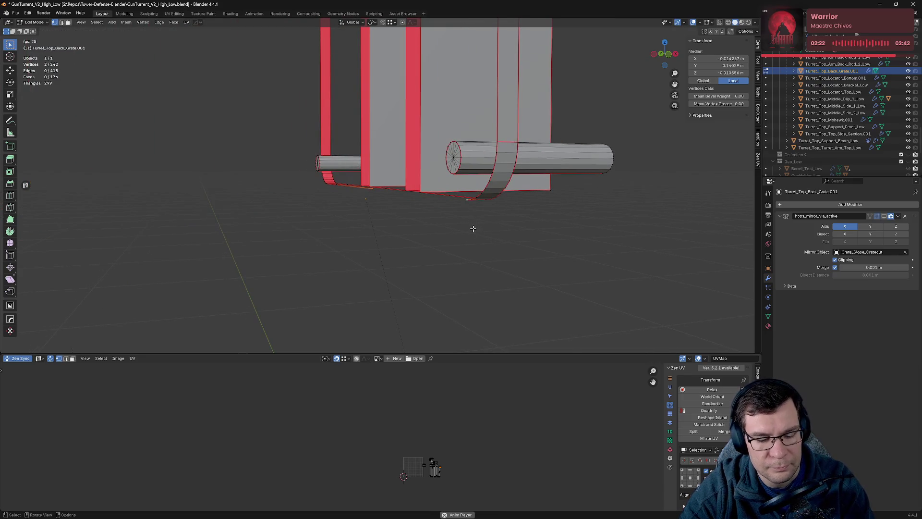
key("f")
Step: Dissolve two opposite vertices on the bottom rim
left_click_drag(488, 228, 447, 226)
scroll("up", 3)
left_click(220, 234)
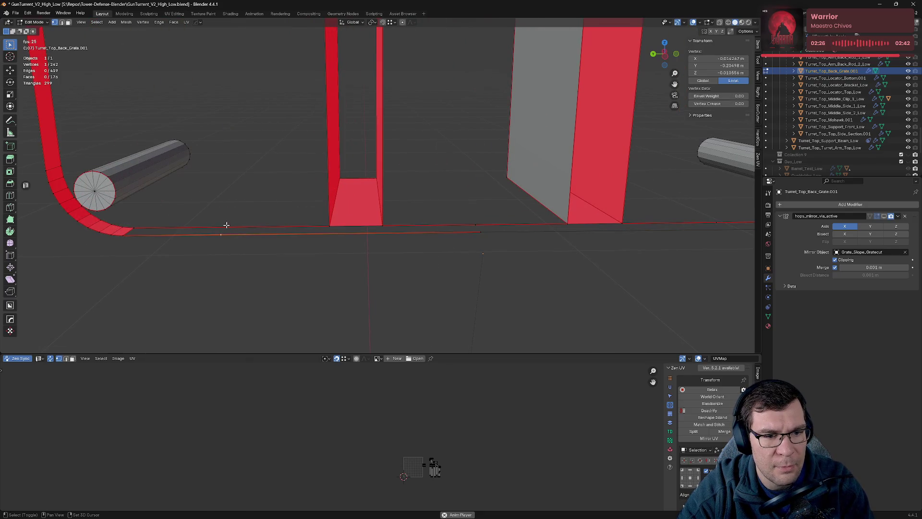
left_click(473, 244)
key("KP_9")
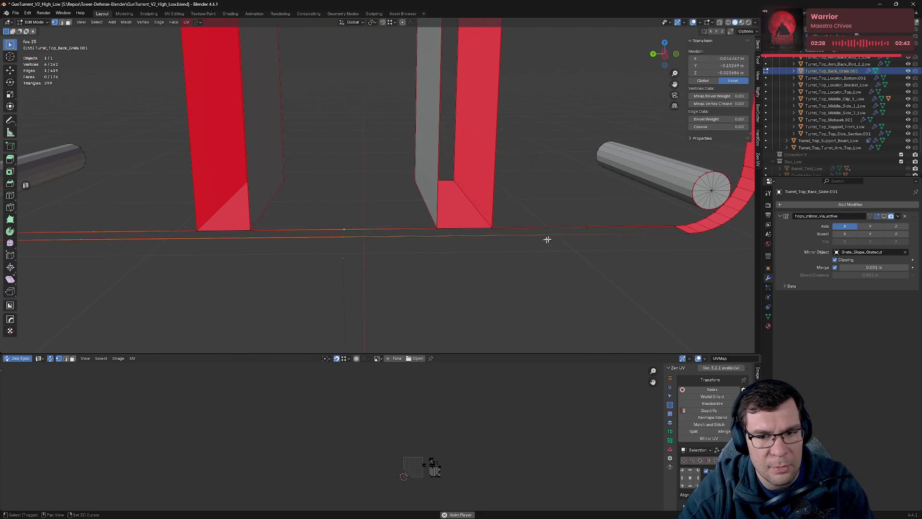
right_click(649, 256)
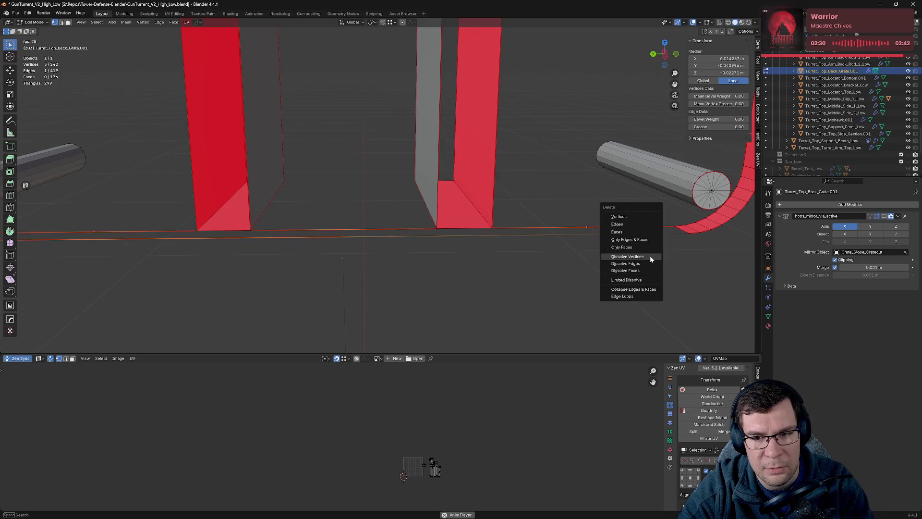
left_click(650, 255)
Step: Fill a face between the long and short bottom edges
left_click(631, 227)
left_click(630, 226)
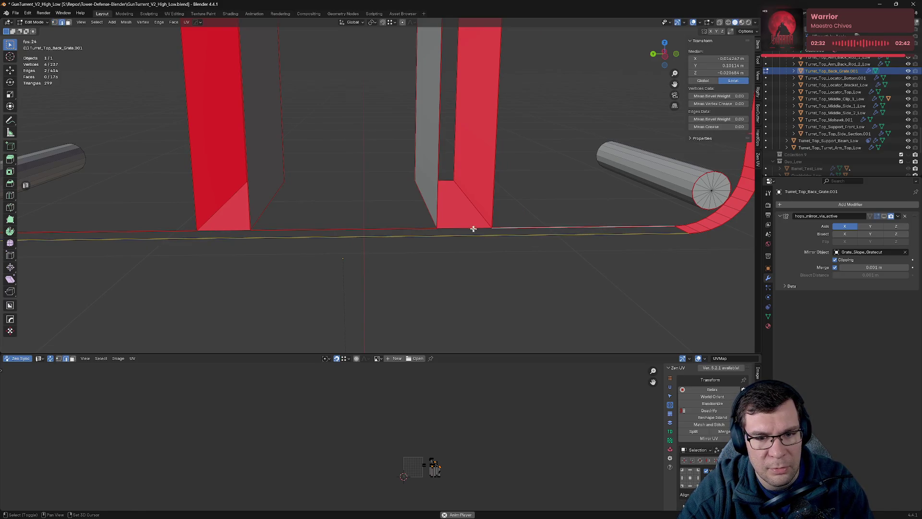
left_click(446, 230)
key("KP_9")
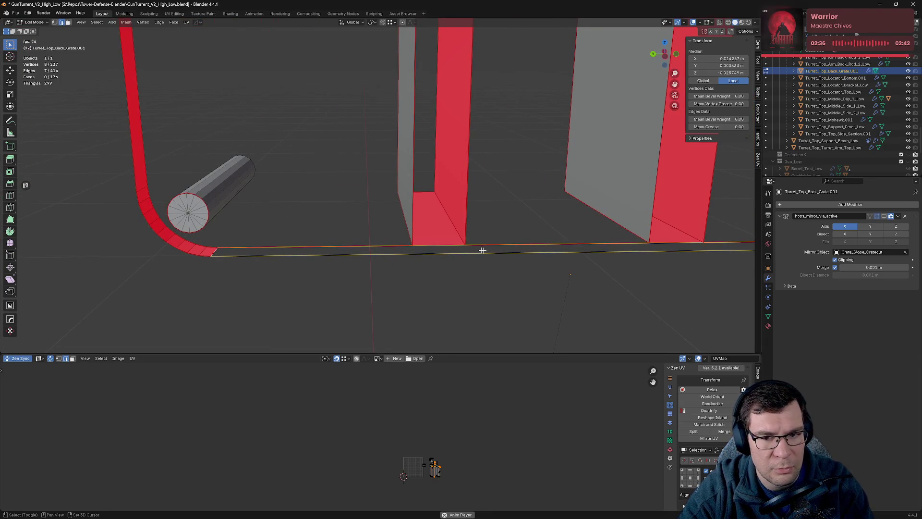
key("KP_9")
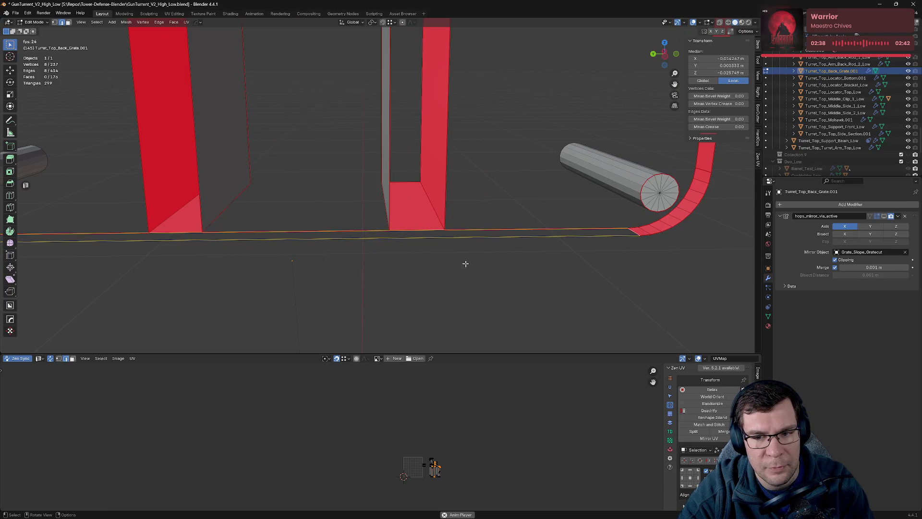
key("f")
left_click_drag(484, 261, 590, 226)
left_click(590, 227)
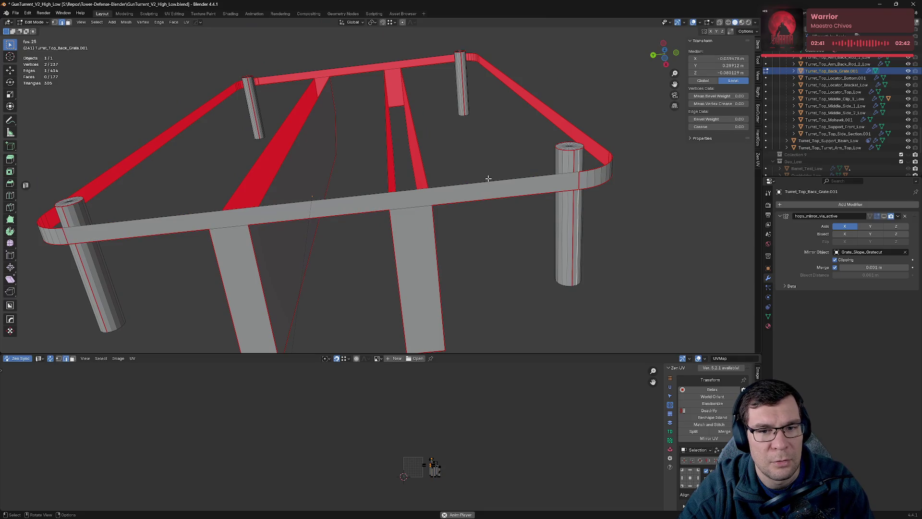
Step: Select the front rail loop plus the right rail and top curve loop, and fill a face
left_click(489, 178)
left_click_drag(658, 178, 612, 202)
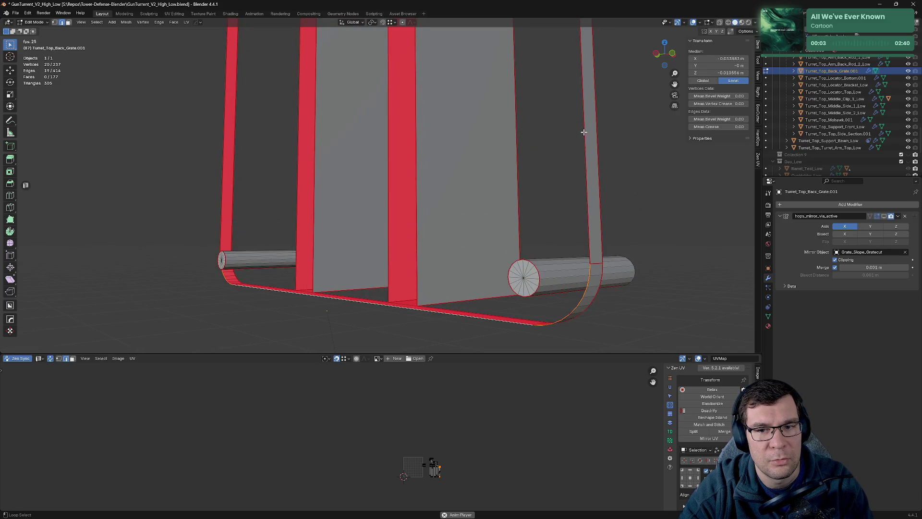
left_click_drag(580, 116, 638, 90)
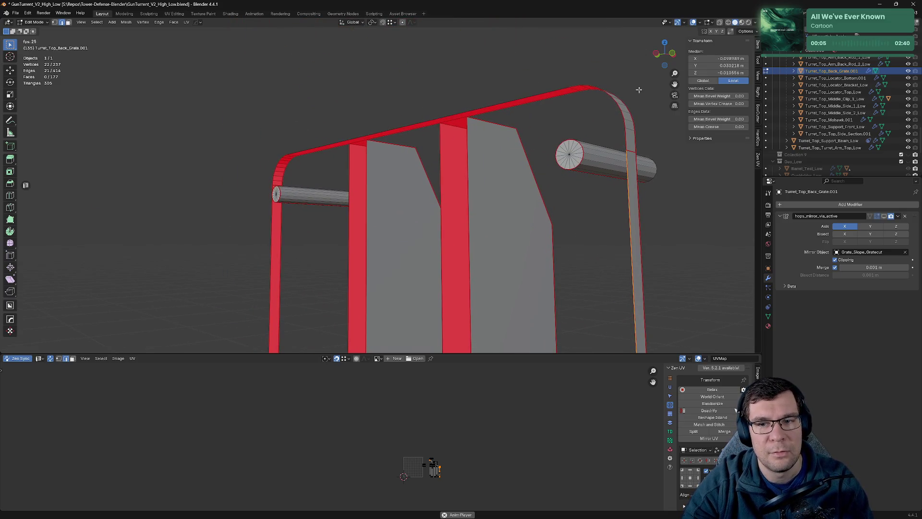
left_click(627, 135)
left_click_drag(344, 182, 718, 159)
left_click_drag(542, 136, 584, 171)
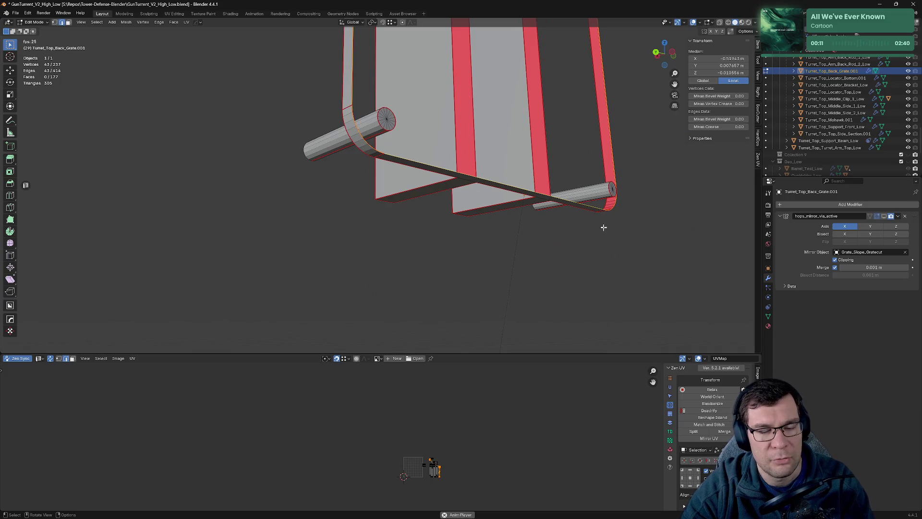
key("f")
Step: Deselect the new face and check the closed grate from a side view
left_click_drag(601, 230, 563, 218)
left_click(563, 218)
left_click_drag(552, 169, 466, 237)
scroll("up", 3)
scroll("down", 3)
scroll("up", 3)
left_click(498, 272)
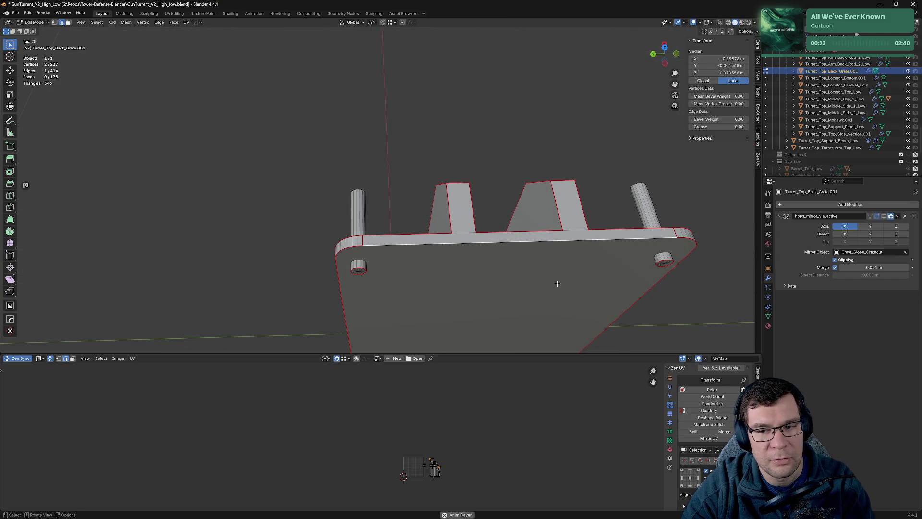
Step: Toggle the Zen UV checker texture on and back off with the whole mesh selected
key("alt+e")
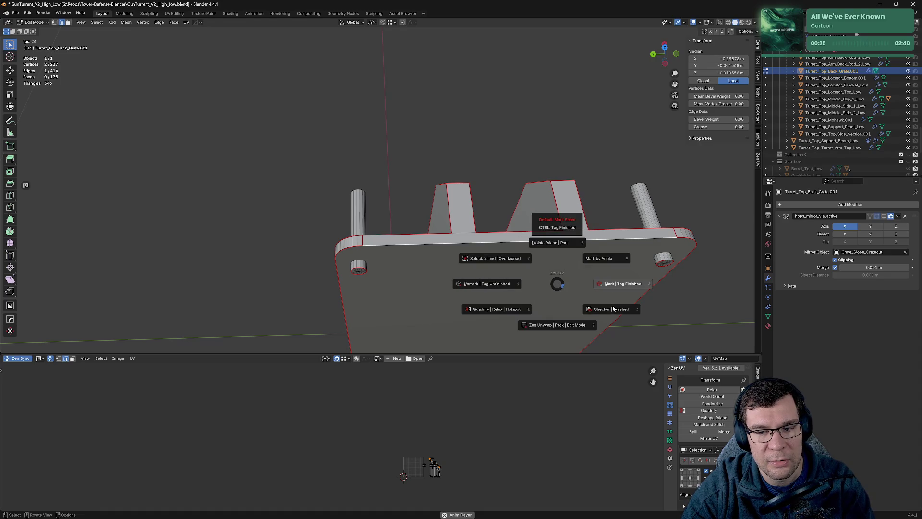
left_click(613, 309)
key("a")
key("b")
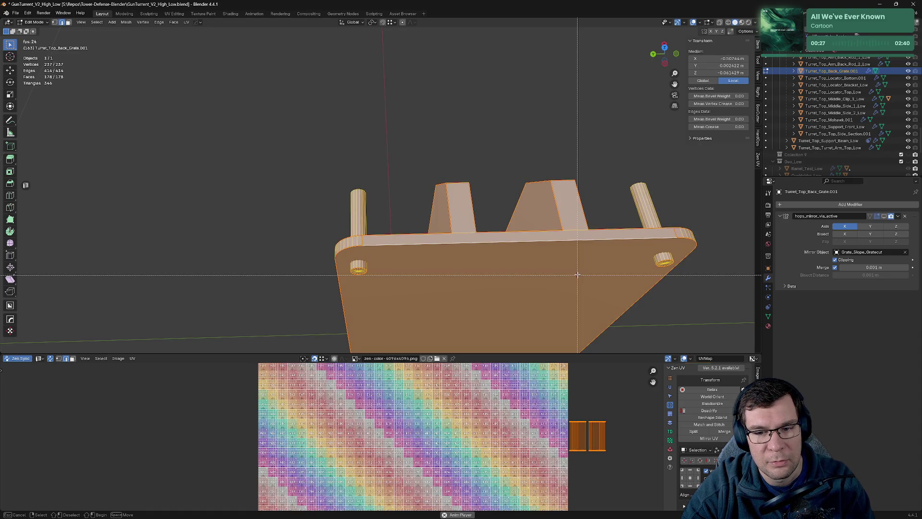
key("Escape")
key("alt+e")
left_click(624, 299)
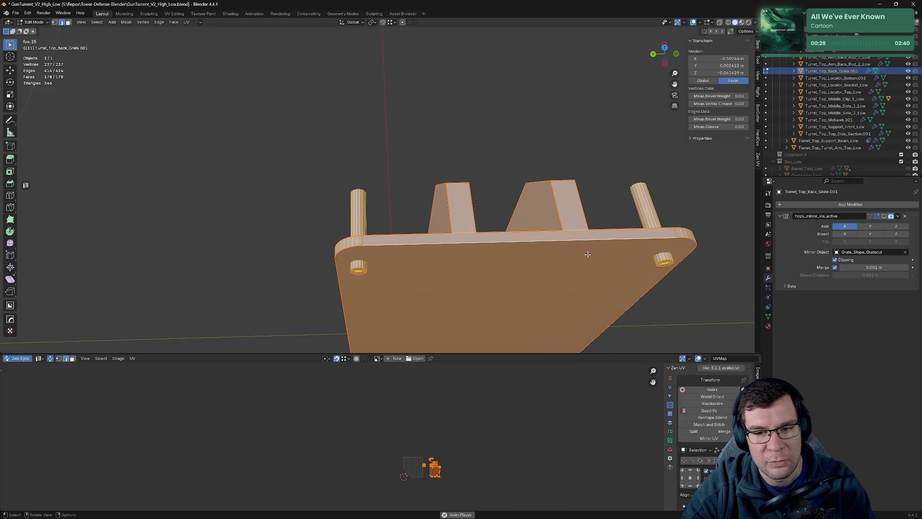
Step: Select the whole grate and show the Zen UV checker texture in the UV editor
left_click(583, 260)
left_click_drag(567, 274, 521, 165)
key("a")
key("alt+e")
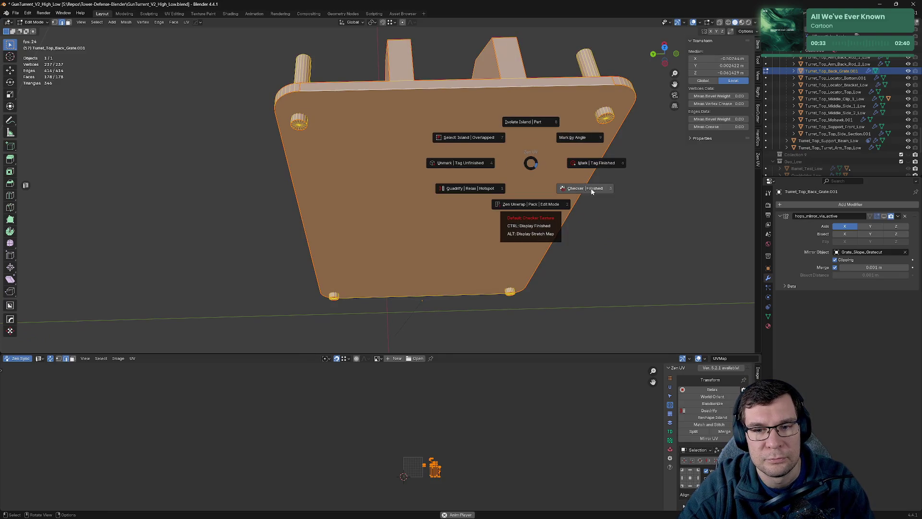
left_click(577, 189)
scroll("up", 3)
scroll("down", 3)
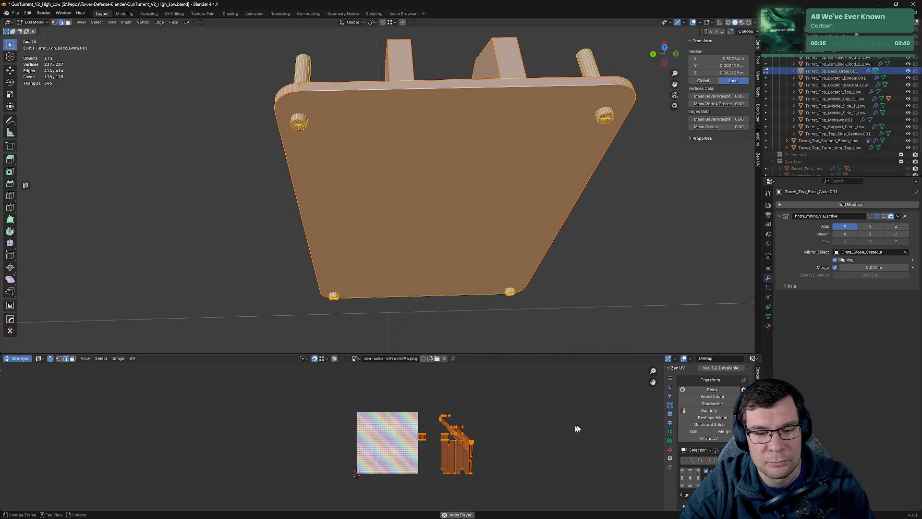
left_click(556, 414)
key("ctrl+z")
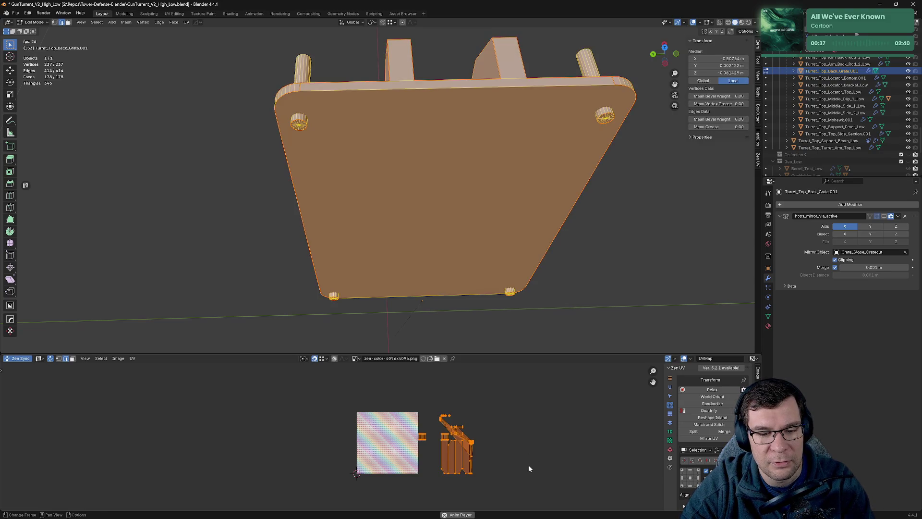
Step: Move and scale the grate's UV islands down so they sit inside the checker tile
key("g")
left_click(470, 462)
key("s")
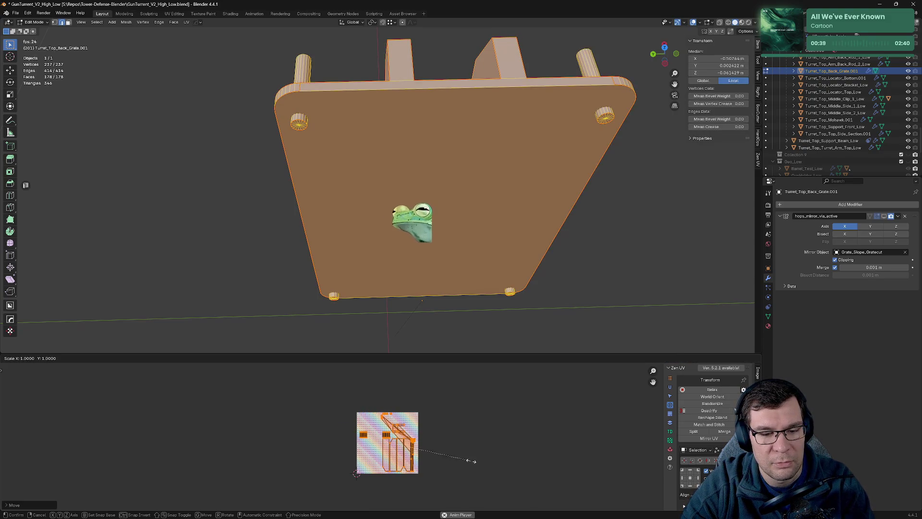
left_click(438, 459)
left_click_drag(453, 460, 452, 445)
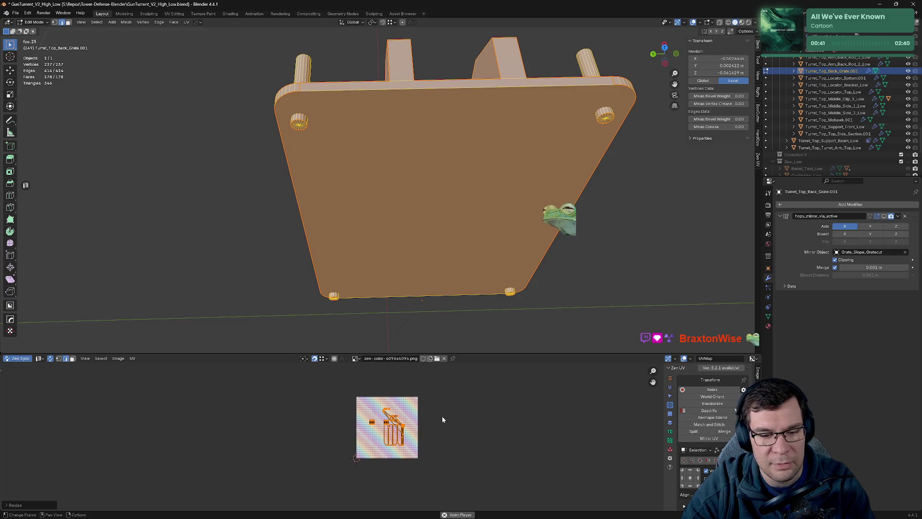
left_click(441, 416)
left_click(385, 413)
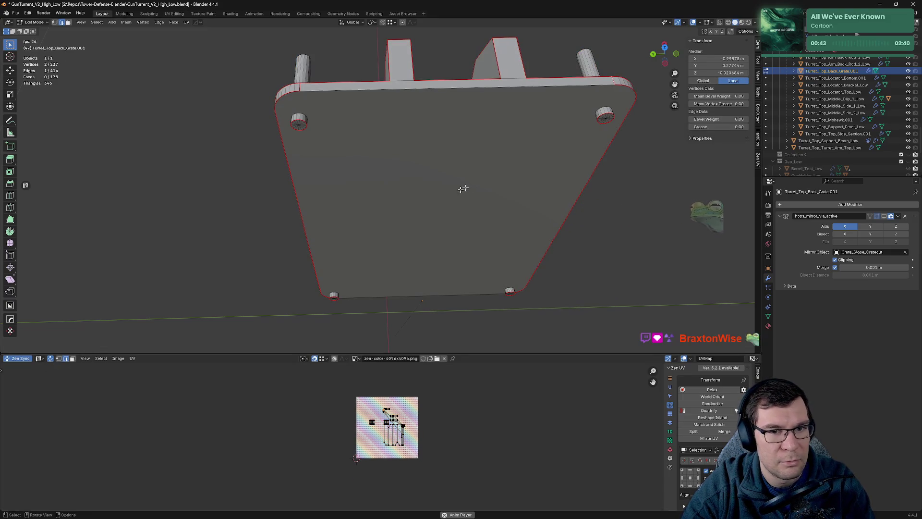
Step: Mark the long edge along the grate's top as a seam
key("KP_Decimal")
left_click_drag(471, 229, 380, 213)
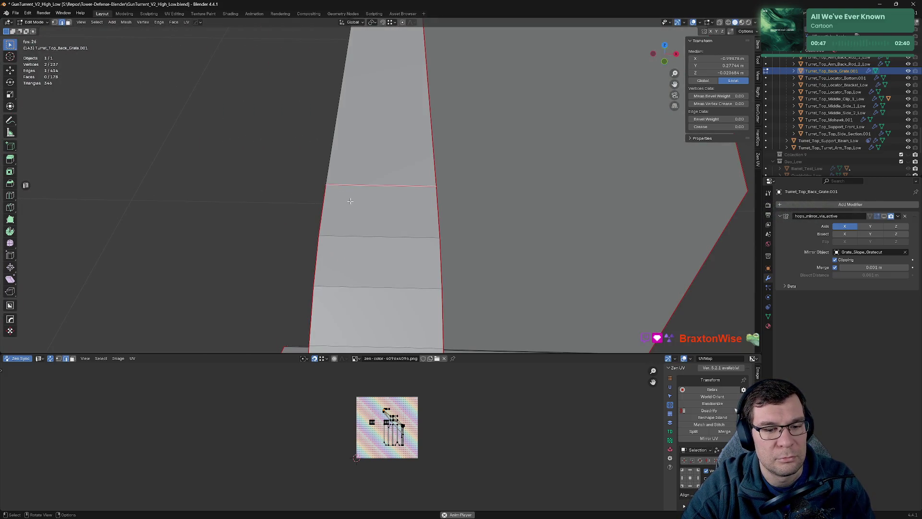
left_click(342, 168)
left_click_drag(342, 168, 343, 150)
left_click(276, 163)
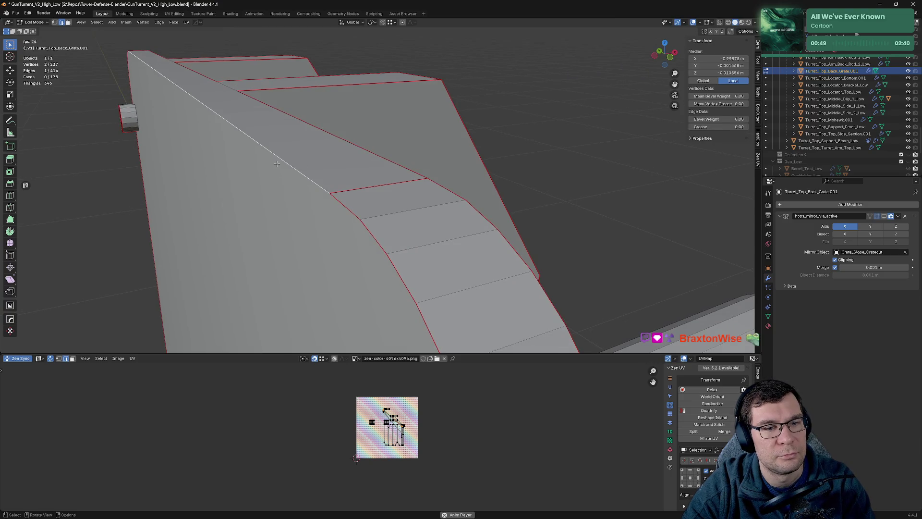
key("alt+e")
left_click(322, 165)
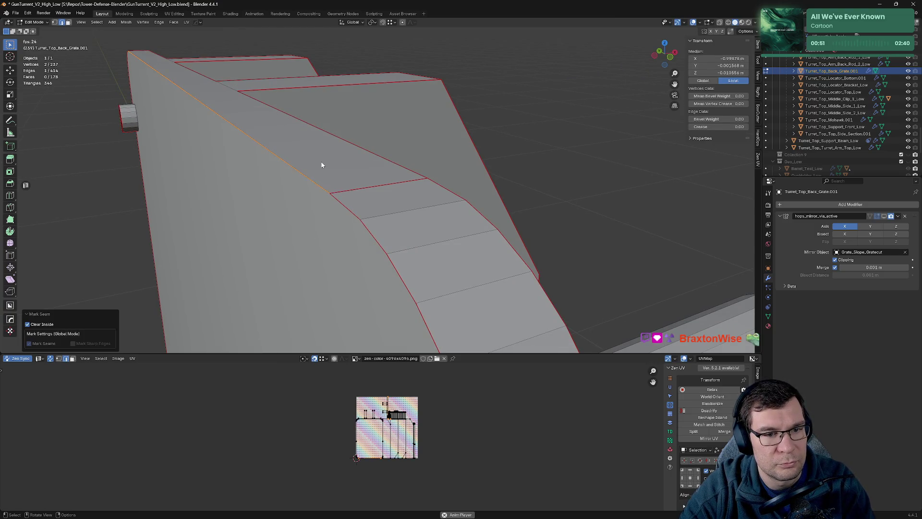
Step: Mark the grate's bottom edge loop as a seam
left_click(488, 178)
scroll("up", 3)
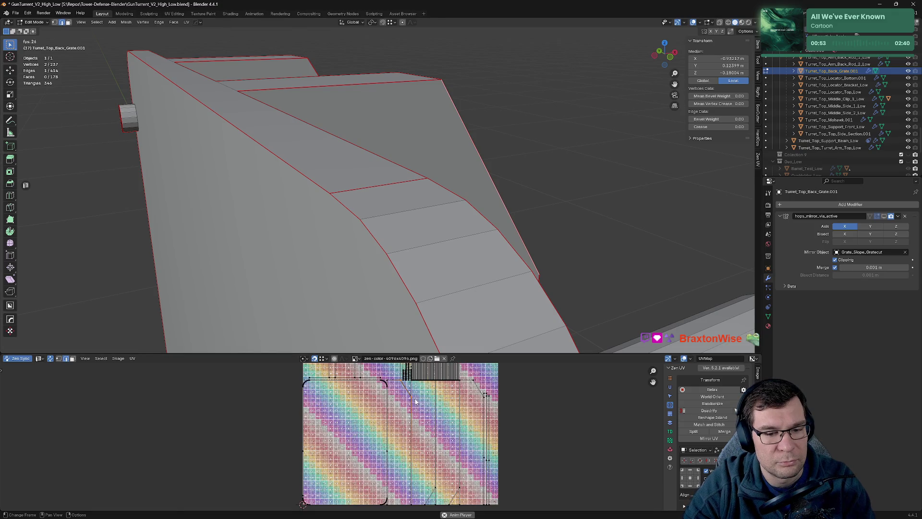
left_click_drag(325, 221, 254, 285)
left_click_drag(320, 289, 247, 172)
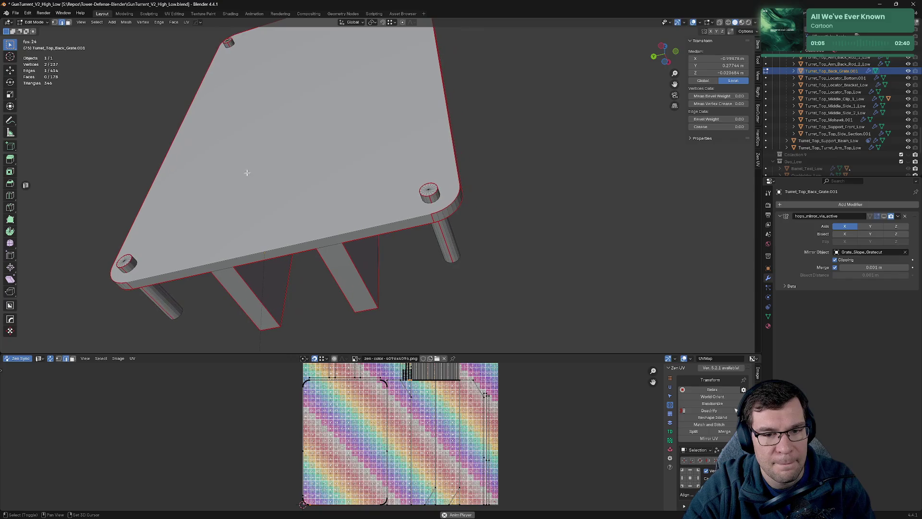
left_click(396, 220)
key("alt+q")
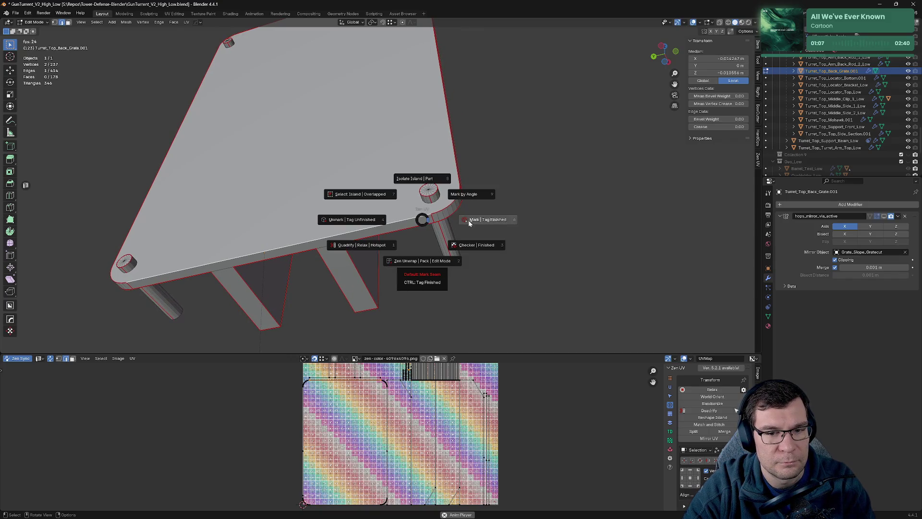
left_click(469, 220)
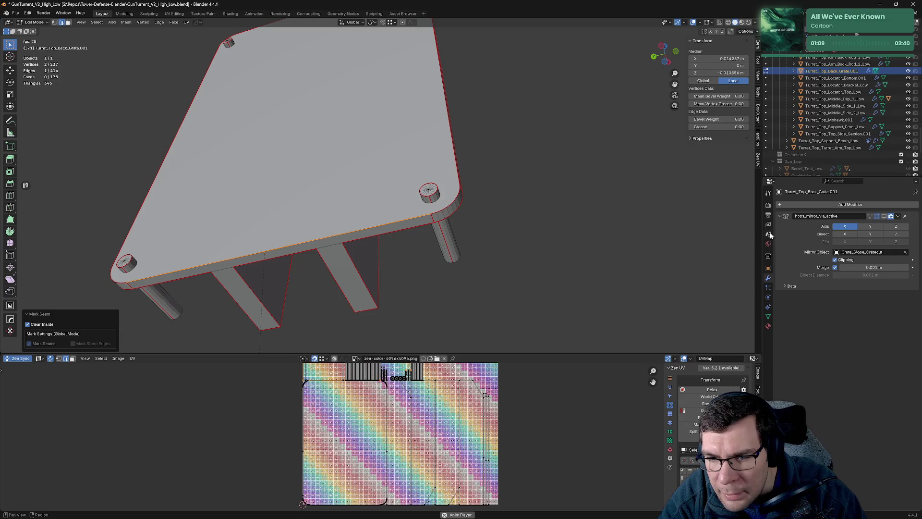
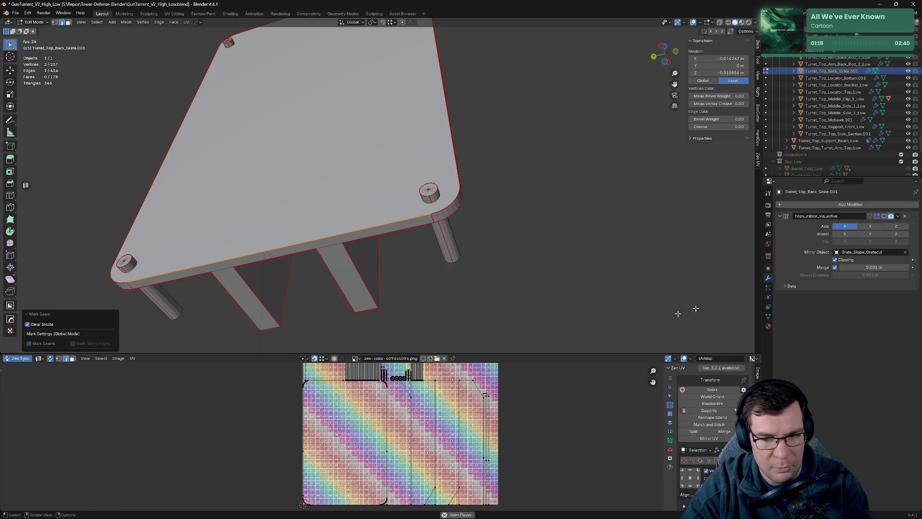
Step: Bring up the back grate's material settings, keeping the Top material assigned
left_click(769, 326)
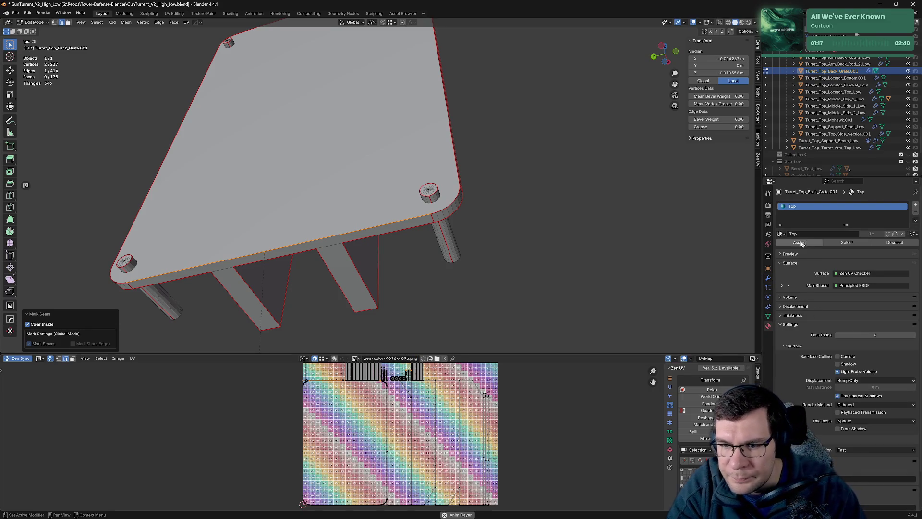
left_click(783, 234)
left_click(804, 235)
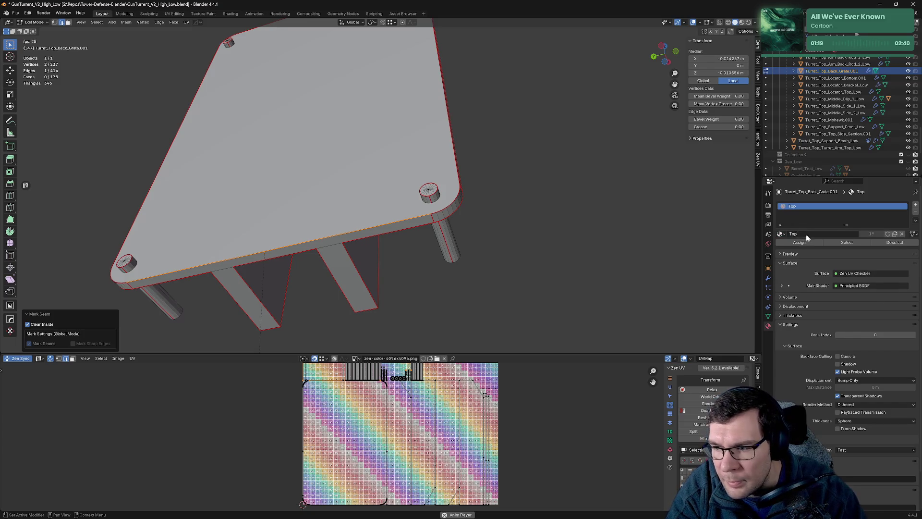
Step: Clear the grate's mesh selection, orbit to a face-on view of the plate, and enlarge the UV editor
left_click_drag(533, 236, 590, 190)
left_click(570, 182)
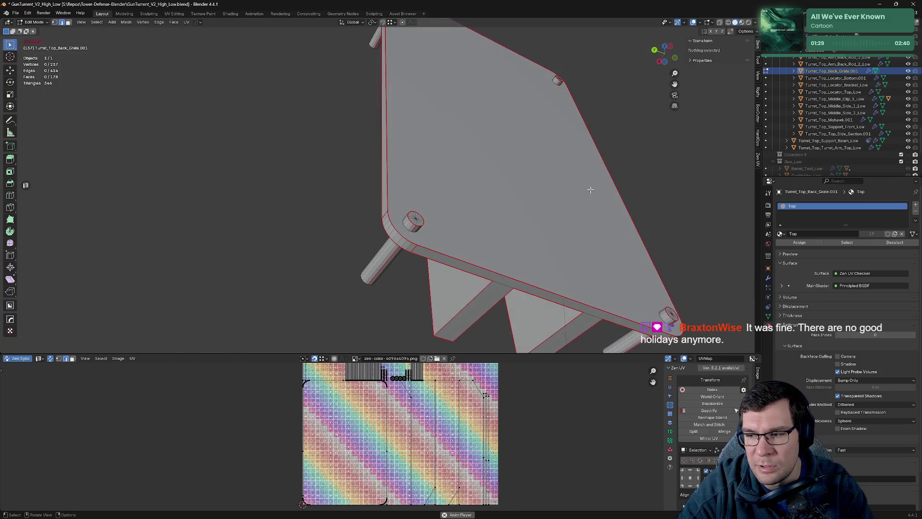
left_click_drag(607, 143, 458, 339)
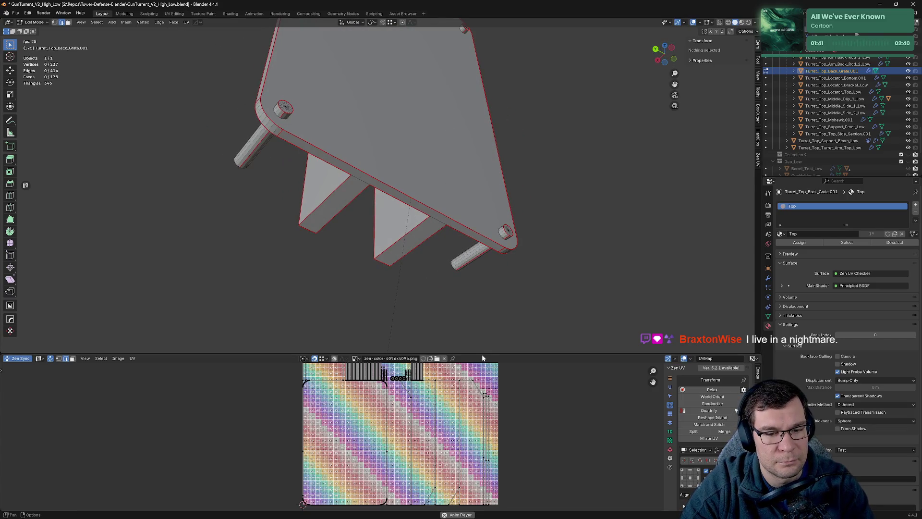
left_click_drag(483, 355, 483, 121)
Step: Fit the checker texture in the UV view and select the cylinder-end UV vertices, cancelling a trial move
scroll("up", 3)
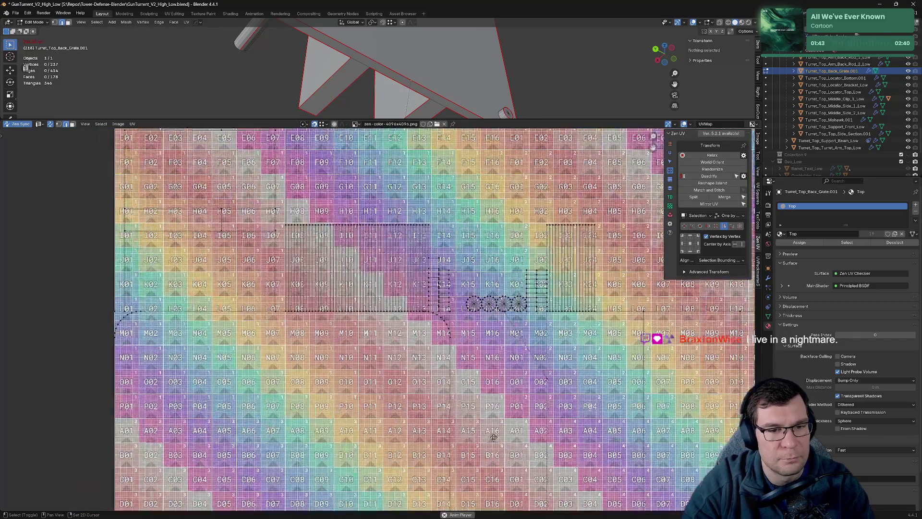
left_click(379, 278)
key("Home")
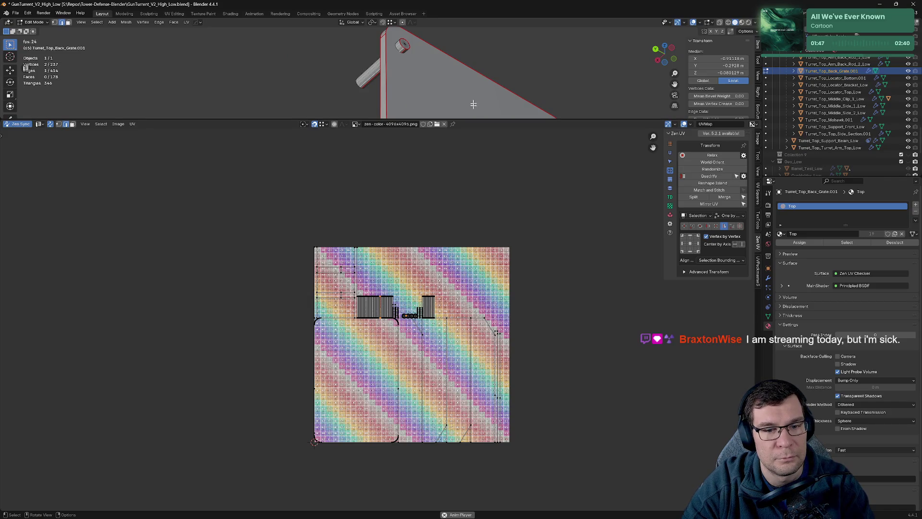
scroll("up", 3)
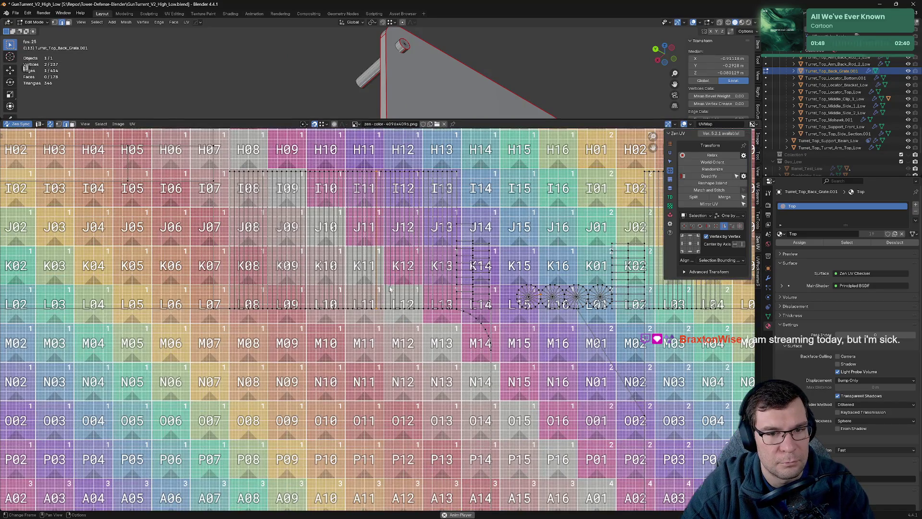
left_click_drag(423, 108, 439, 105)
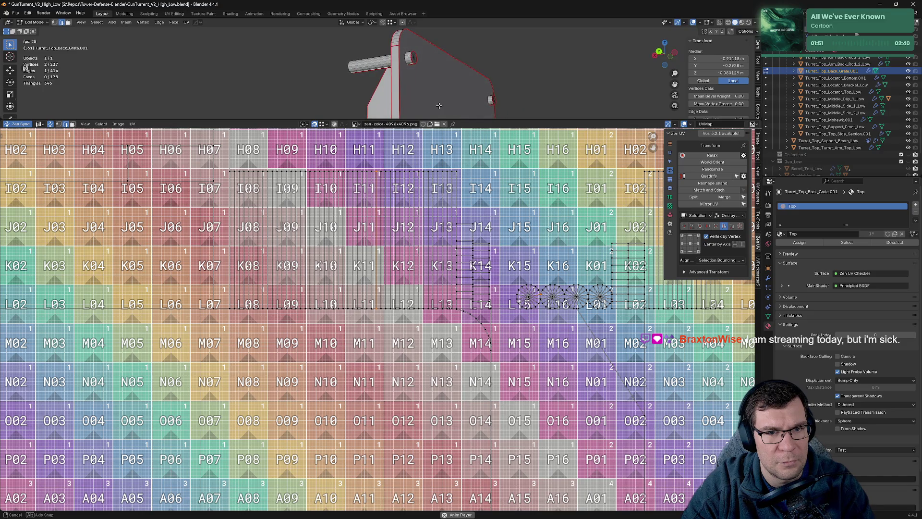
left_click(358, 57)
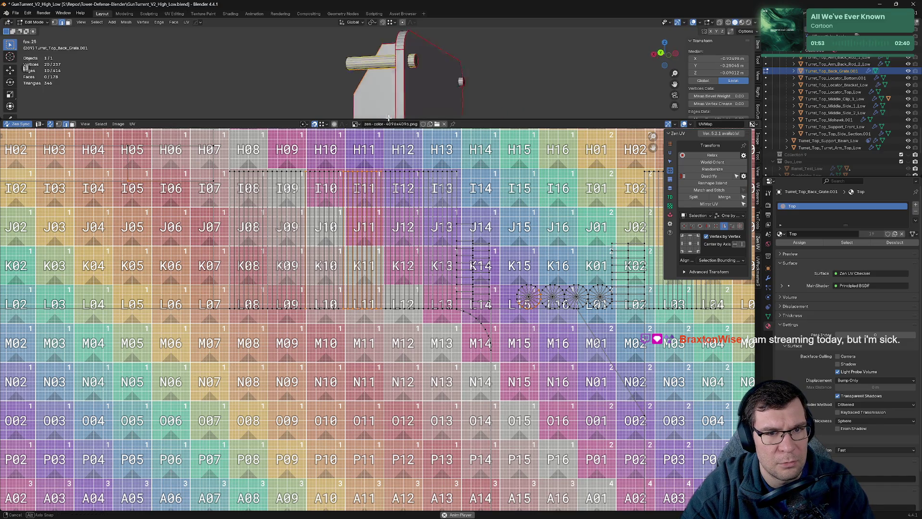
left_click_drag(388, 90, 386, 88)
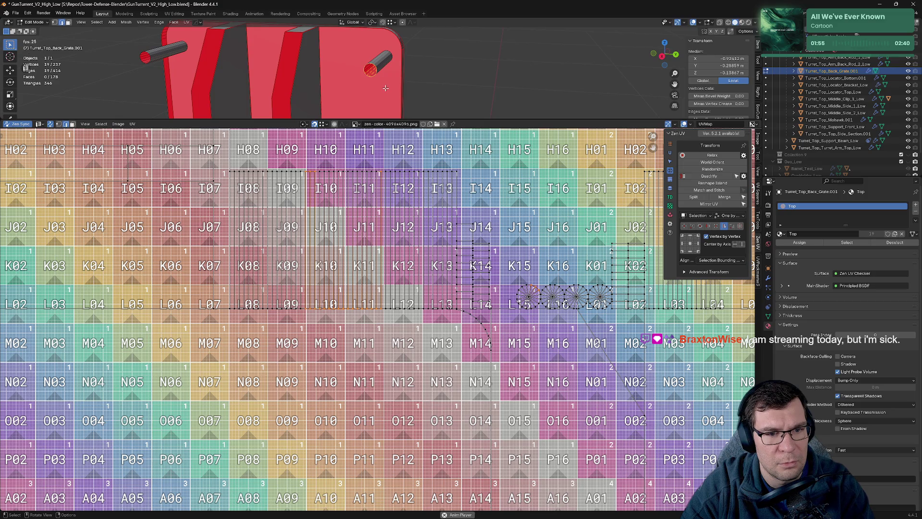
key("g")
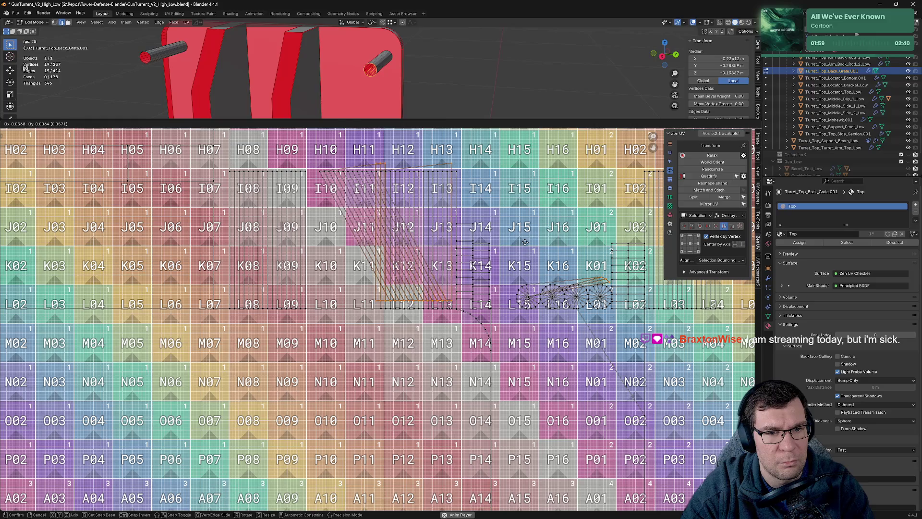
right_click(527, 250)
Step: With UV sync selection off, box-select the top row of UV vertices, then re-enable syncing
left_click(51, 124)
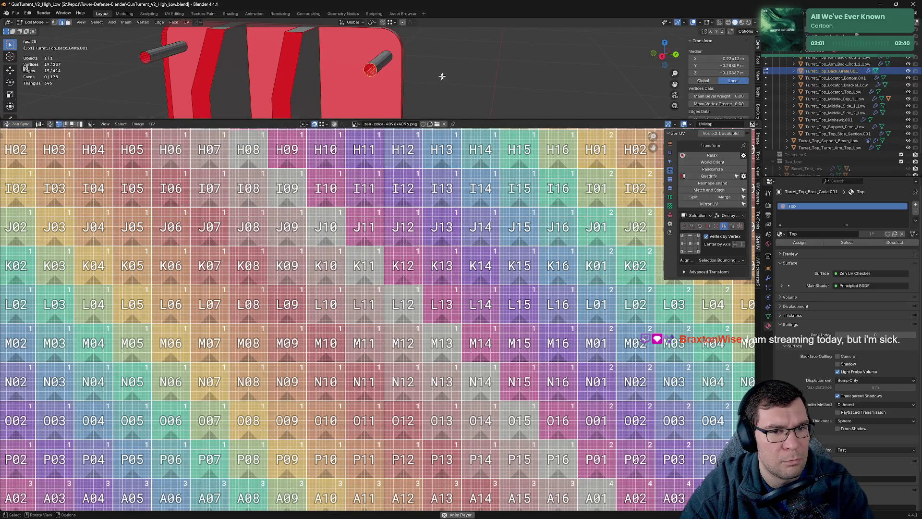
key("a")
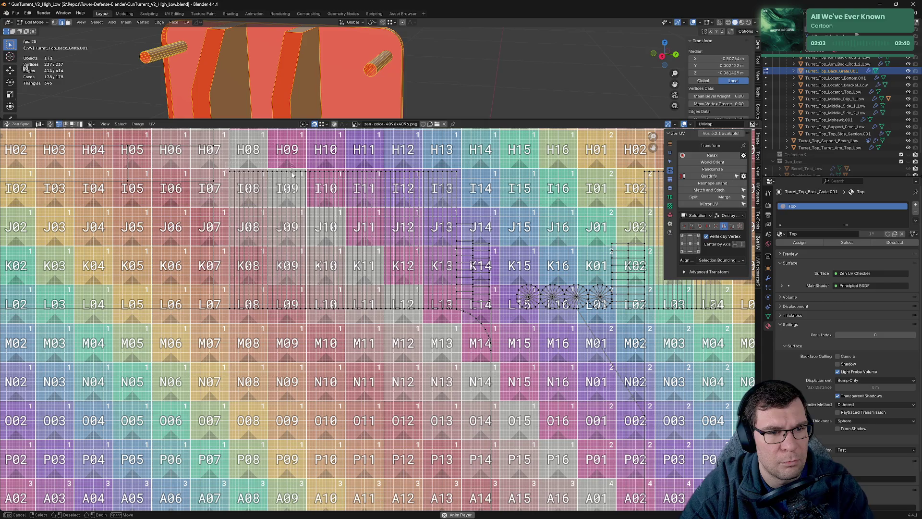
left_click_drag(426, 181, 462, 182)
key("alt+a")
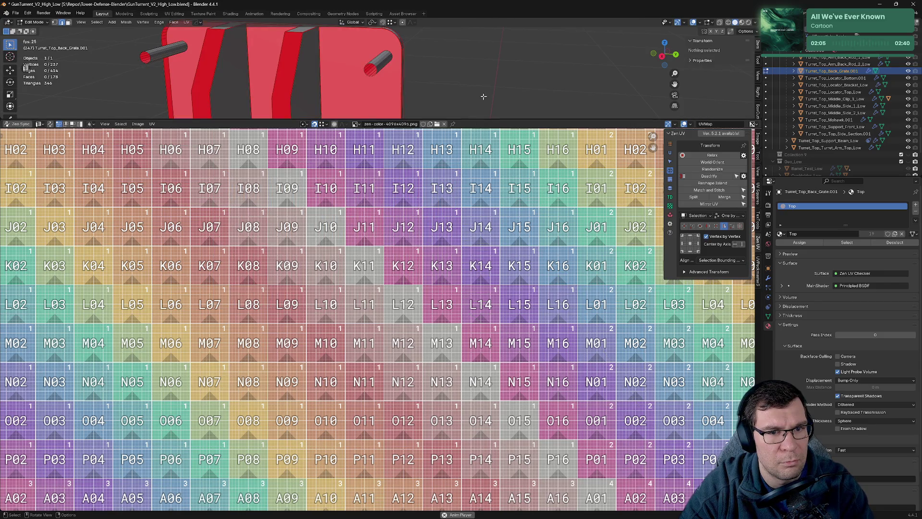
key("a")
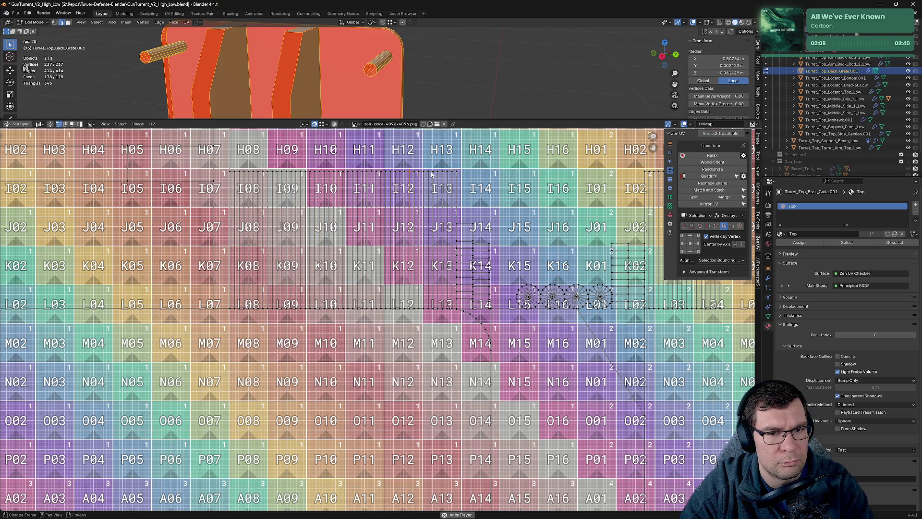
left_click_drag(419, 180, 462, 182)
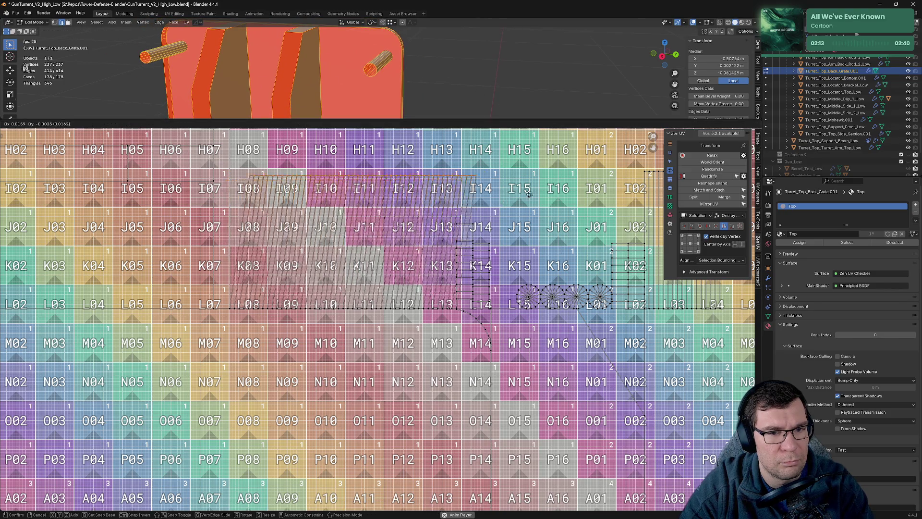
left_click_drag(509, 113, 403, 112)
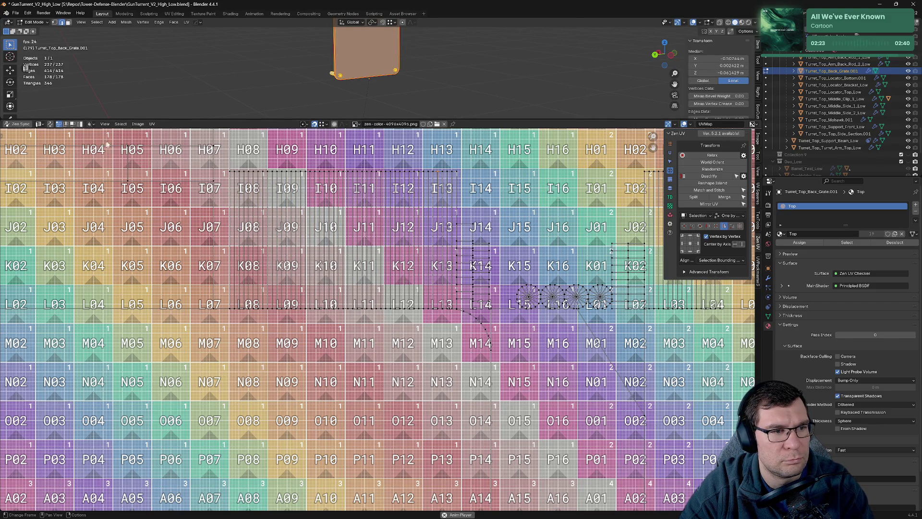
left_click(50, 125)
Step: Box-select the top edge row of the UV layout, cancel a trial move, and orbit to a side view
left_click(284, 163)
left_click_drag(257, 163, 465, 187)
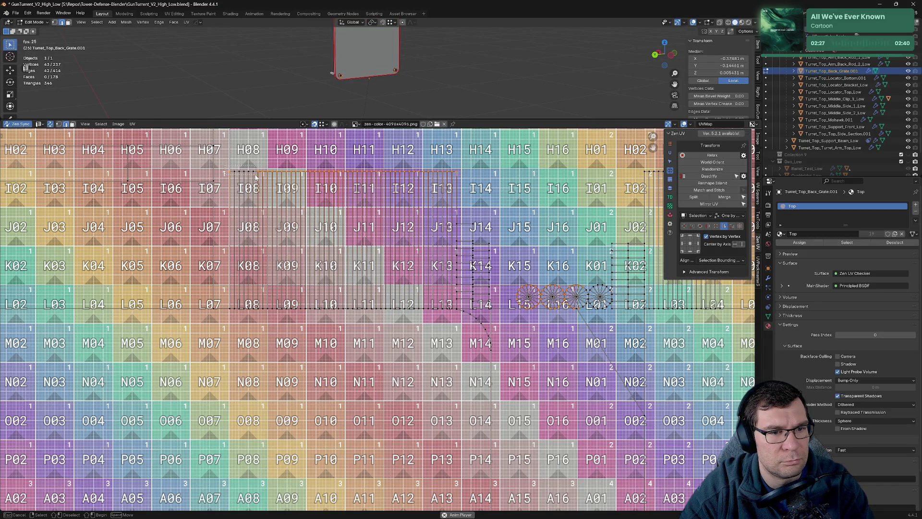
key("g")
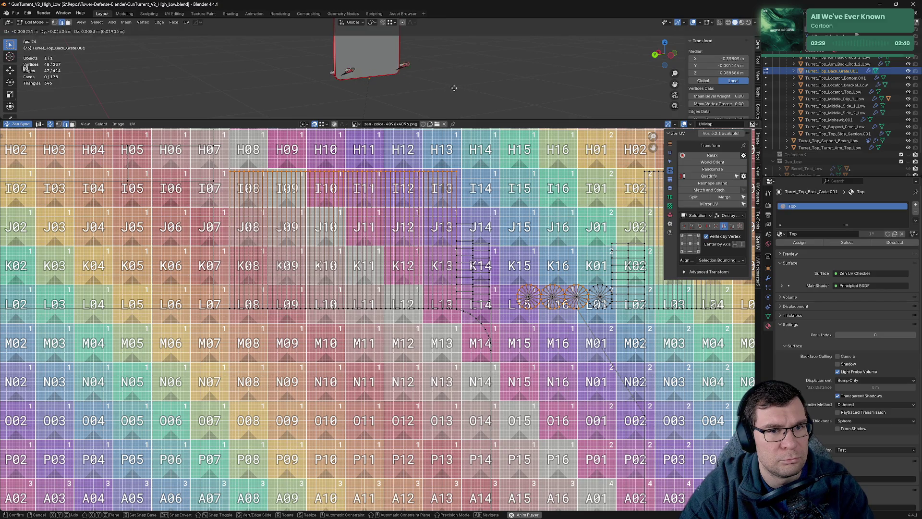
right_click(483, 92)
left_click_drag(482, 93, 403, 89)
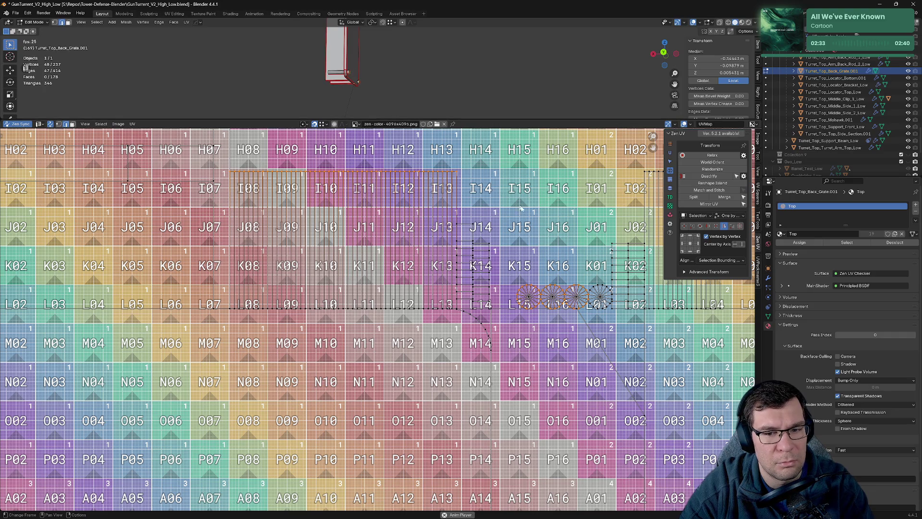
left_click_drag(461, 78, 314, 86)
Step: Merge the whole grate mesh by distance (0.0001 m, 0 removed) and enlarge the 3D view
key("a")
key("m")
left_click(313, 112)
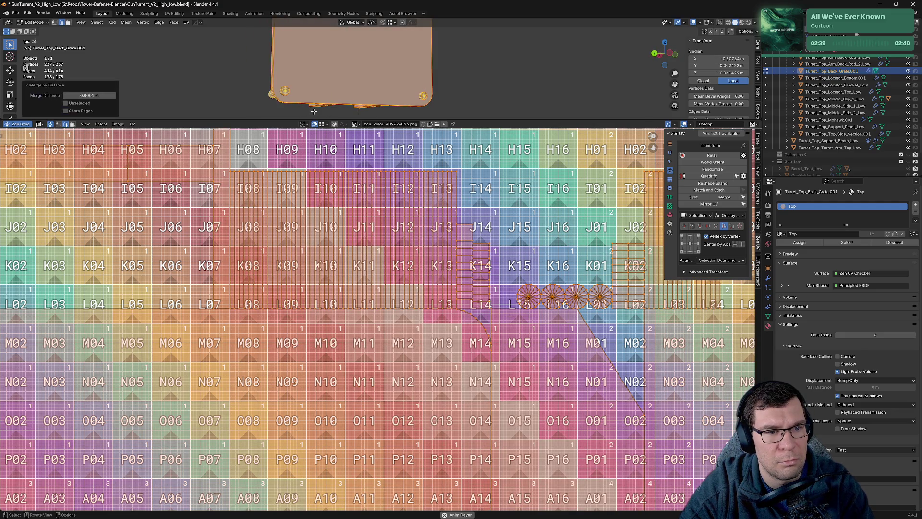
left_click_drag(339, 97, 365, 97)
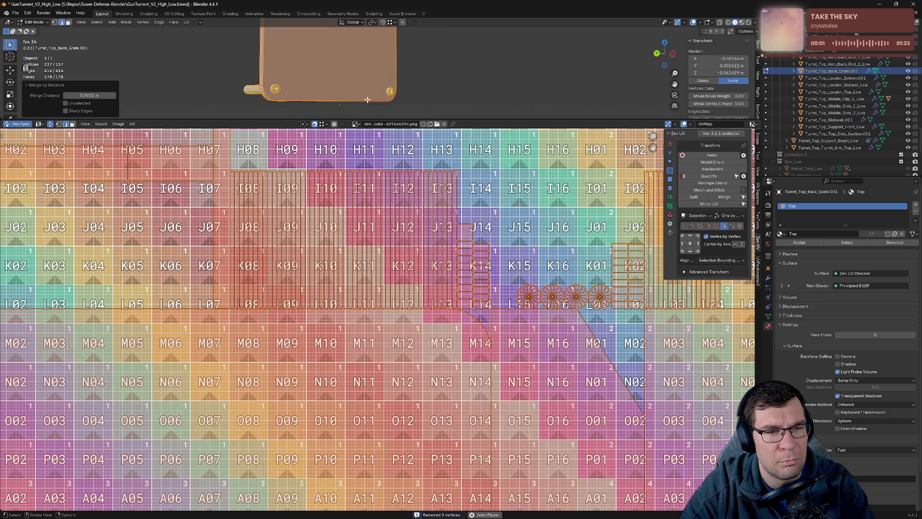
left_click_drag(412, 118, 445, 311)
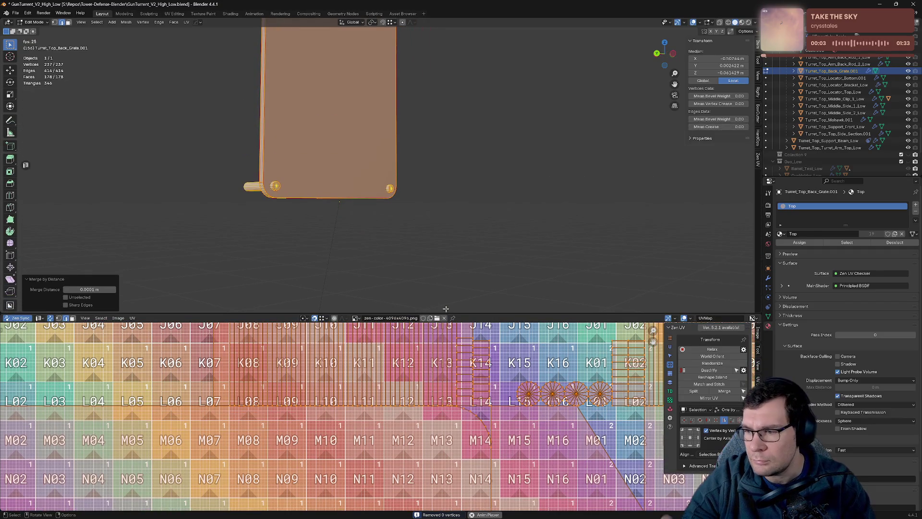
Step: Select an edge on the cylinder peg and grow the selection to the cap faces
left_click(433, 125)
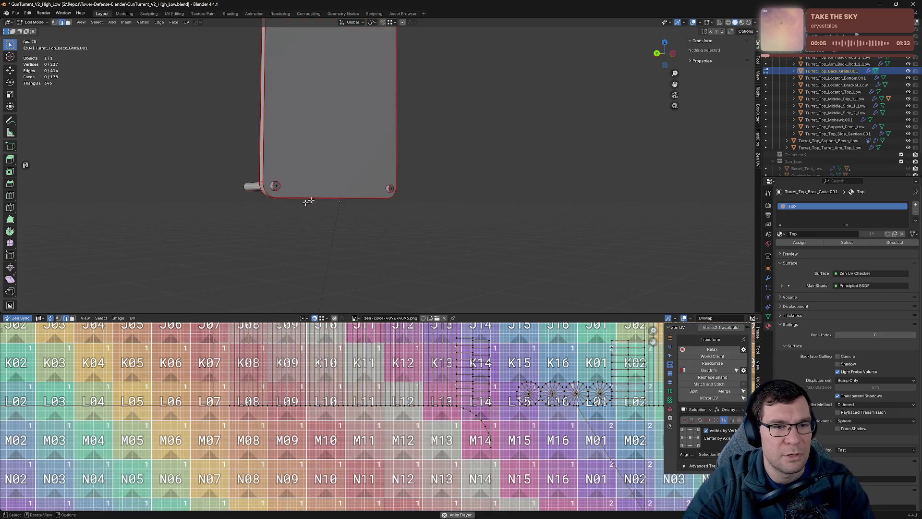
left_click_drag(322, 198, 422, 177)
scroll("up", 3)
left_click(275, 155)
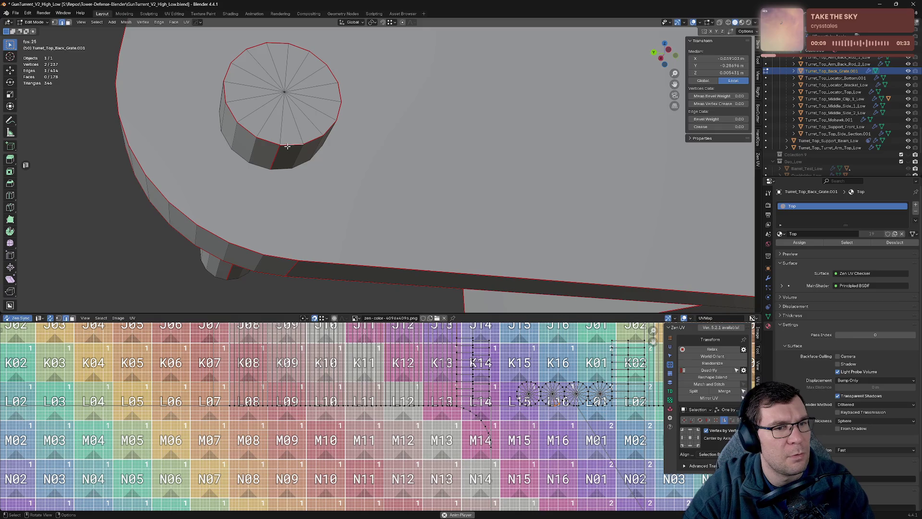
left_click_drag(287, 136, 285, 129)
key("ctrl+l")
left_click_drag(373, 152, 414, 162)
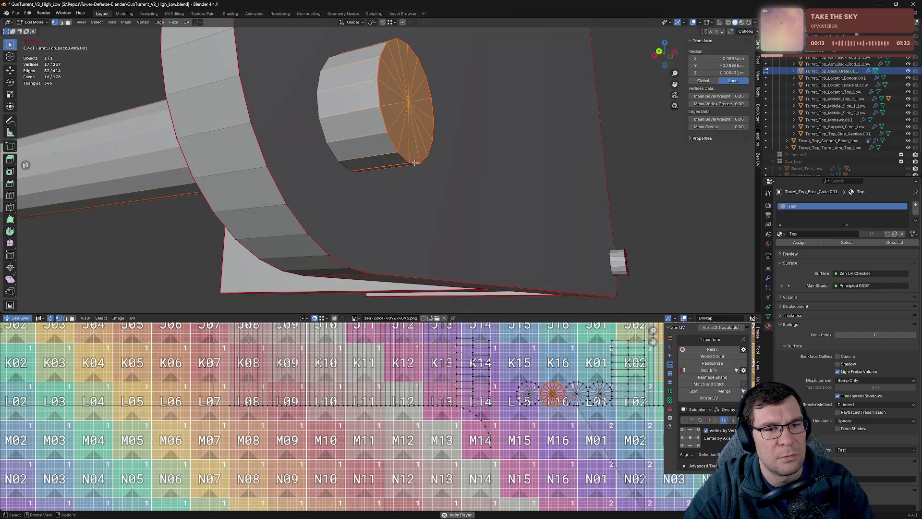
Step: Test-move the cap's rim vertex, rim loop and centre vertex, cancelling each move
left_click(422, 165)
key("g")
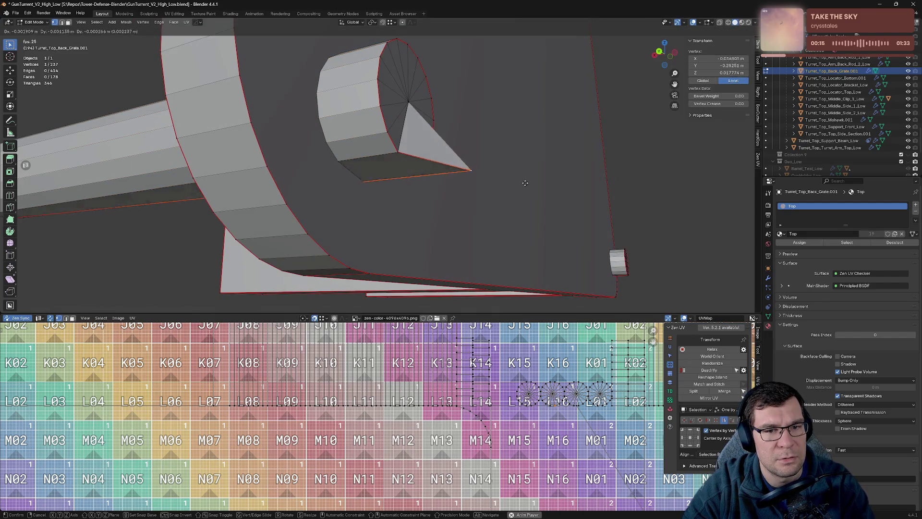
key("Escape")
left_click(433, 158)
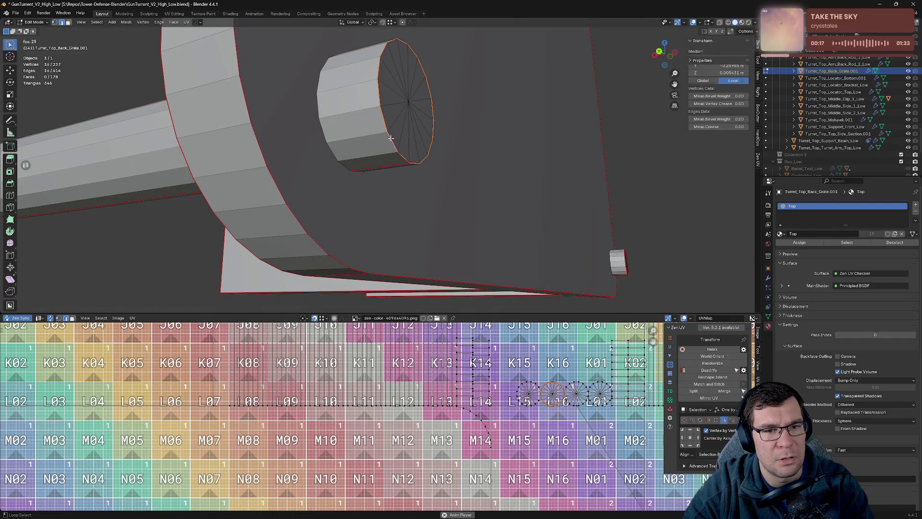
key("g")
key("Escape")
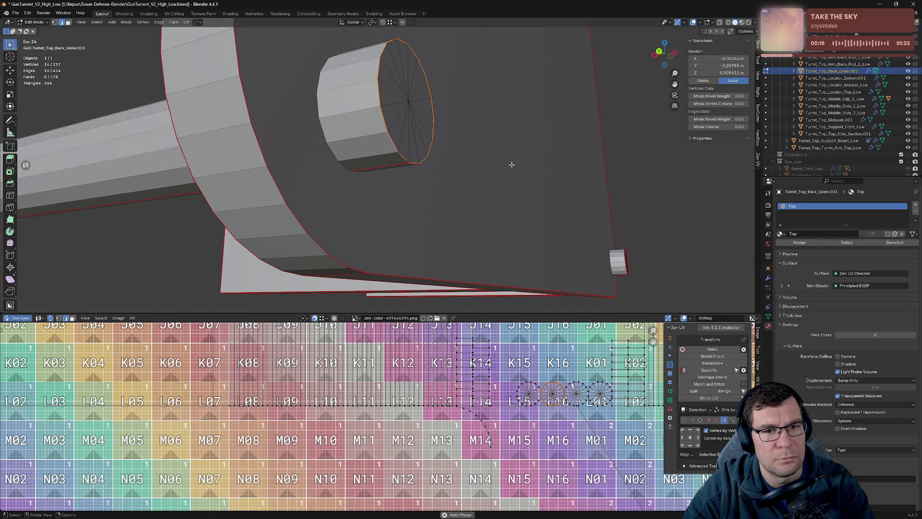
left_click(406, 105)
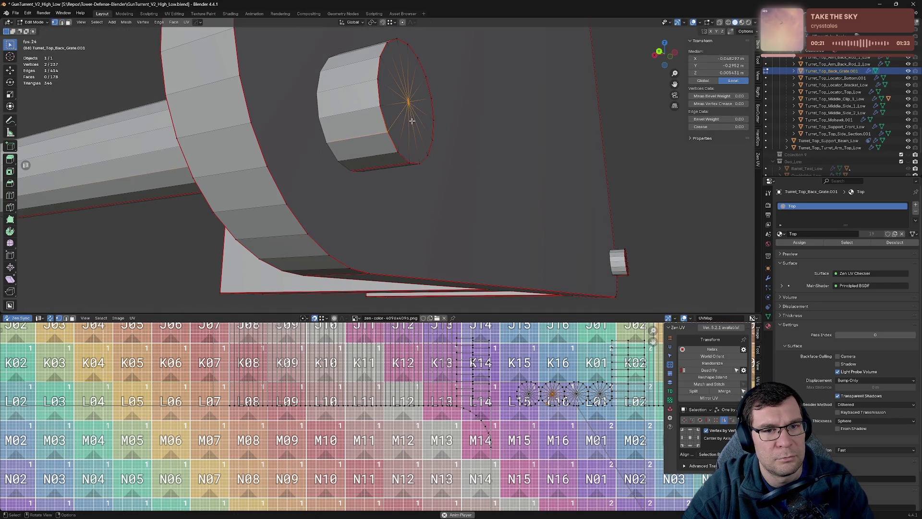
left_click(408, 103)
left_click_drag(408, 103, 492, 170)
key("g")
key("Escape")
scroll("down", 3)
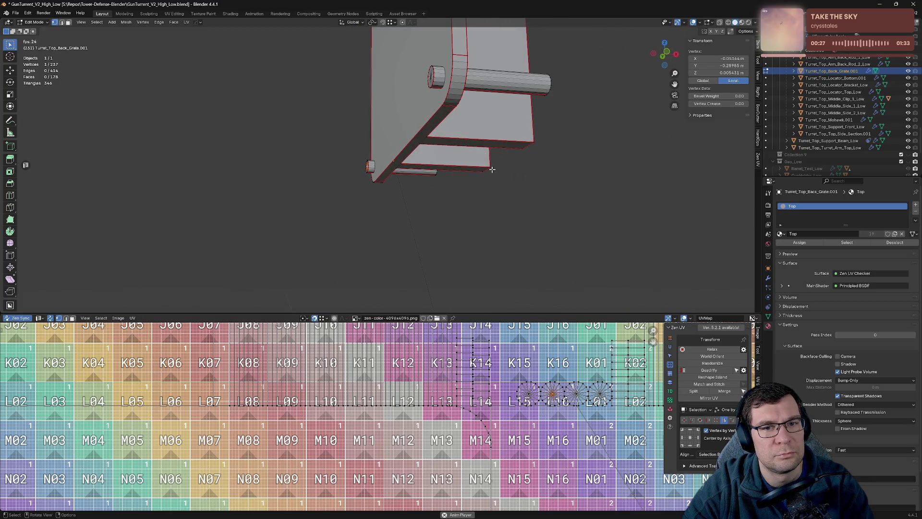
Step: Select the whole linked cylinder cap, inspect the grate, and save GunTurret_V2_High_Low.blend
key("ctrl+l")
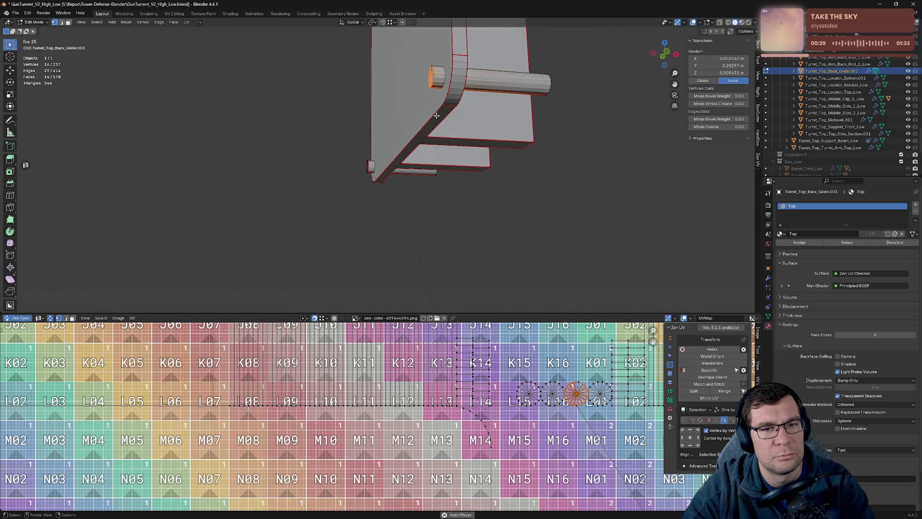
left_click_drag(431, 100, 485, 117)
scroll("up", 3)
scroll("down", 3)
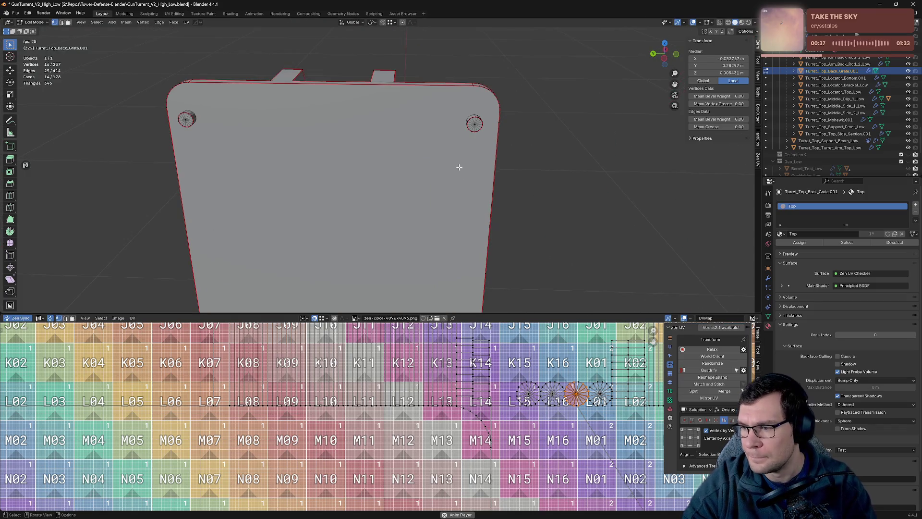
key("ctrl+s")
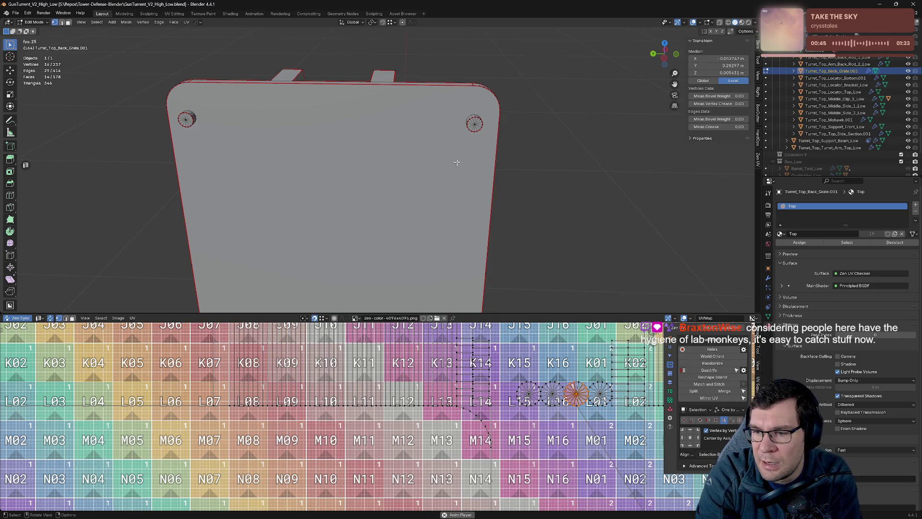
Step: Dissolve the extra edge on the plate near the pegs
left_click_drag(457, 162, 341, 200)
left_click(288, 248)
key("x")
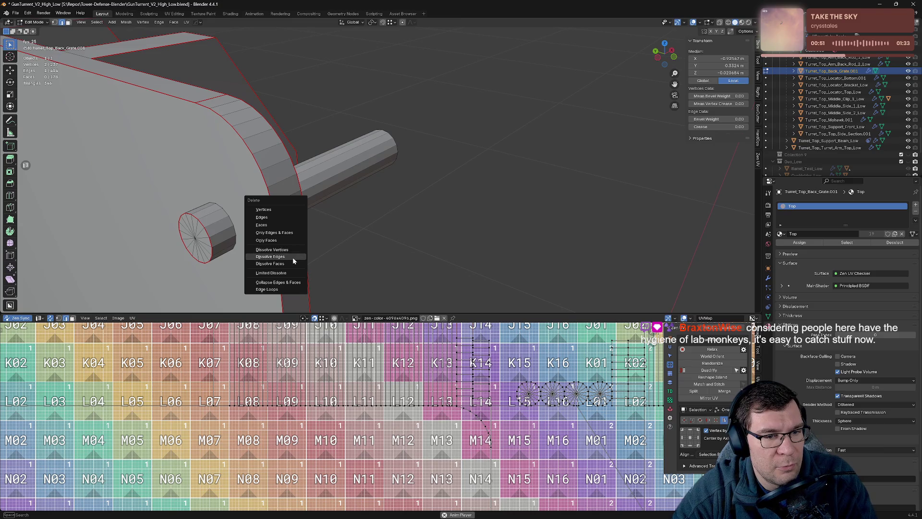
left_click(294, 261)
Step: Mark a frontal plate edge as a UV seam with Clear Inside via the Zen UV pie
left_click_drag(325, 243, 404, 226)
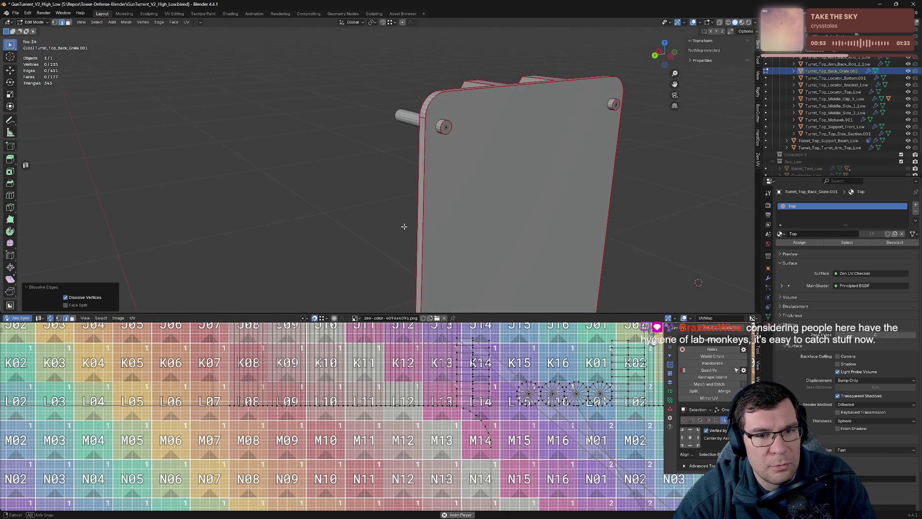
left_click_drag(458, 250, 423, 87)
left_click_drag(414, 124, 433, 158)
scroll("up", 3)
left_click_drag(431, 194, 421, 183)
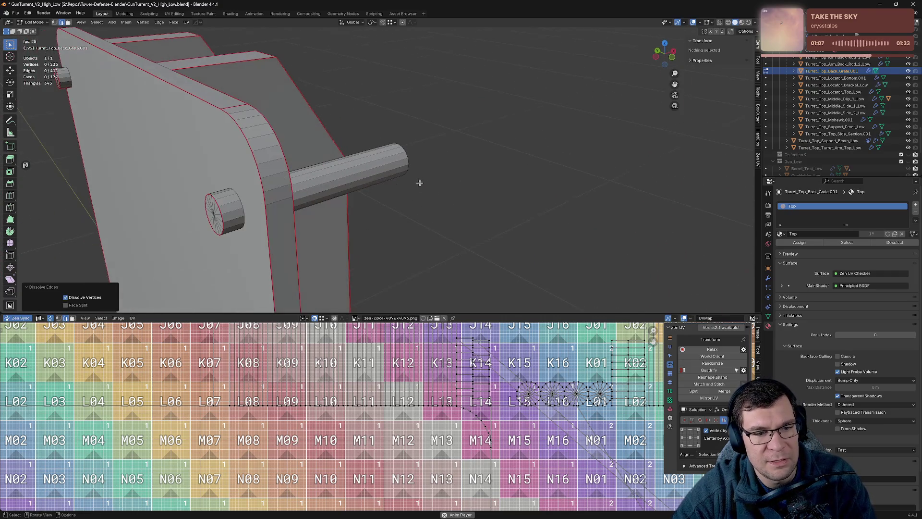
left_click(287, 201)
left_click_drag(287, 200, 524, 145)
key("alt+e")
left_click(382, 128)
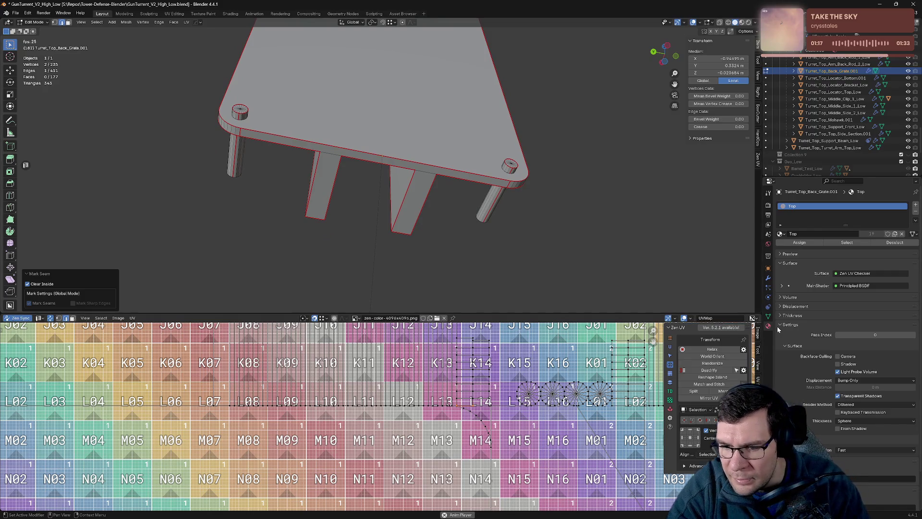
Step: Review the grate's constraints and modifiers, then expand its mesh data UV maps list showing one UVMap
left_click(768, 316)
left_click(768, 308)
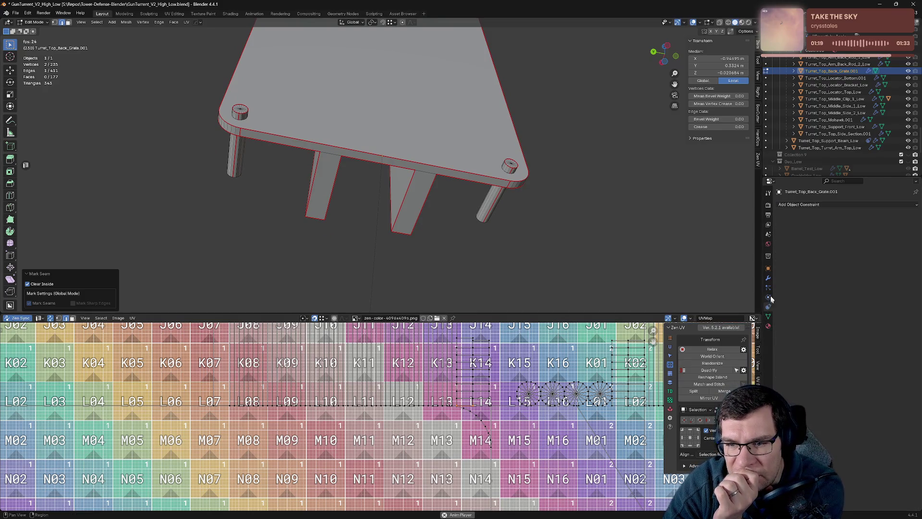
left_click(770, 280)
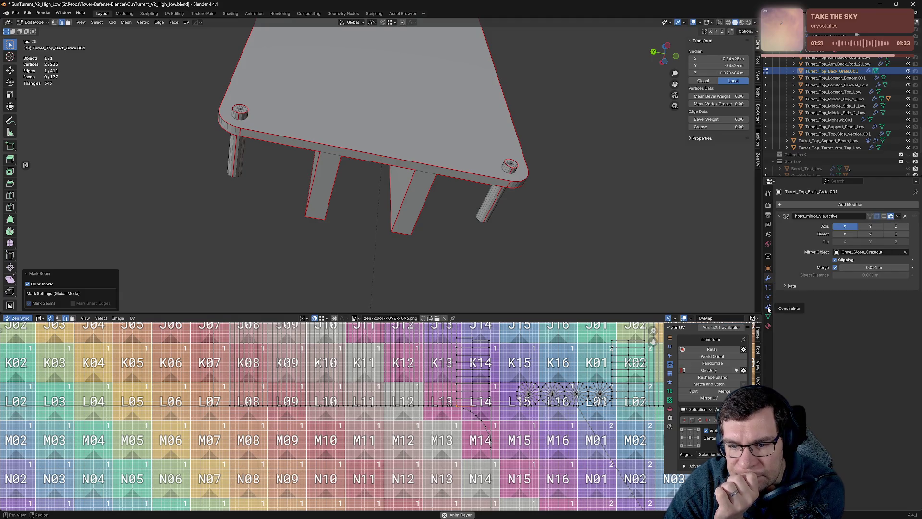
left_click(768, 315)
left_click(781, 309)
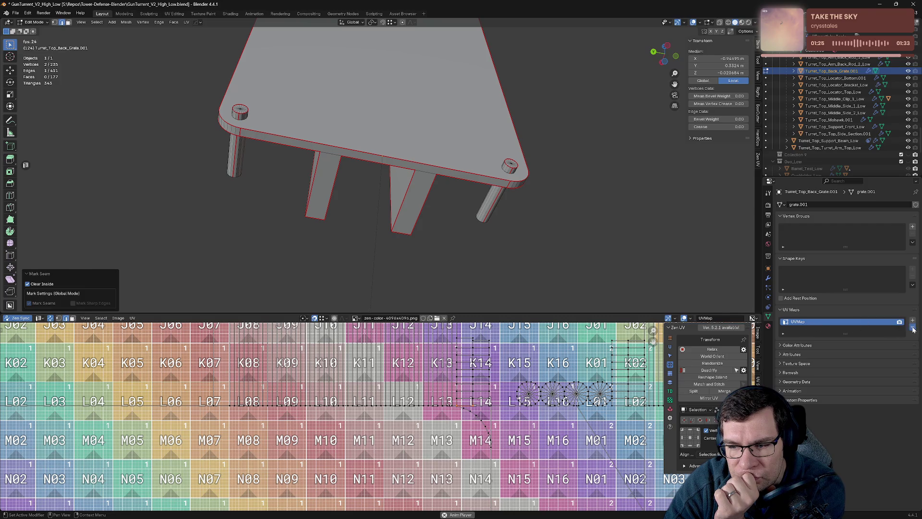
Step: Remove the existing UVMap and Zen Unwrap the whole grate into a new UV map
left_click(912, 328)
left_click(559, 214)
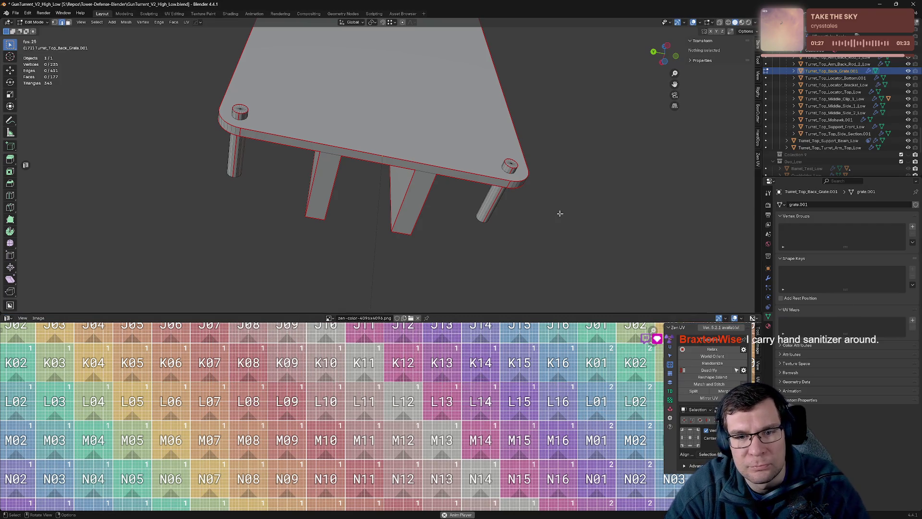
key("a")
key("alt+q")
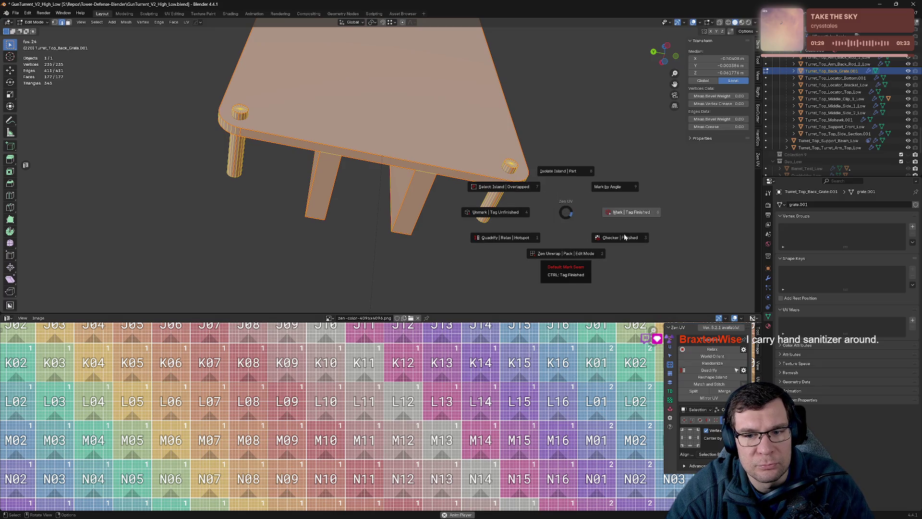
left_click(619, 233)
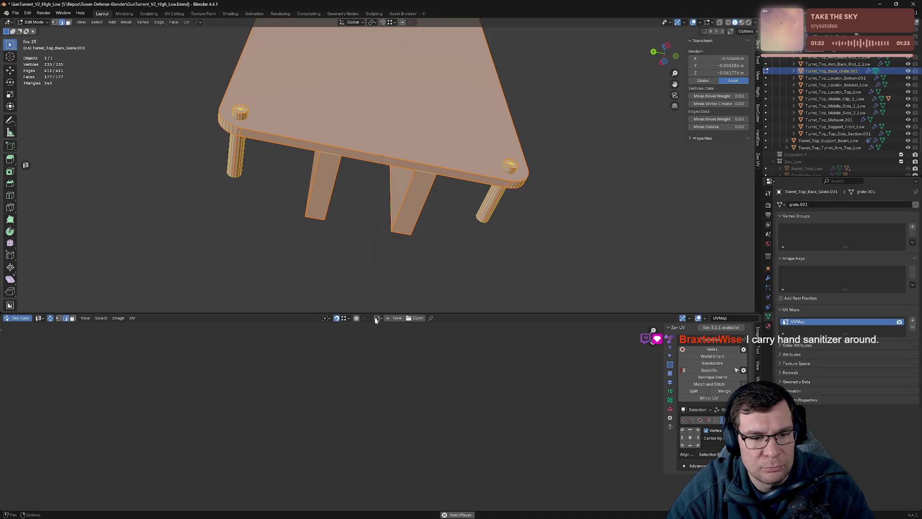
Step: Preview the UVs on Gun_Turret_Top, then switch the UV editor image to zen-color-4096x4096.png
left_click(377, 318)
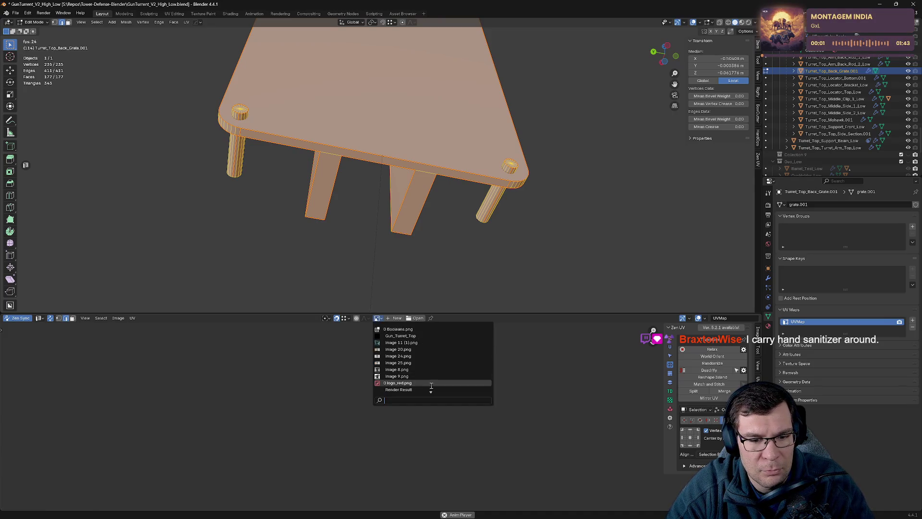
left_click(433, 337)
scroll("down", 3)
left_click(492, 199)
key("a")
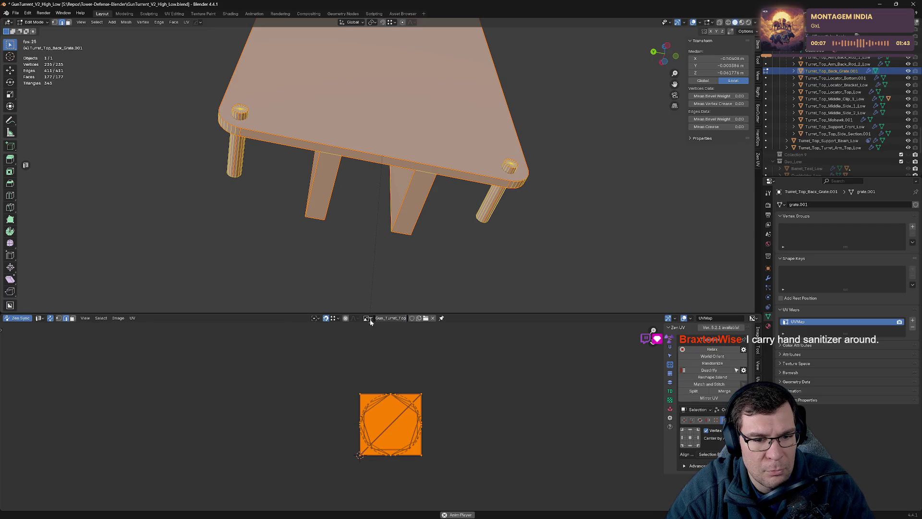
left_click(367, 318)
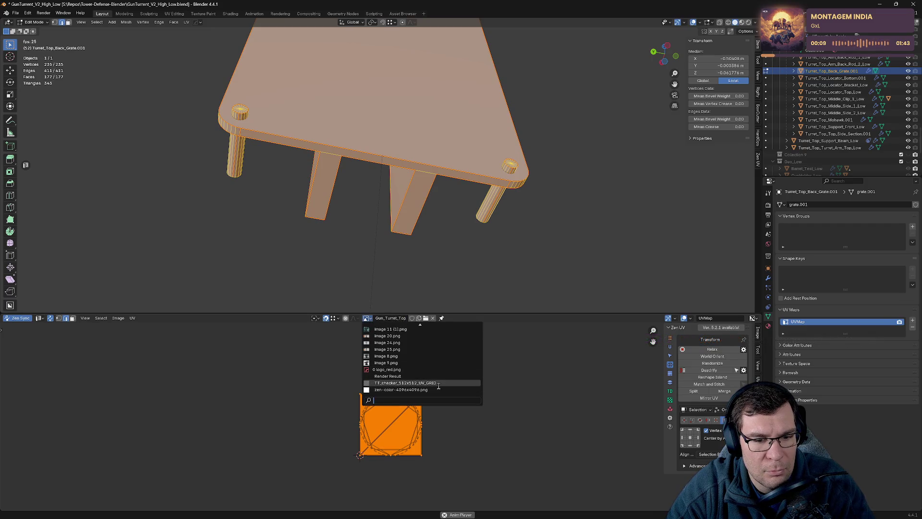
left_click(438, 390)
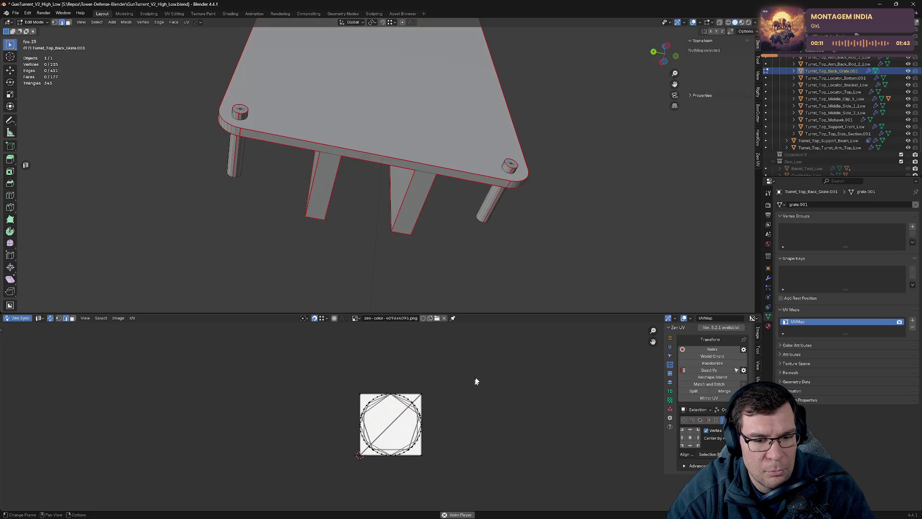
Step: Check the mesh data-block list, deselect everything, and return the grate to Object Mode
left_click_drag(525, 174, 601, 153)
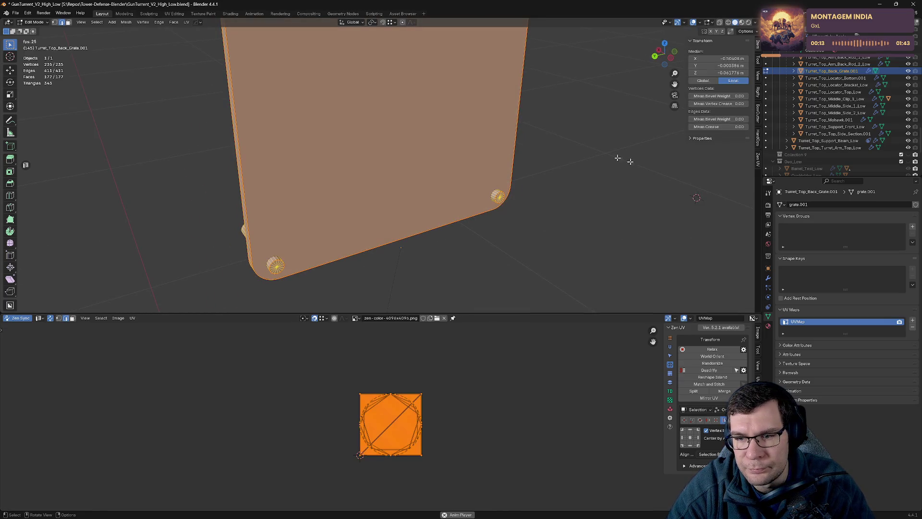
left_click(782, 205)
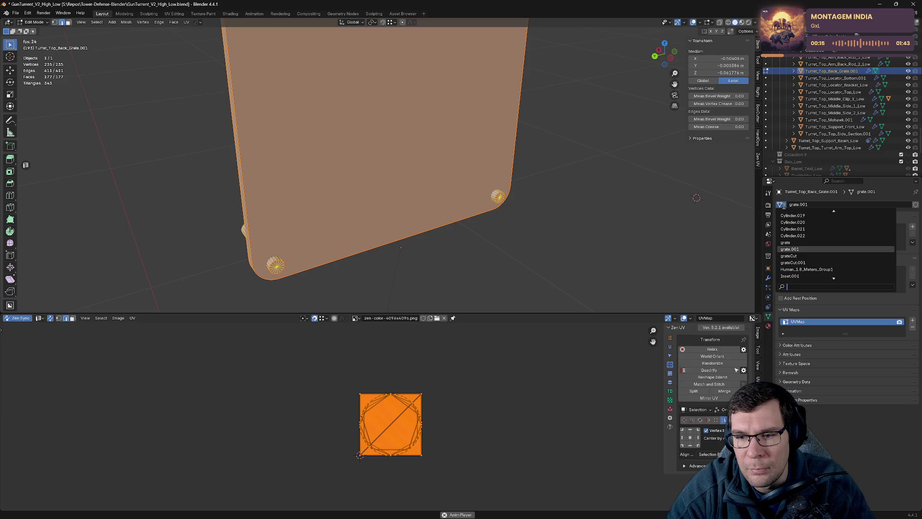
left_click_drag(621, 176, 605, 163)
scroll("down", 3)
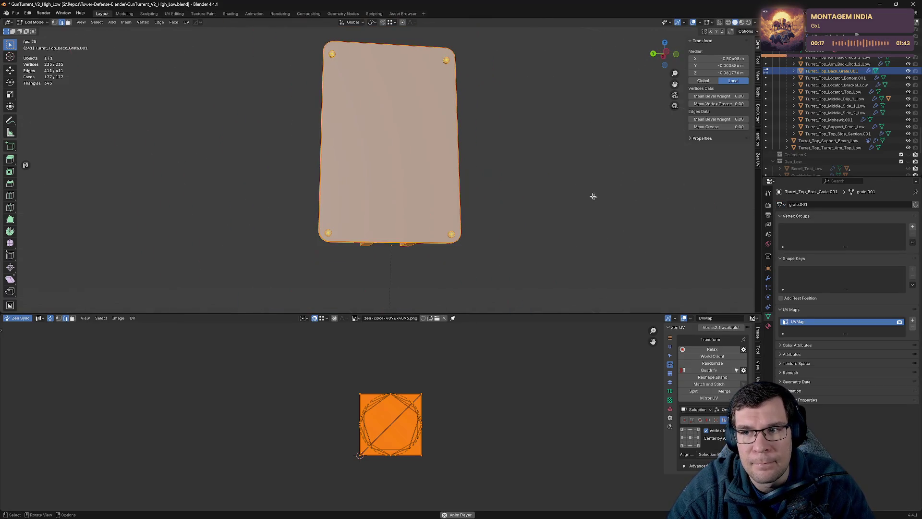
left_click(516, 159)
key("Tab")
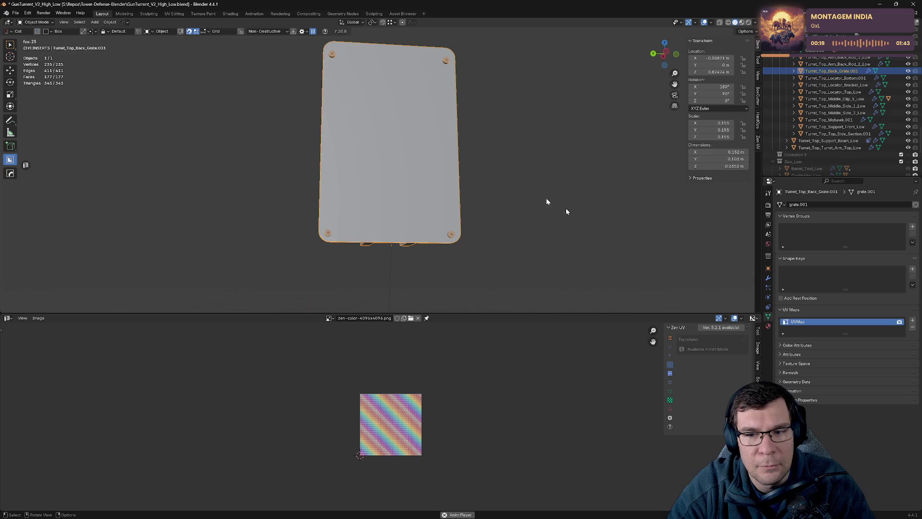
Step: Delete the grate's hops_mirror_via_active modifier
left_click(768, 278)
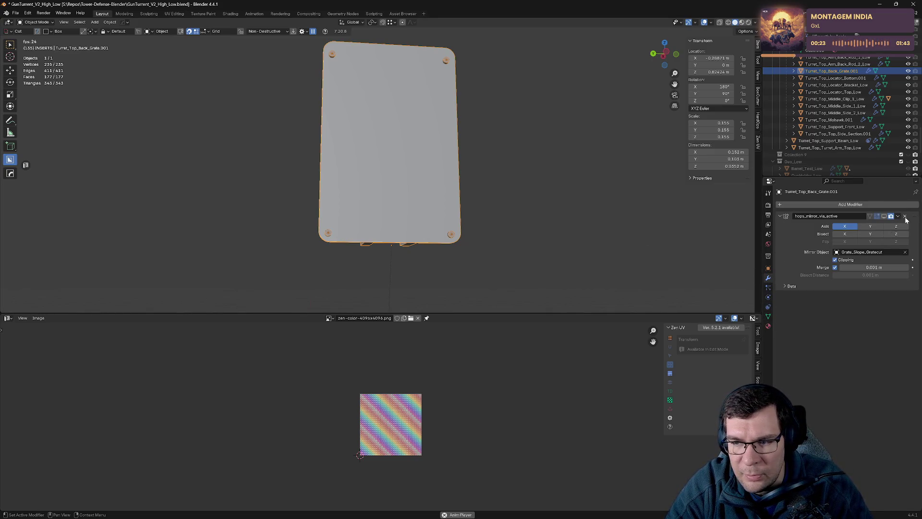
left_click(906, 217)
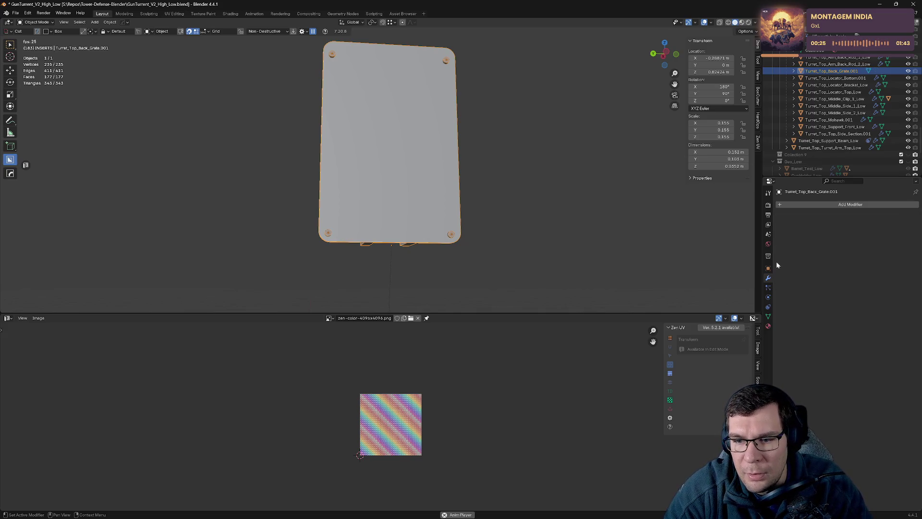
left_click(768, 287)
left_click(769, 277)
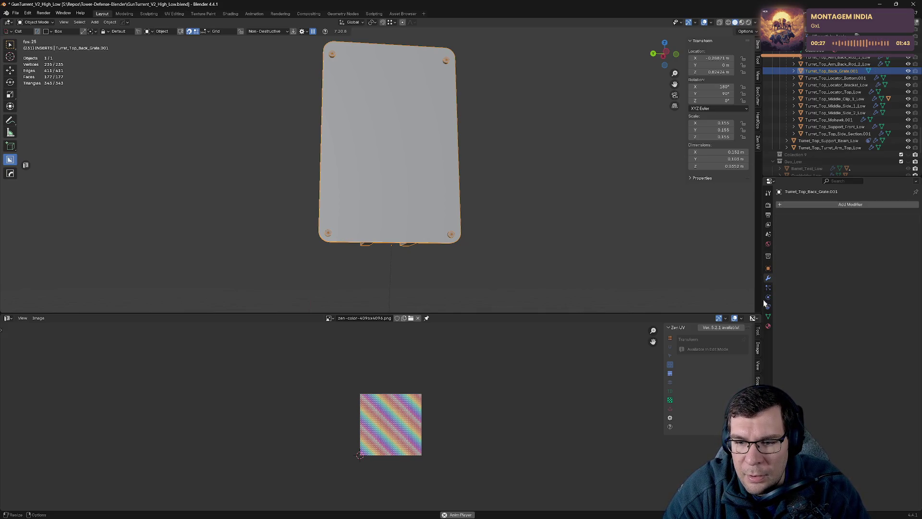
Step: Confirm the Top material, inspect the grate's pin up close, and save the file
left_click(768, 326)
left_click(782, 234)
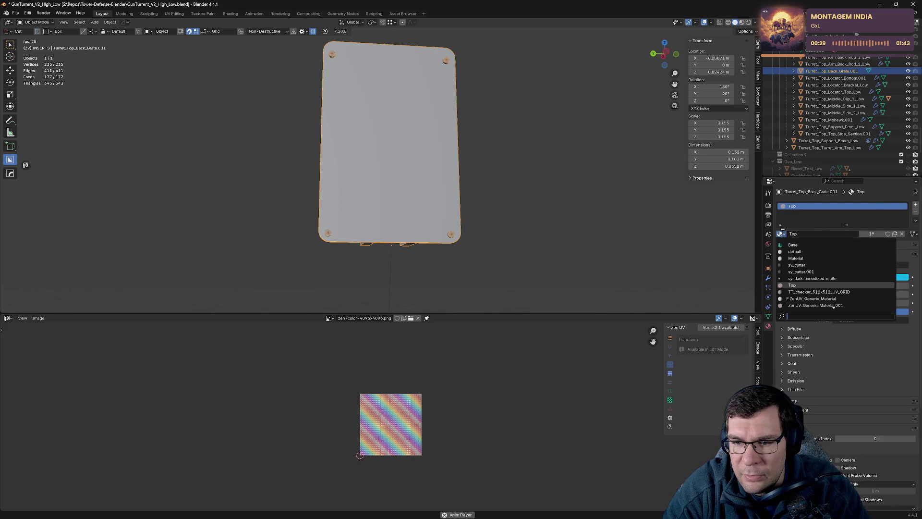
left_click(804, 285)
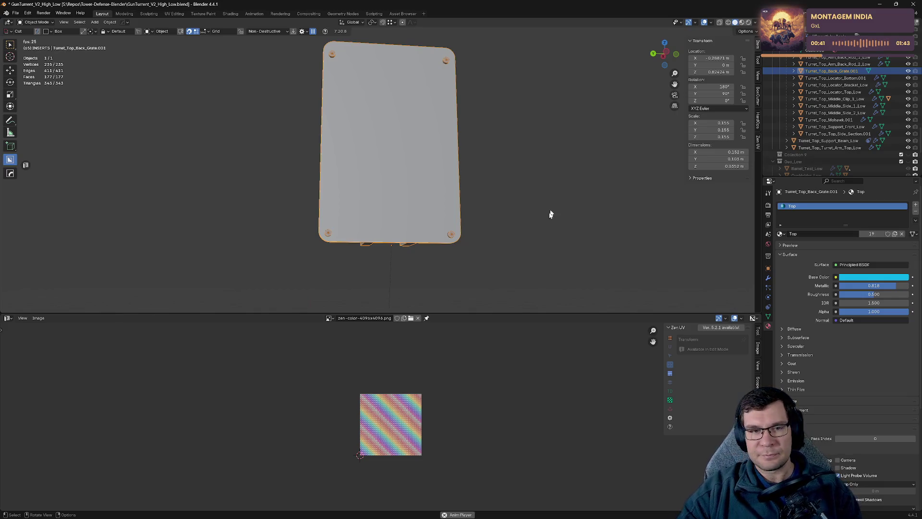
left_click_drag(490, 190, 487, 191)
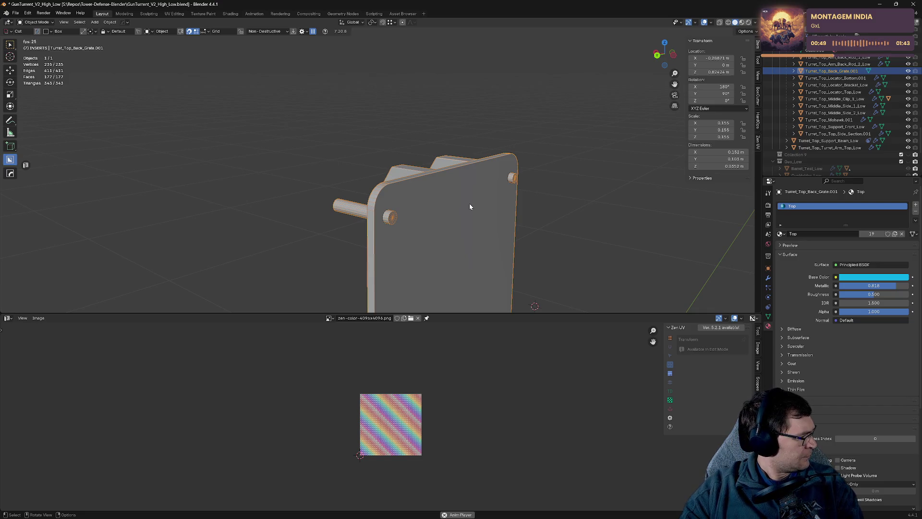
left_click_drag(404, 153, 463, 258)
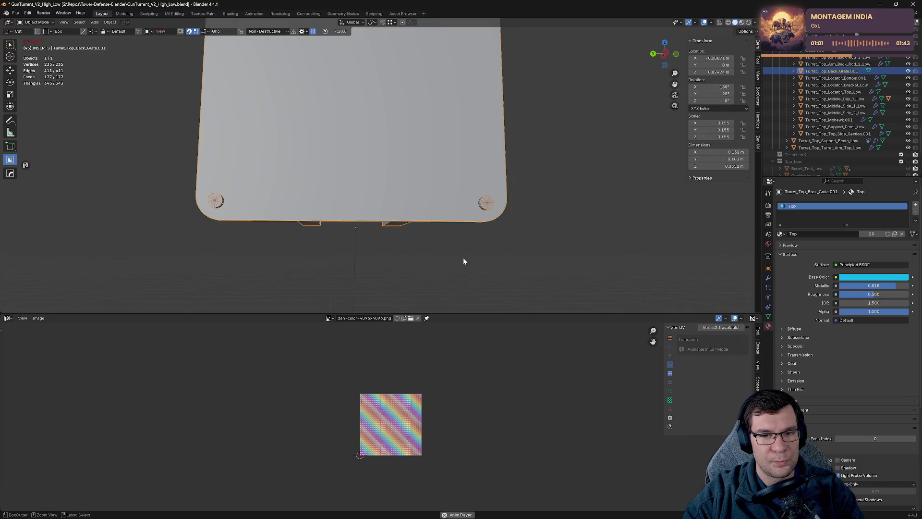
key("ctrl+s")
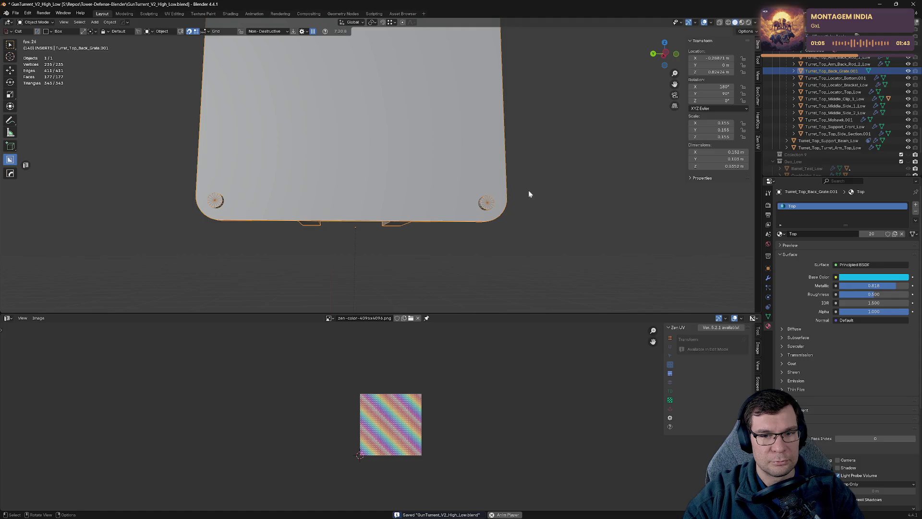
Step: In Edit Mode, select the whole grate and mark seams by angle (30 degrees)
key("Tab")
key("a")
key("alt+q")
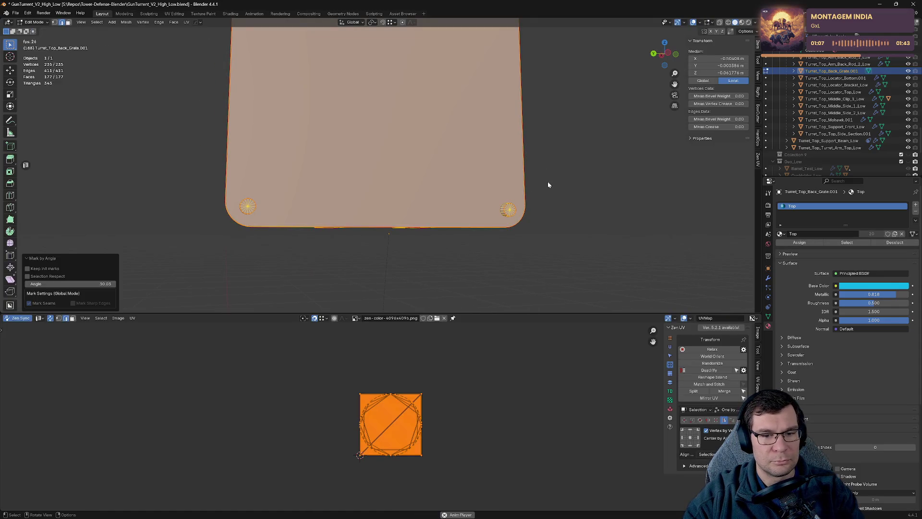
Step: Apply the Zen UV Checker surface to the material and deselect the grate's geometry
key("alt+q")
left_click(547, 243)
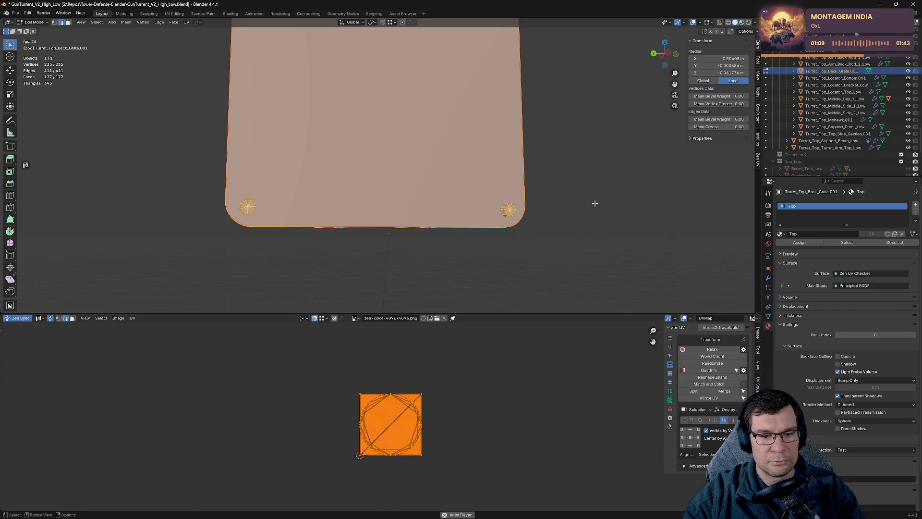
key("alt+a")
left_click_drag(447, 273, 475, 249)
Step: Remove the UVMap attribute in Object Data, leaving only ZenUV_Finished
left_click(769, 316)
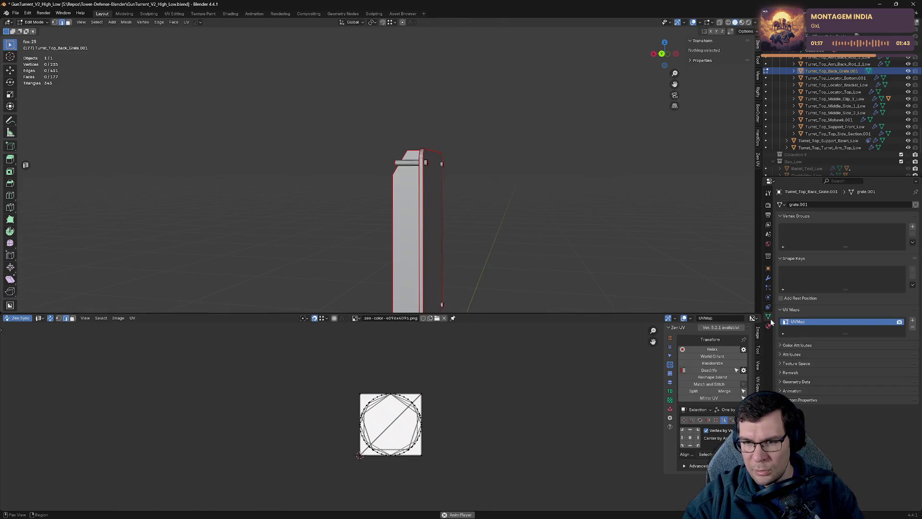
left_click(779, 345)
left_click(780, 345)
left_click(779, 354)
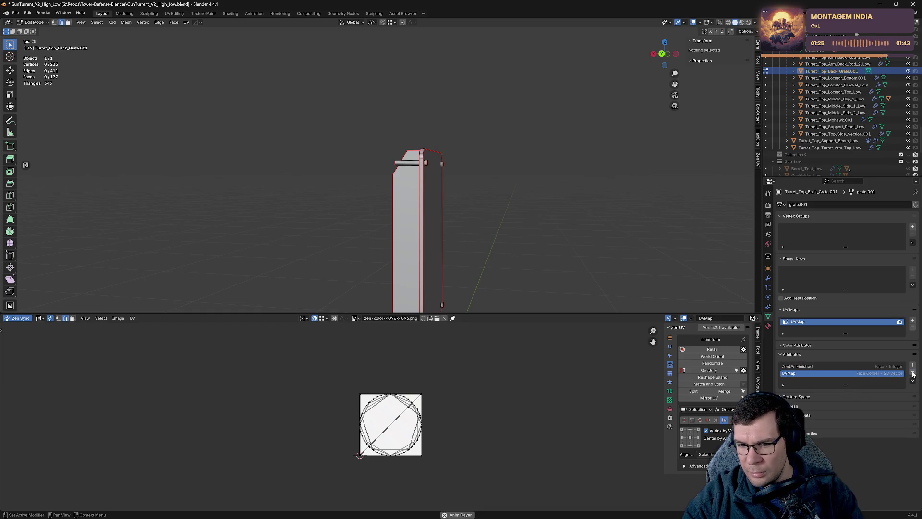
left_click(913, 373)
left_click_drag(499, 243, 496, 255)
Step: Select all the grate's geometry and toggle its texture space, geometry data and custom properties panels
key("a")
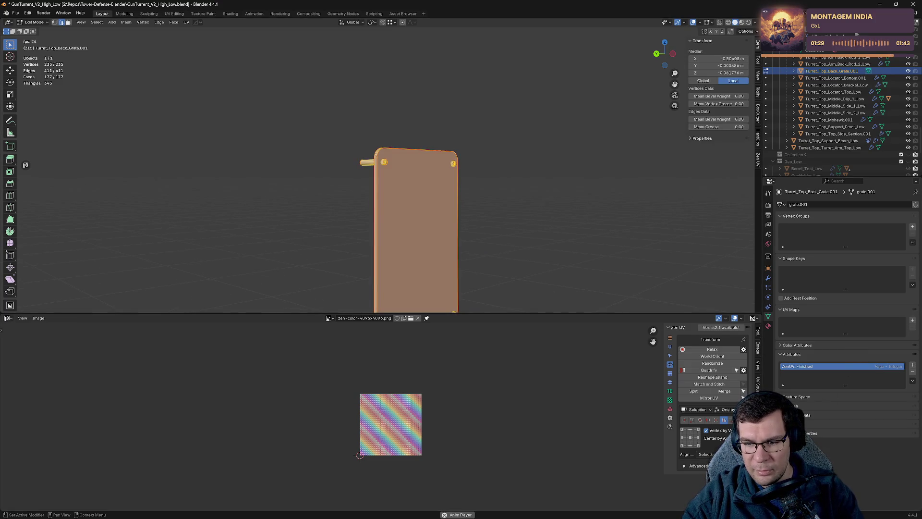
left_click(781, 397)
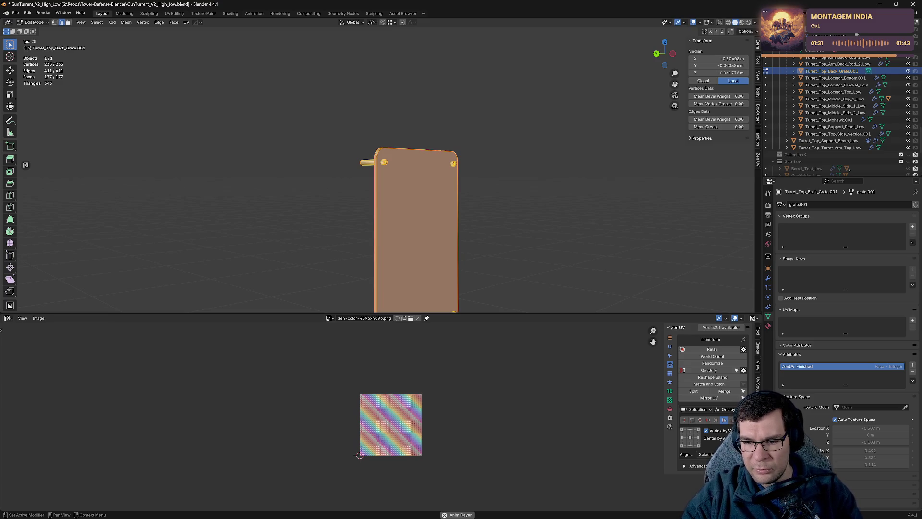
left_click(781, 397)
left_click(783, 415)
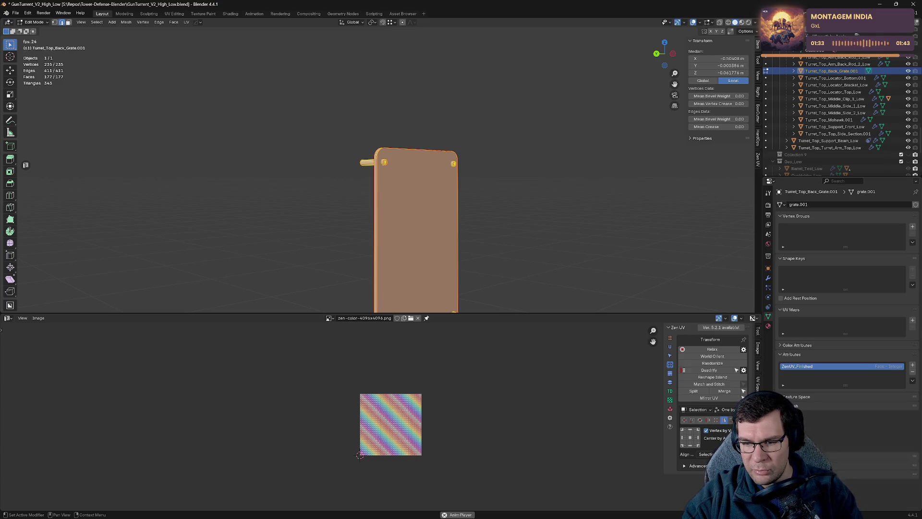
left_click(782, 415)
left_click(783, 424)
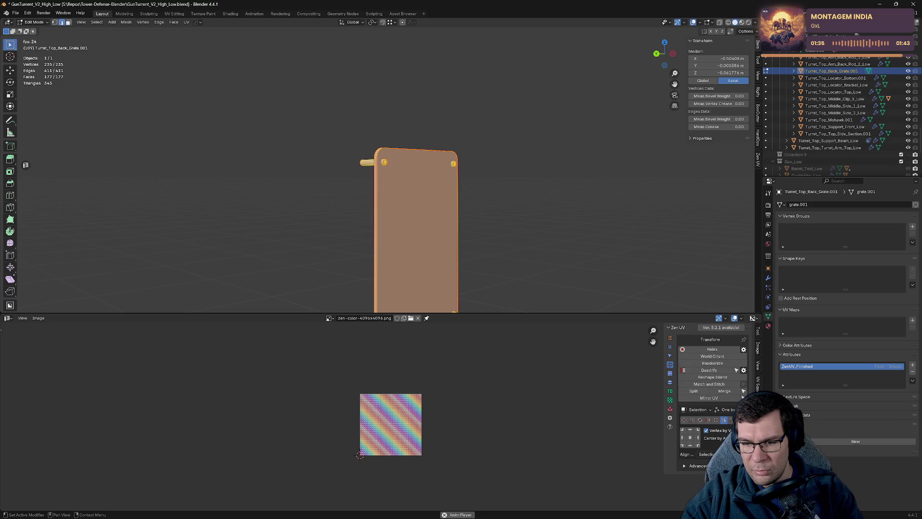
left_click(783, 423)
left_click(783, 423)
left_click(783, 423)
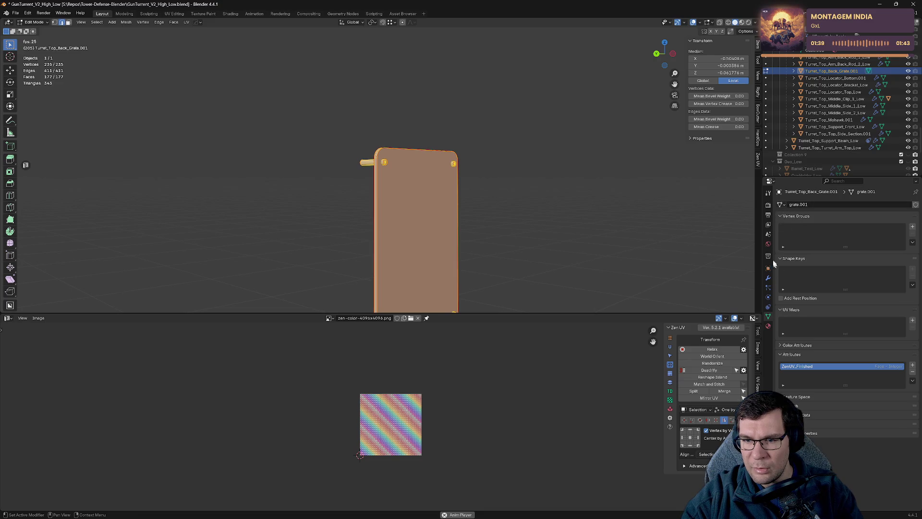
Step: Browse the grate's particle, modifier and object transform property pages
left_click(768, 308)
left_click(768, 299)
left_click(768, 287)
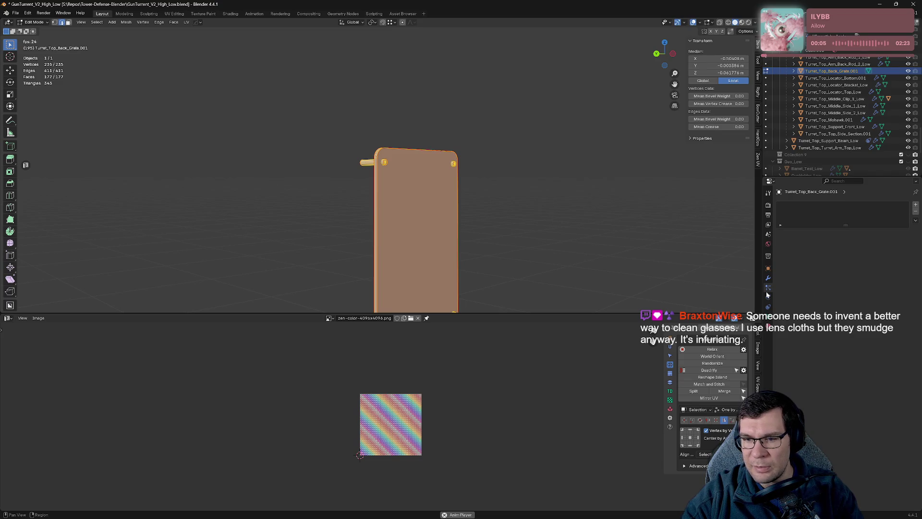
left_click(768, 279)
left_click(768, 268)
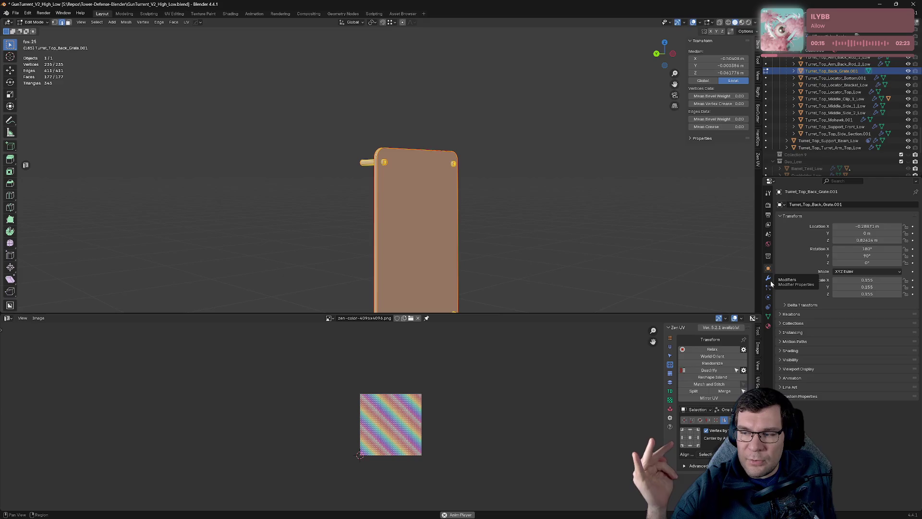
left_click(769, 279)
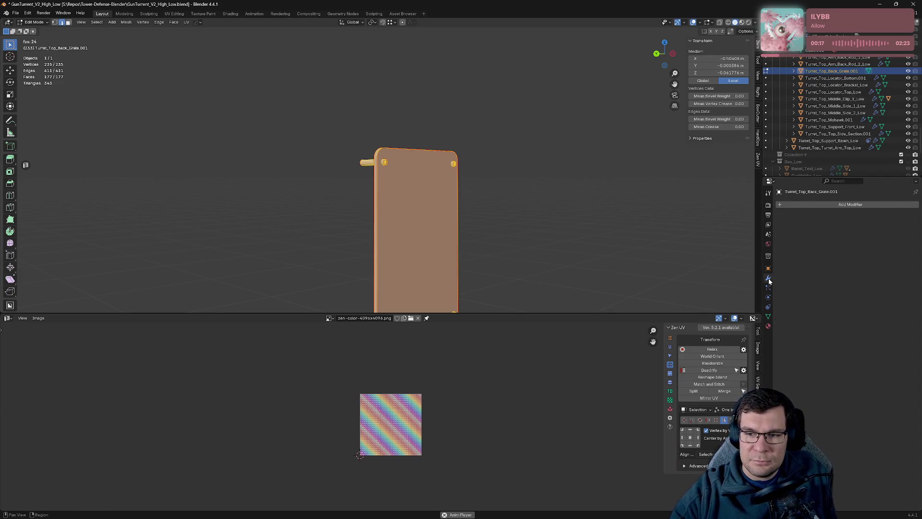
left_click(768, 269)
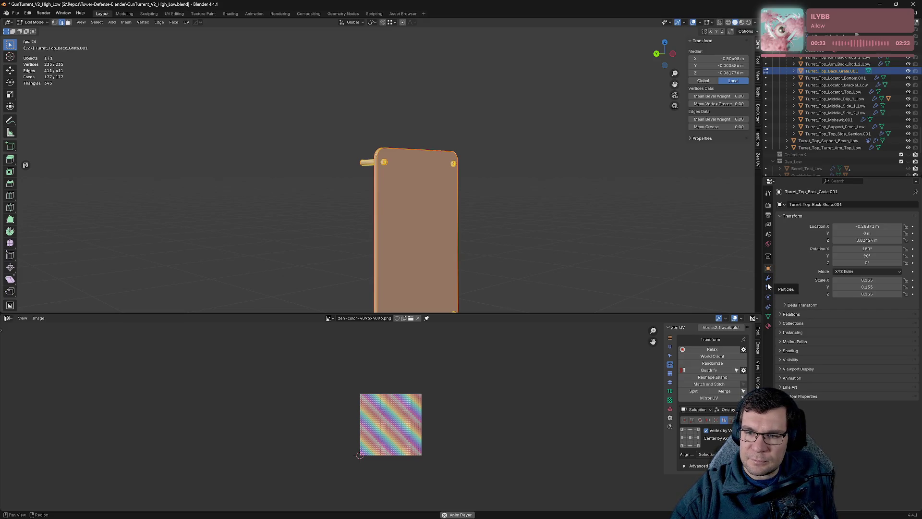
Step: Look through the particle, modifier, world, scene, constraint and physics pages
left_click(768, 287)
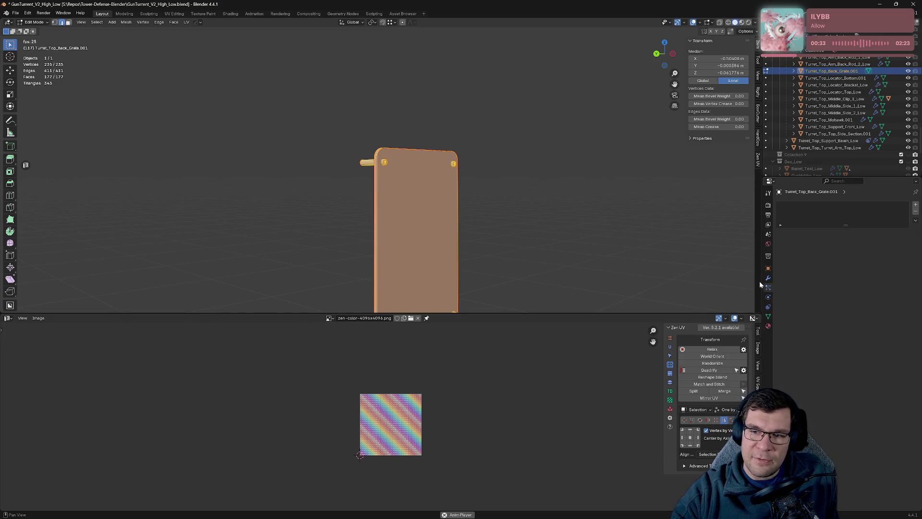
left_click(768, 277)
left_click(769, 244)
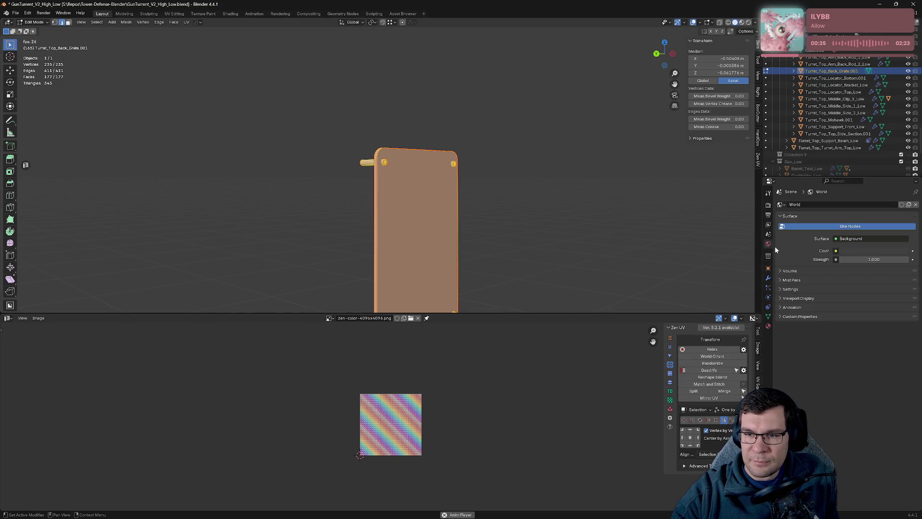
left_click(769, 234)
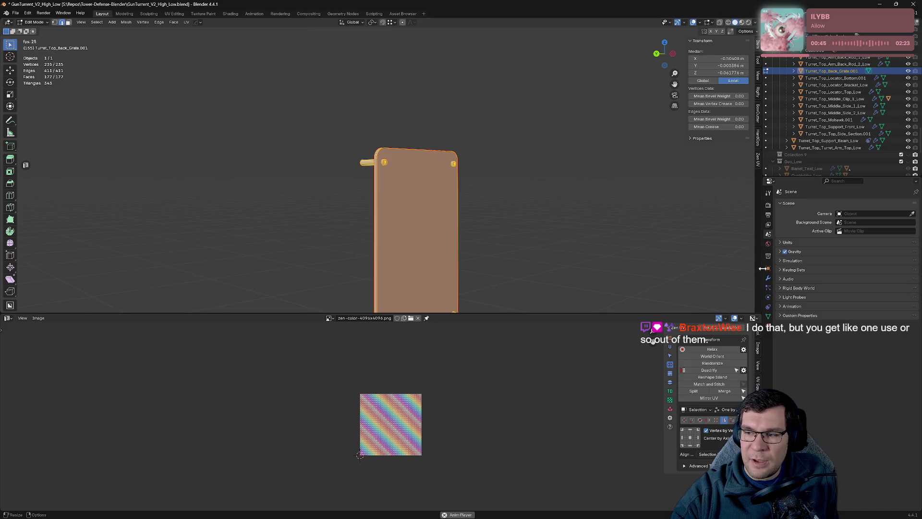
left_click(768, 297)
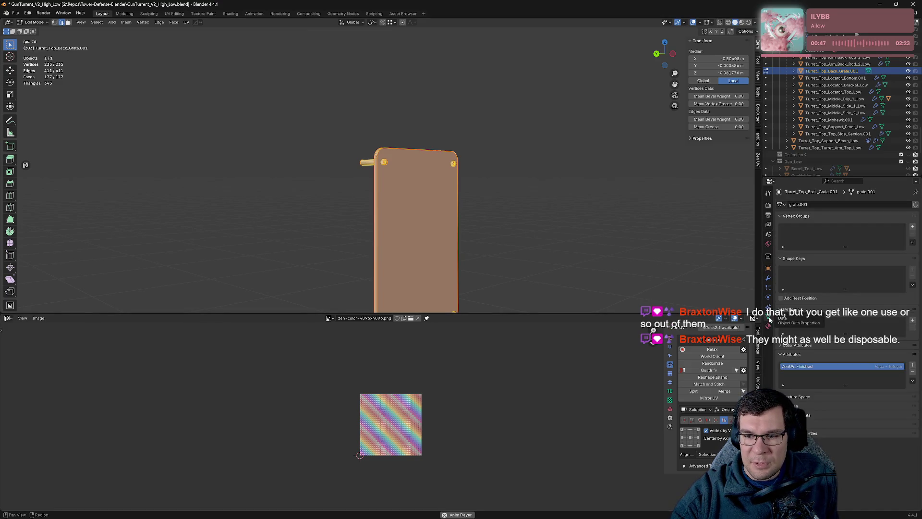
left_click(768, 306)
left_click(769, 297)
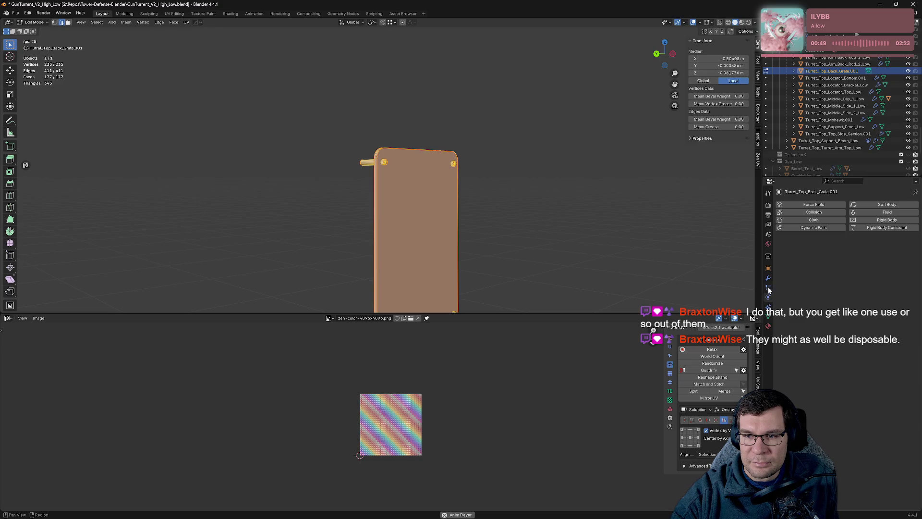
left_click(768, 289)
Step: In the grate's material settings, switch to Base and back to Top, then deselect
left_click(768, 327)
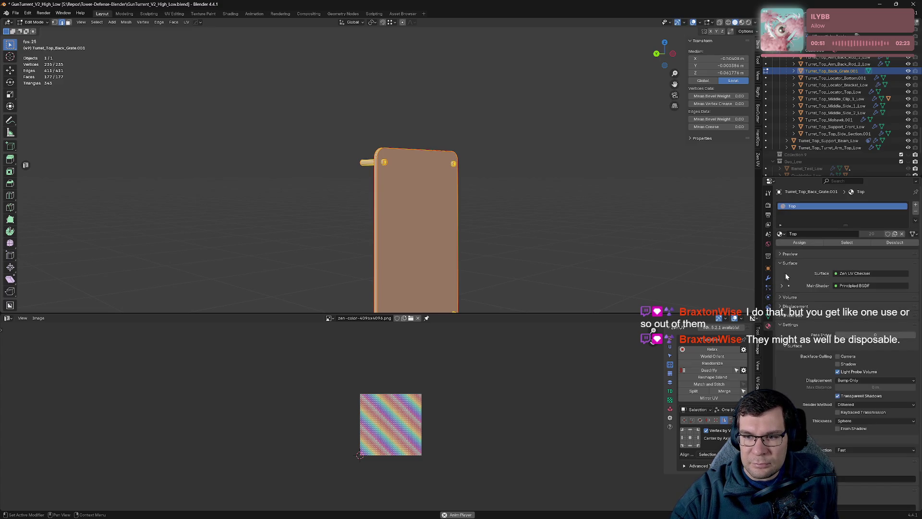
left_click(782, 233)
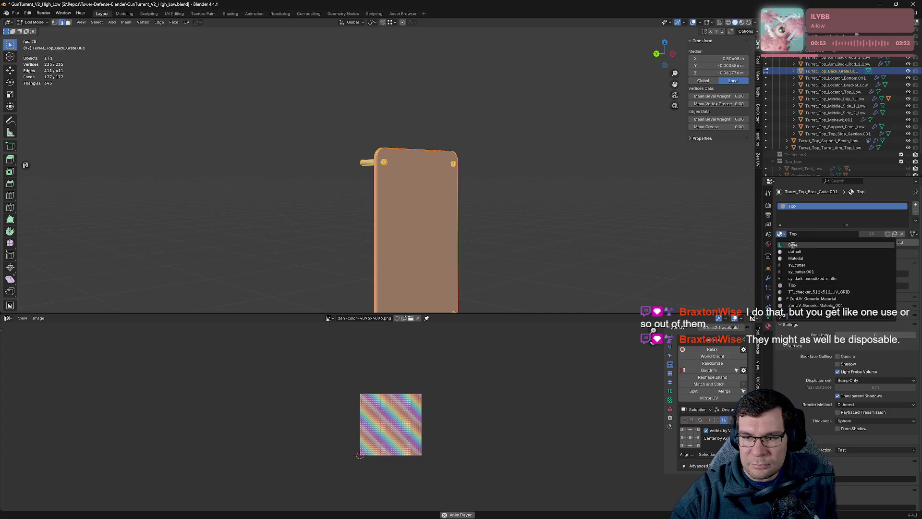
left_click(793, 245)
left_click(782, 234)
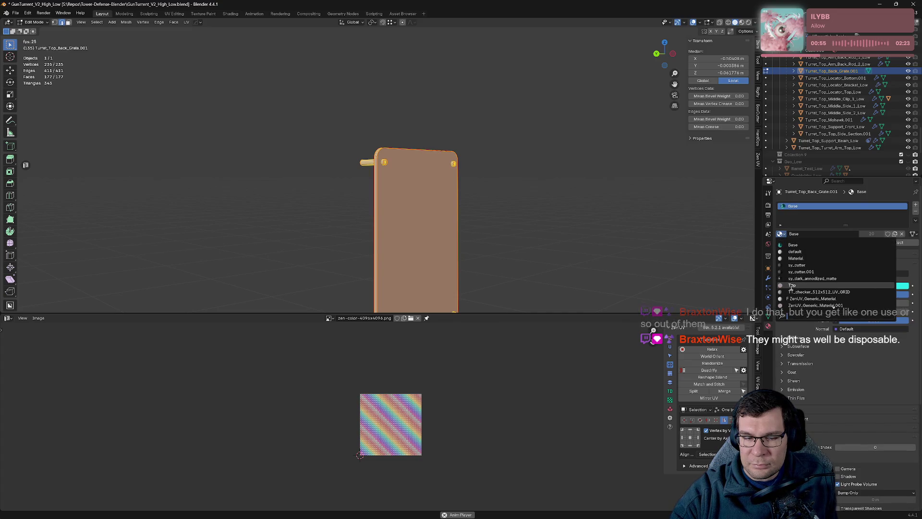
left_click(791, 286)
left_click(521, 243)
left_click_drag(521, 243, 606, 161)
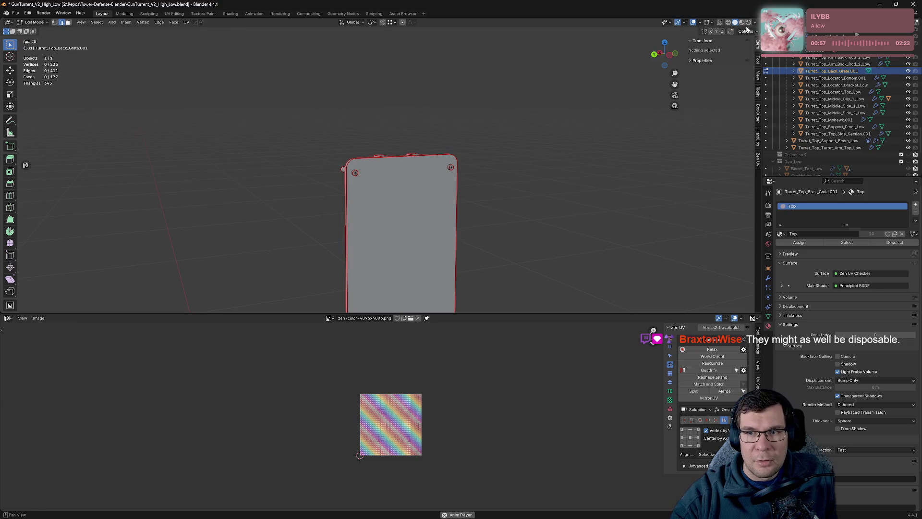
Step: Try MatCap viewport lighting with the rainbow MatCap applied
left_click(754, 22)
left_click(743, 56)
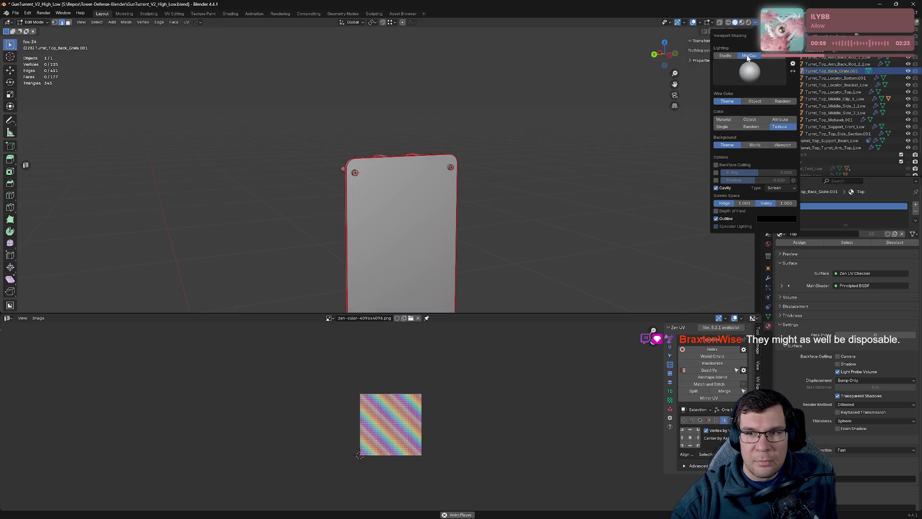
left_click(725, 56)
left_click(750, 55)
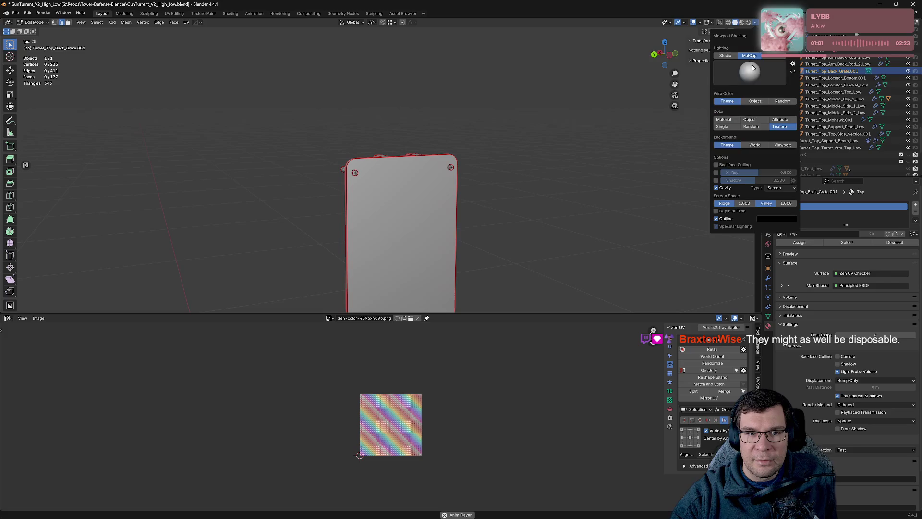
left_click(749, 72)
left_click(752, 99)
left_click_drag(480, 144, 560, 149)
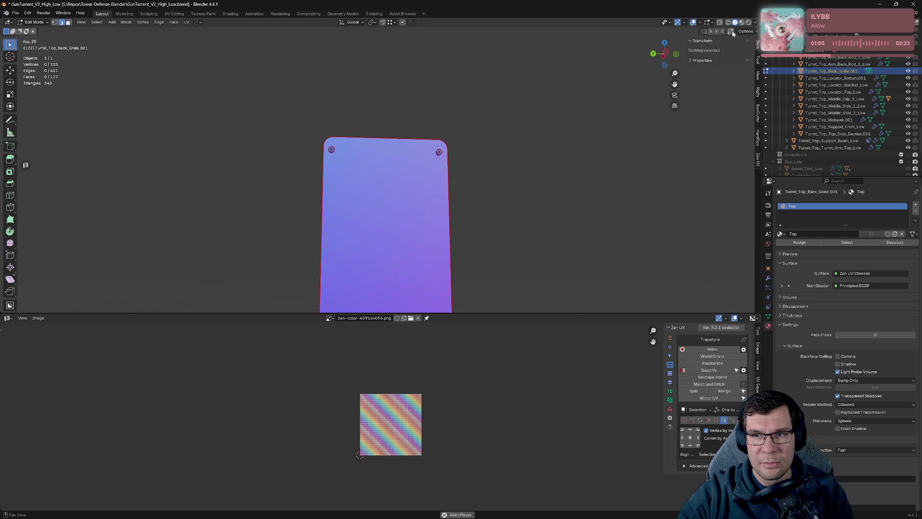
Step: Return lighting to Studio and change object colouring from Texture to Material, then Single
left_click(756, 22)
left_click(725, 56)
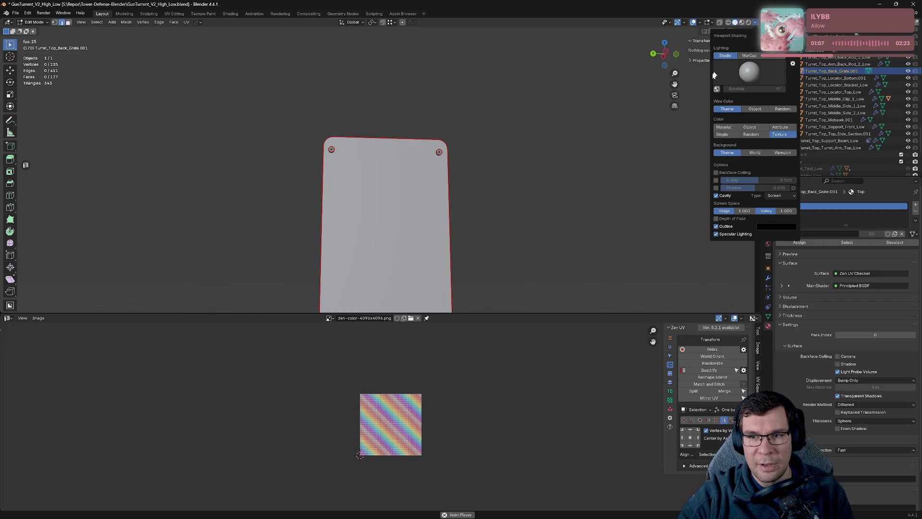
left_click(751, 134)
left_click(779, 135)
left_click(780, 127)
left_click(724, 127)
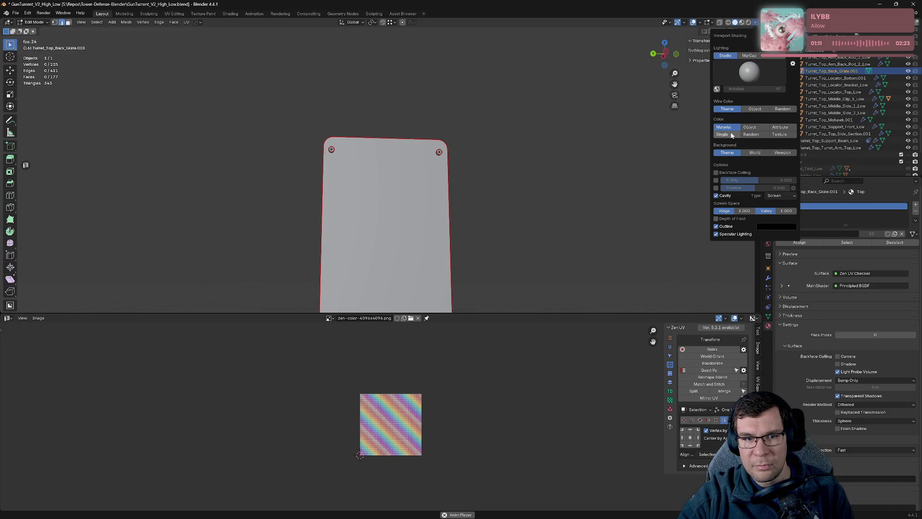
left_click(722, 134)
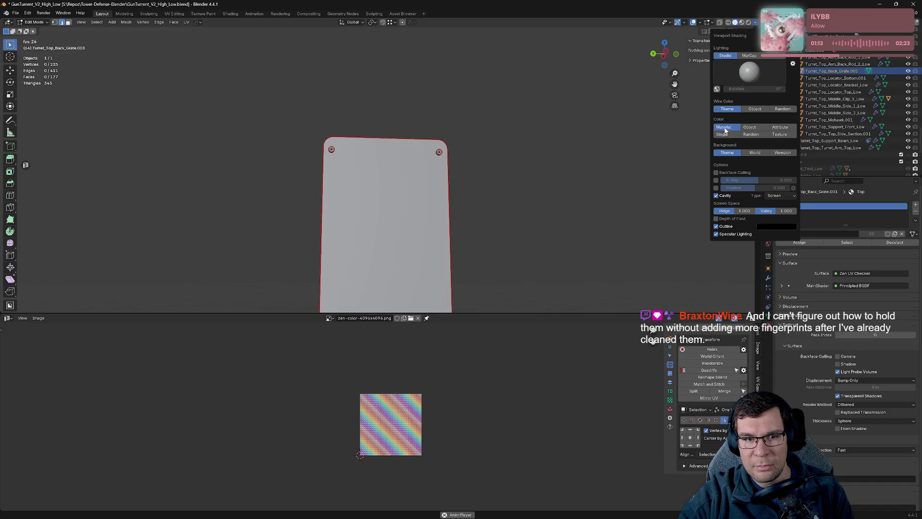
left_click_drag(492, 142, 553, 159)
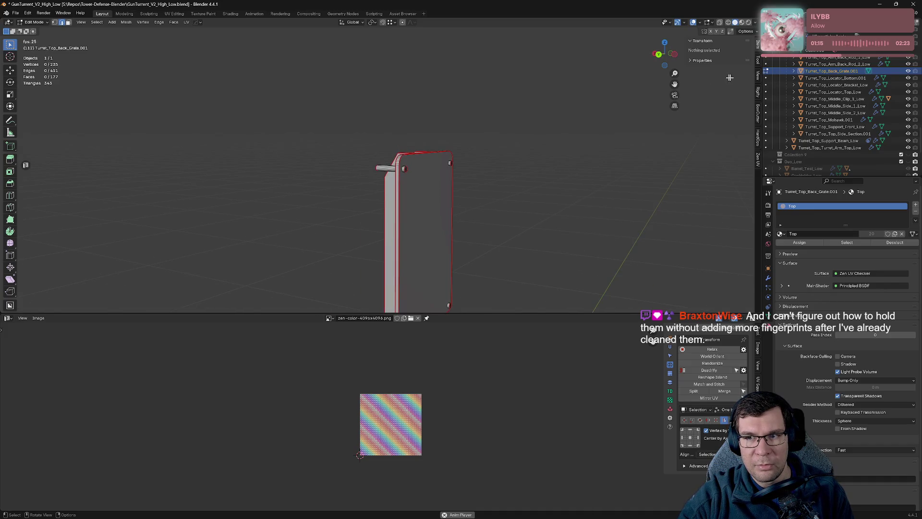
Step: View the isolated grate panel straight from the front with numpad 1, then exit local view
left_click(835, 64)
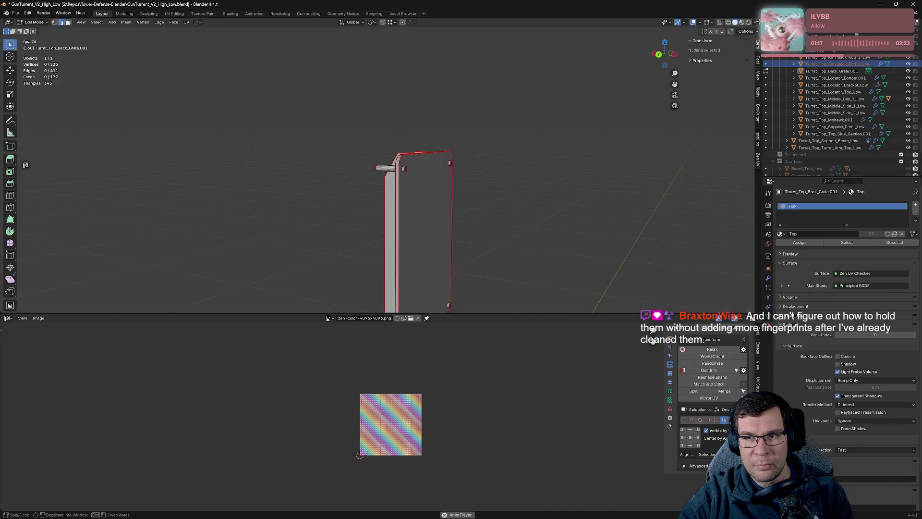
left_click(756, 22)
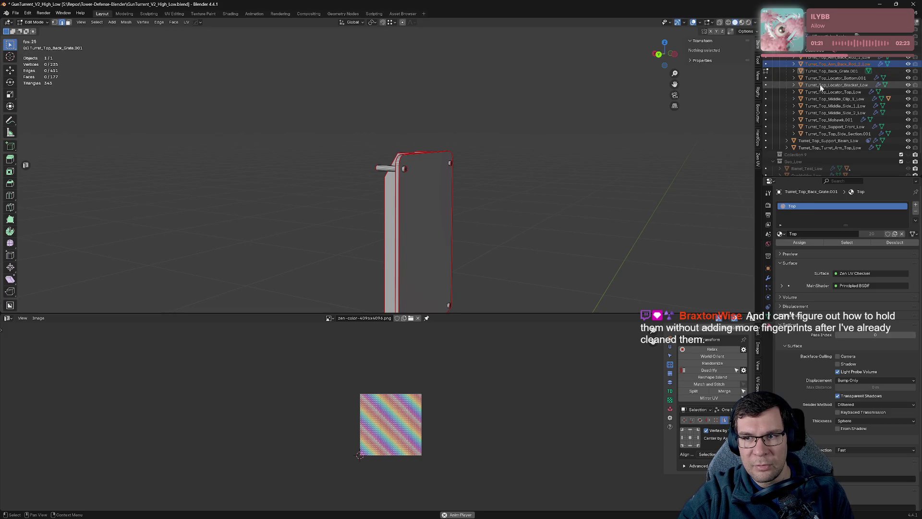
left_click(757, 23)
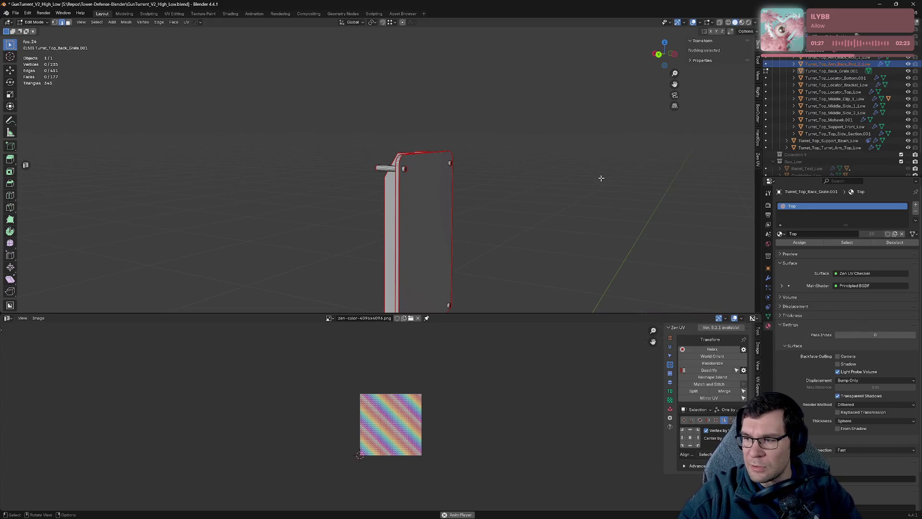
left_click_drag(601, 183, 431, 217)
key("KP_1")
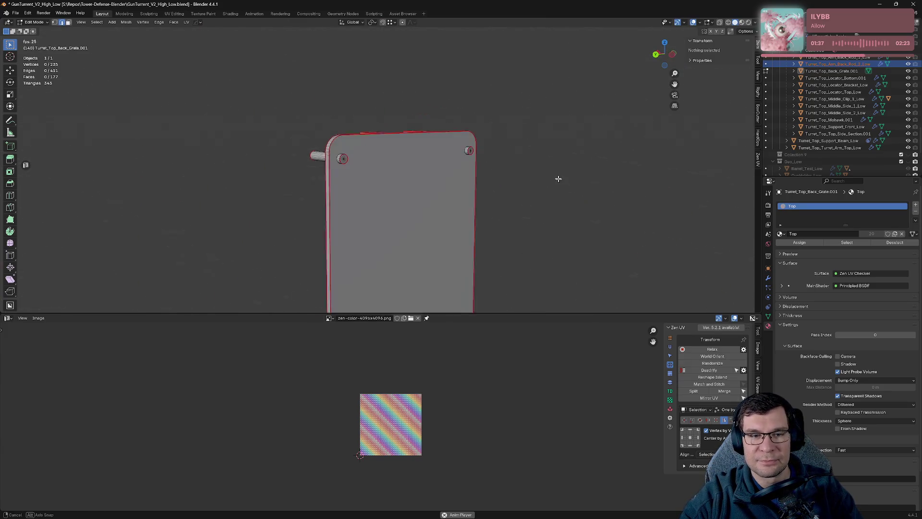
key("KP_Divide")
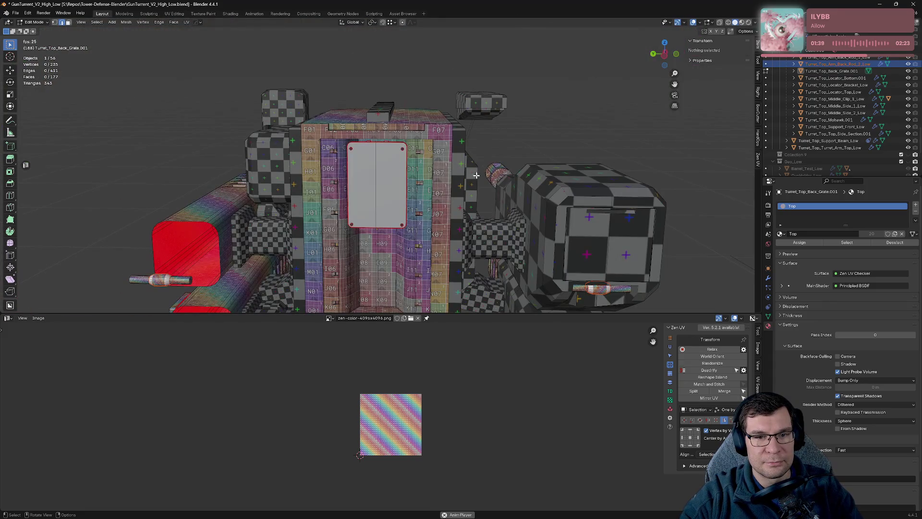
Step: Switch to Object Mode and alternate selection between the back grate panel and the middle main body
key("Tab")
key("Tab")
key("Tab")
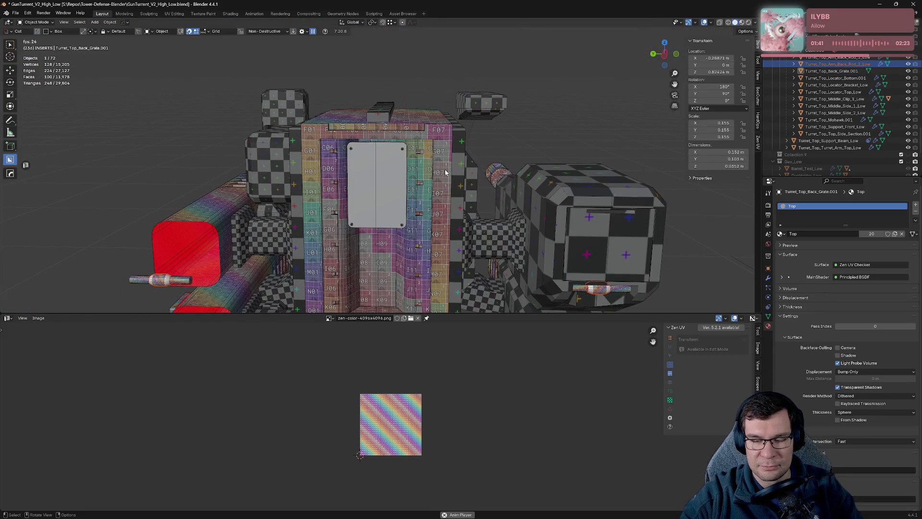
left_click(384, 179)
left_click(431, 171)
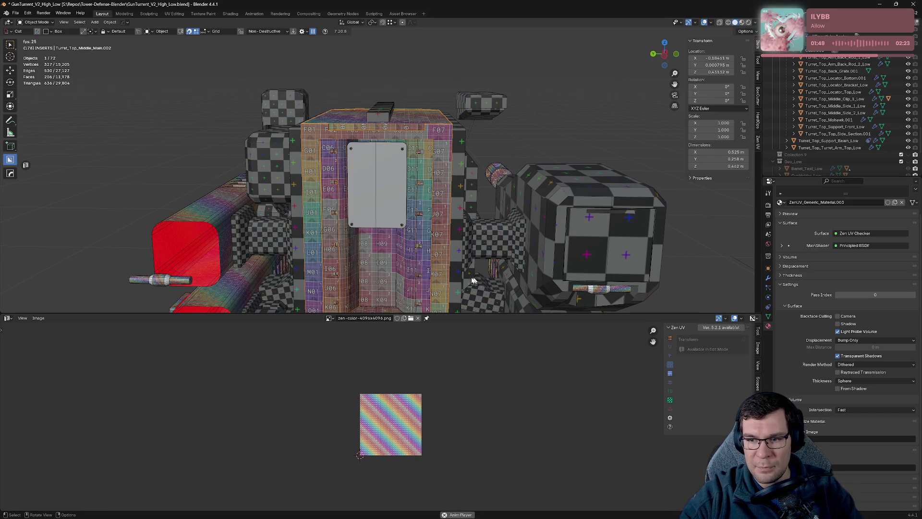
left_click(393, 210)
left_click(417, 211)
left_click(391, 201)
left_click(422, 202)
left_click(423, 203)
left_click(424, 216)
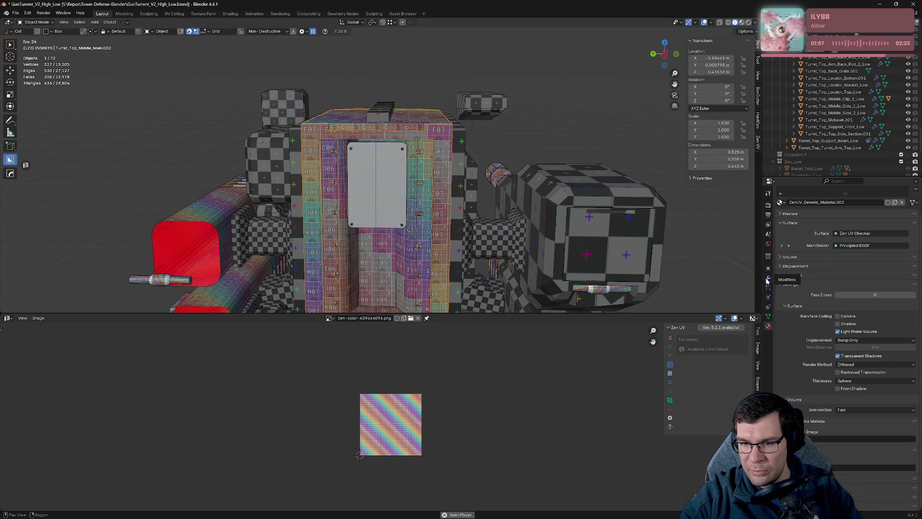
Step: Check the middle body's modifier stack, then open its Object Data properties with UV maps
left_click(767, 279)
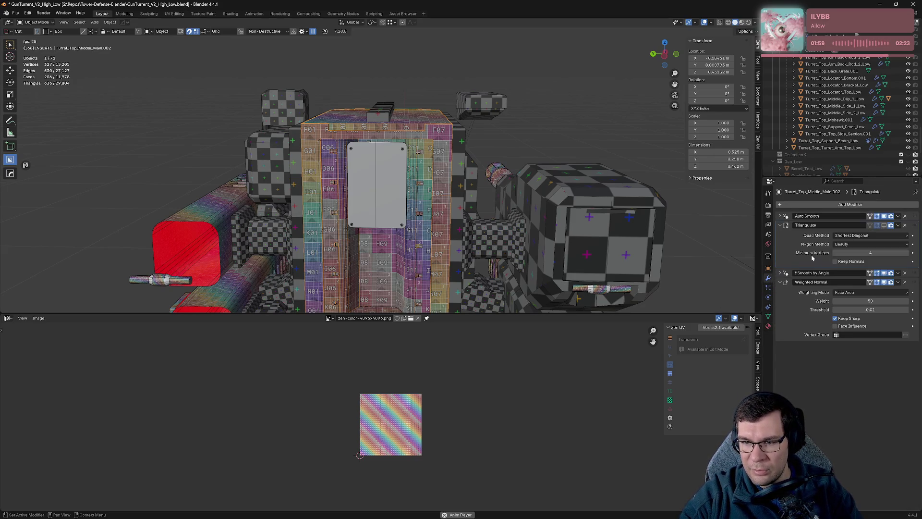
left_click_drag(769, 290, 769, 312)
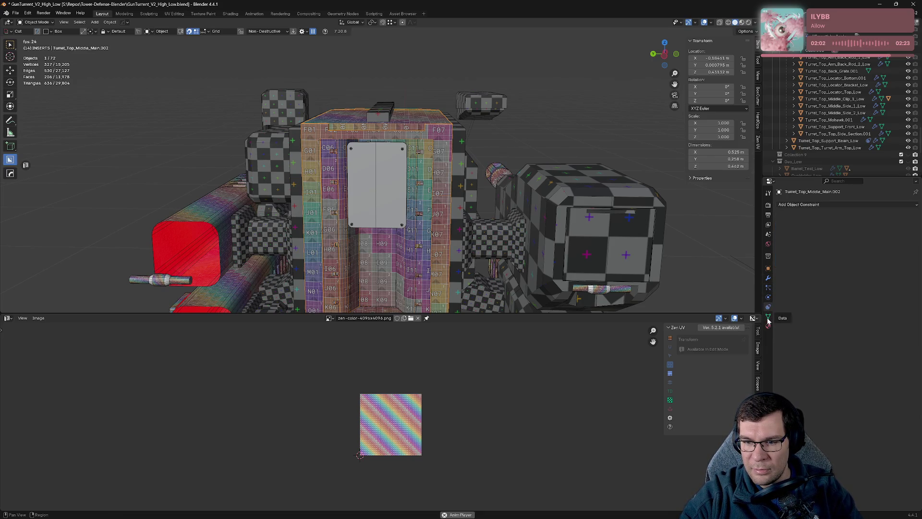
left_click(767, 318)
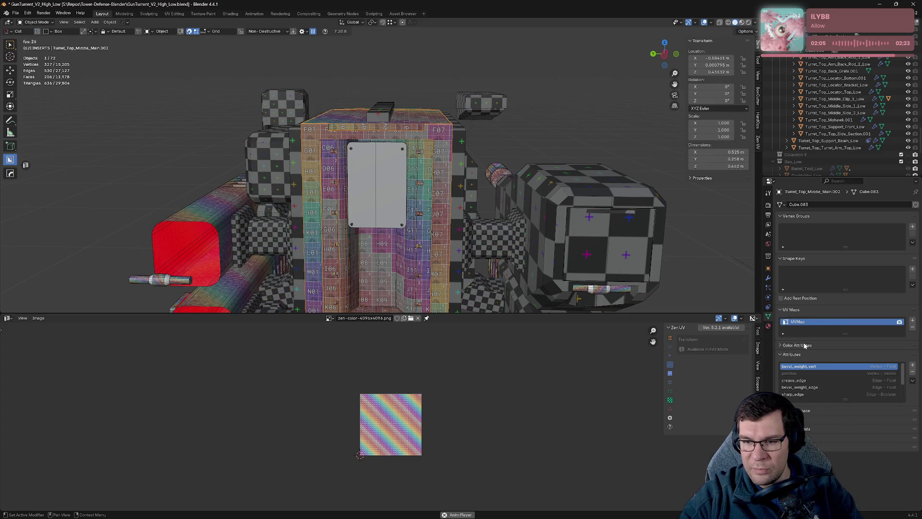
Step: Add a UV map to the back grate panel, then compare it with the neighbouring frames
scroll("down", 3)
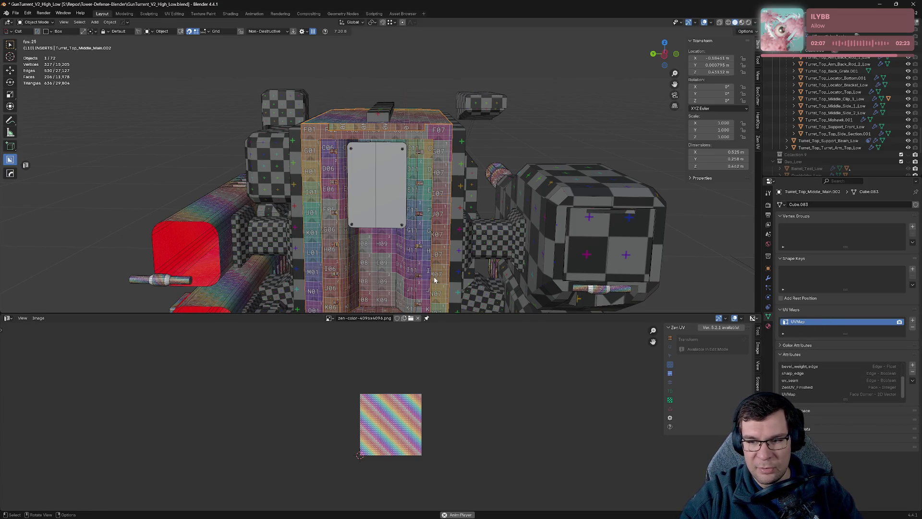
left_click(382, 221)
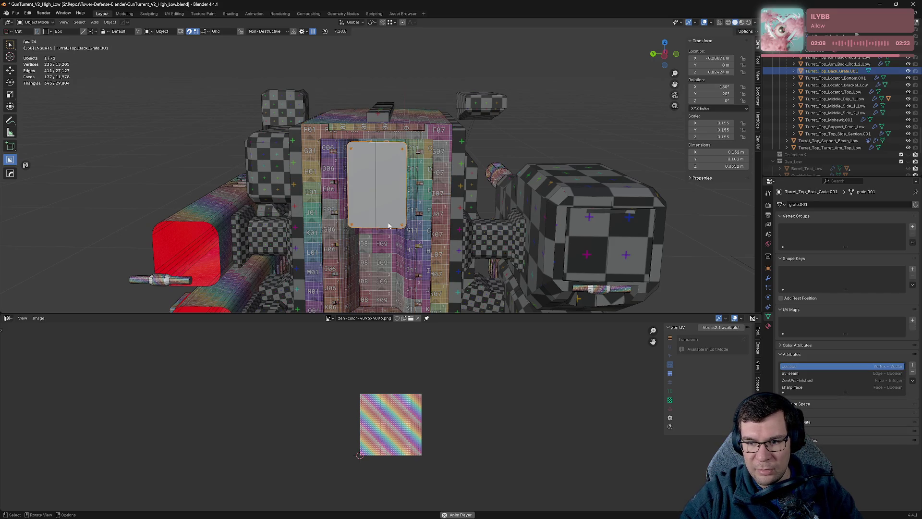
left_click(912, 320)
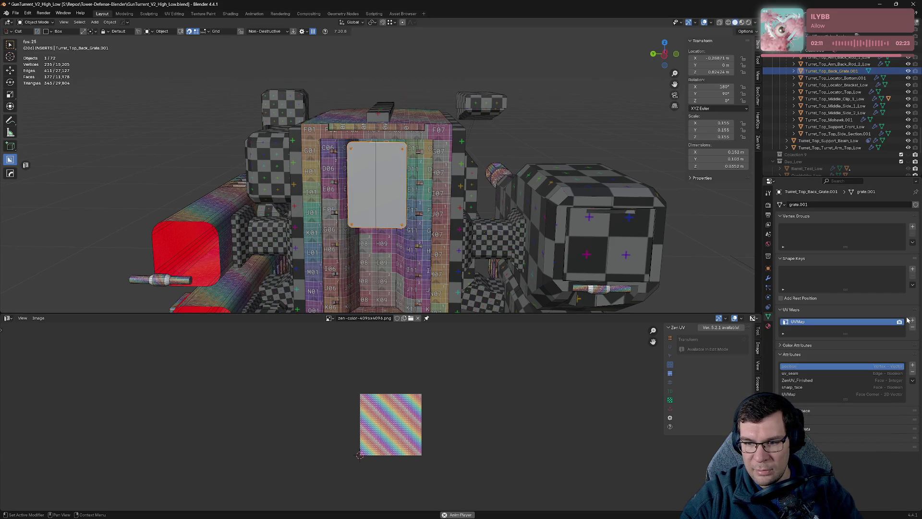
left_click(432, 219)
left_click(392, 210)
left_click(417, 216)
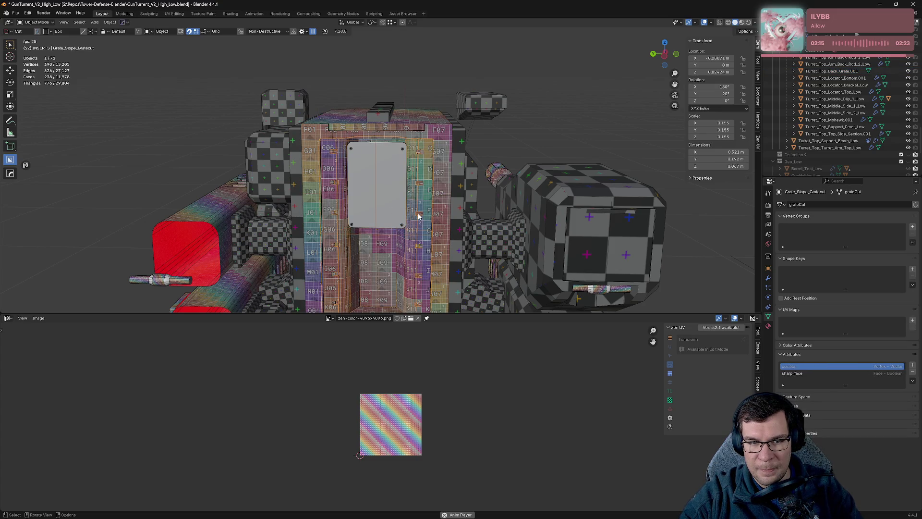
left_click(399, 206)
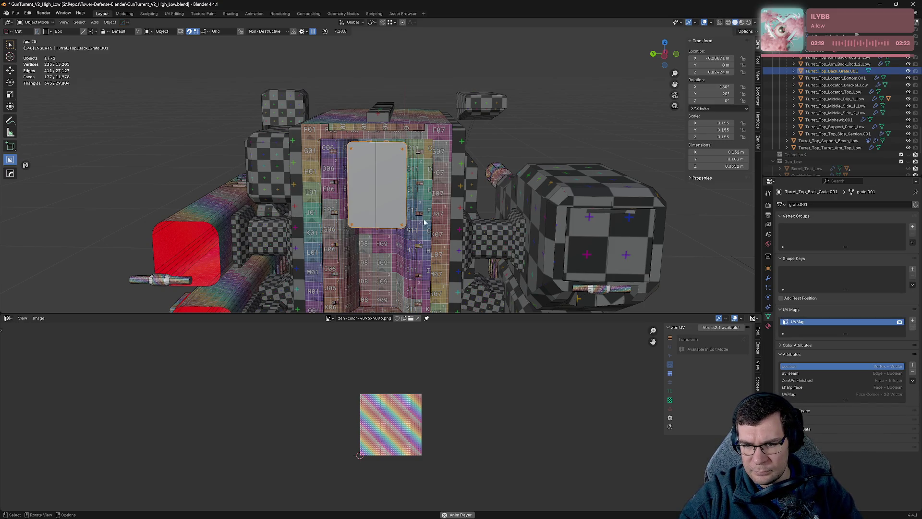
left_click(426, 219)
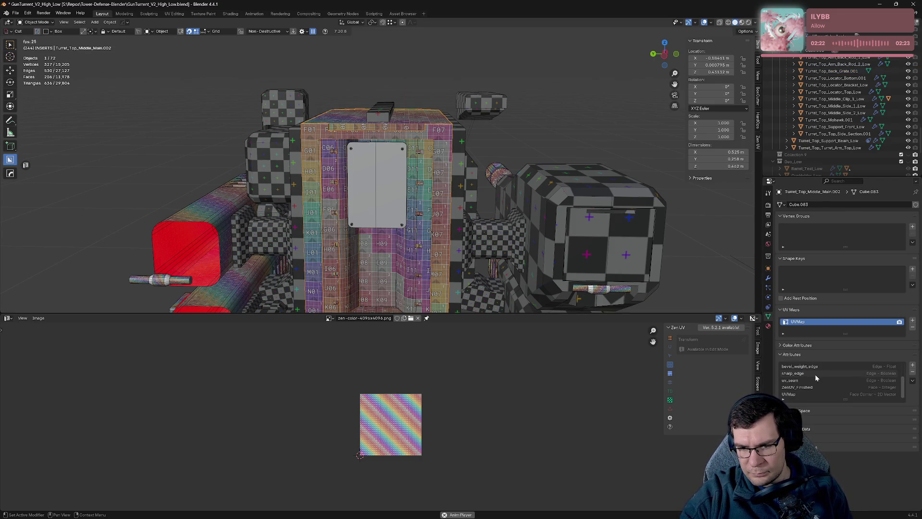
Step: Alternate selection among grate panel, middle body and Grate_Slope_Gratecut frame, expanding texture space settings
scroll("down", 3)
left_click(426, 225)
left_click(426, 225)
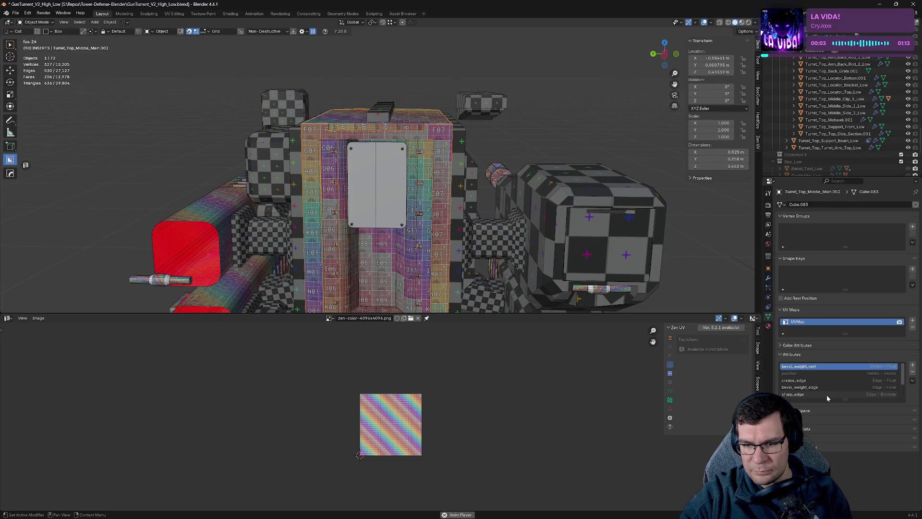
left_click(809, 412)
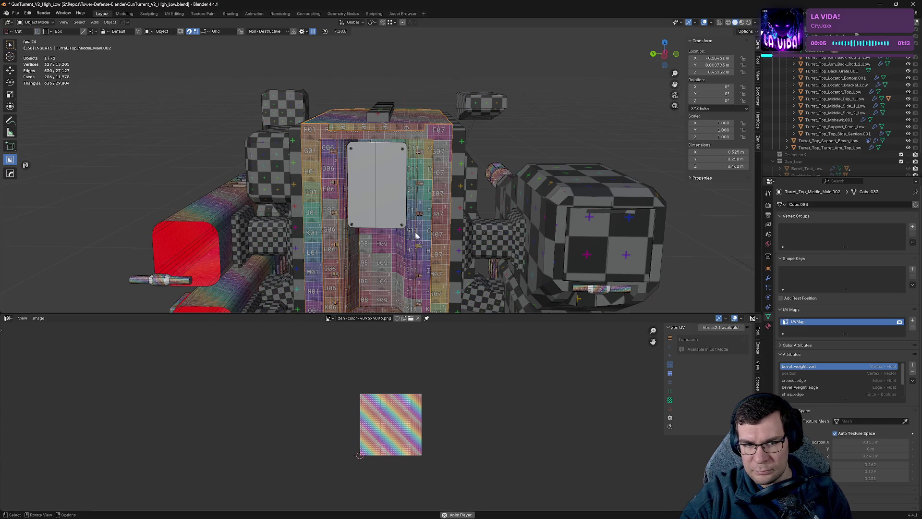
left_click(382, 207)
left_click(425, 234)
left_click(413, 221)
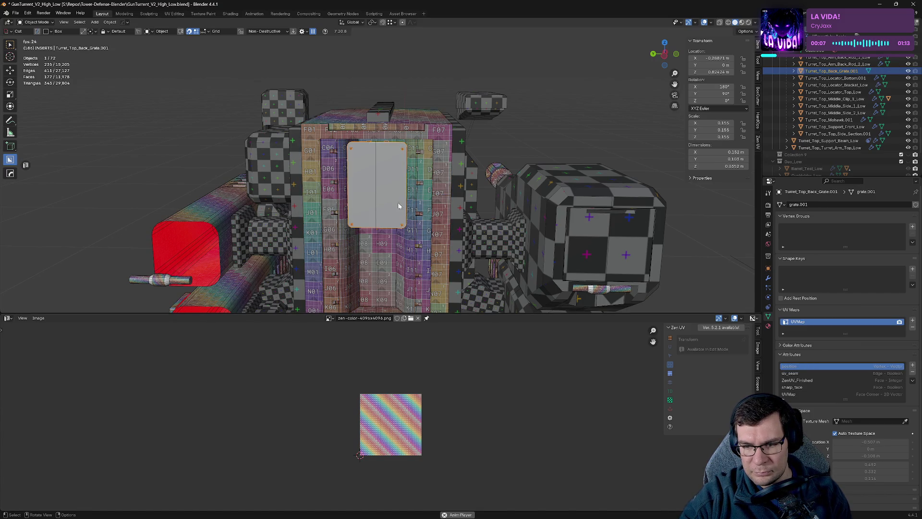
left_click(428, 237)
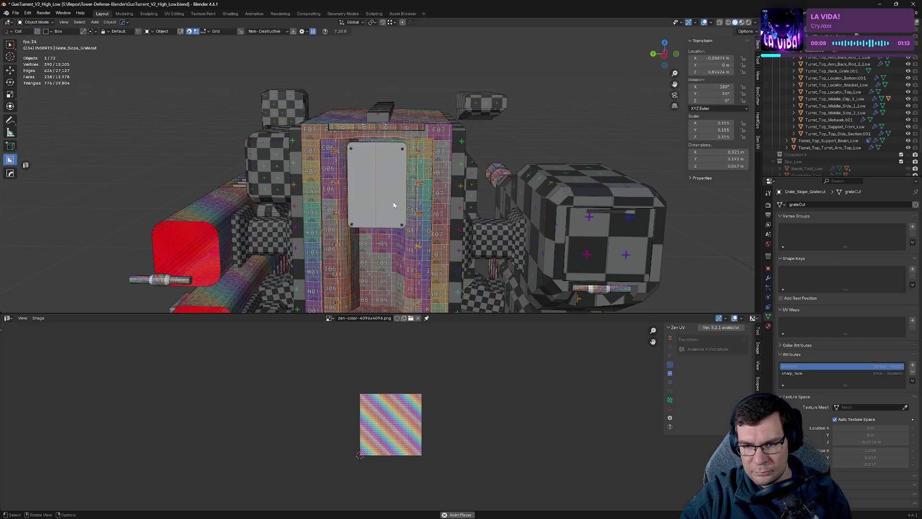
left_click(393, 205)
left_click(428, 229)
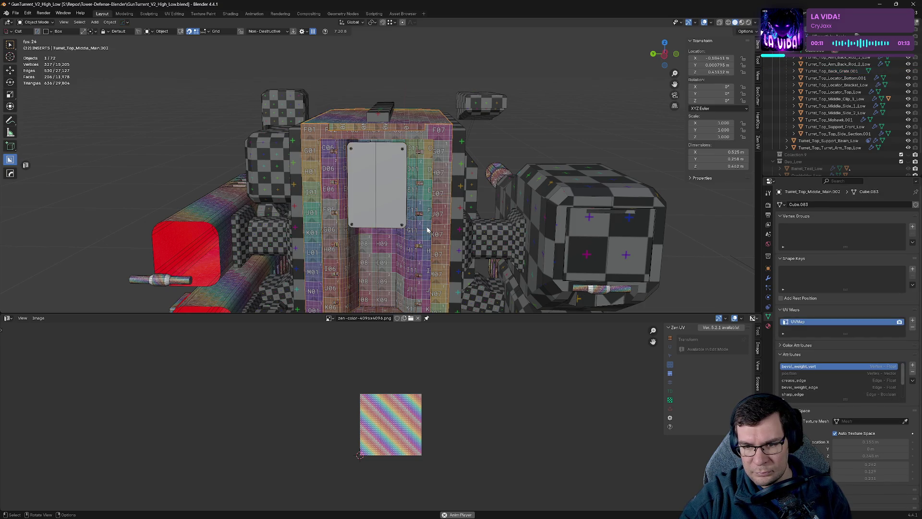
left_click(392, 208)
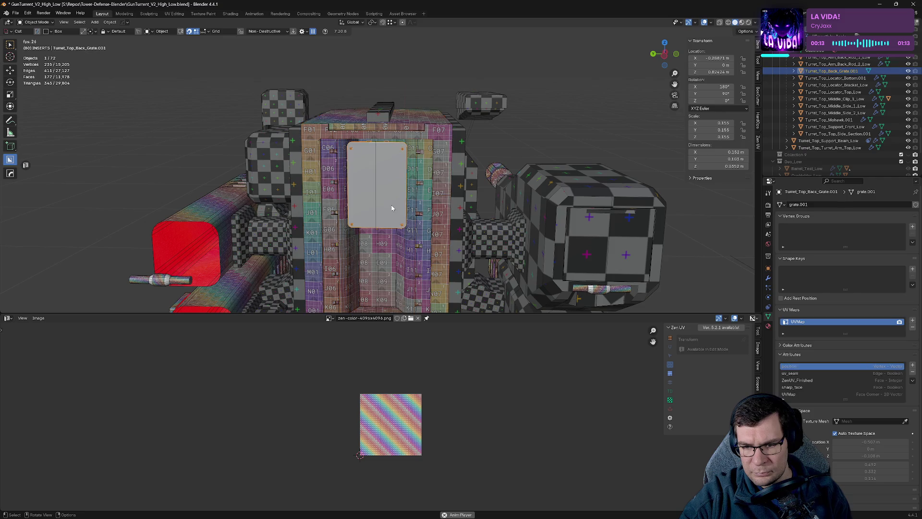
left_click(416, 230)
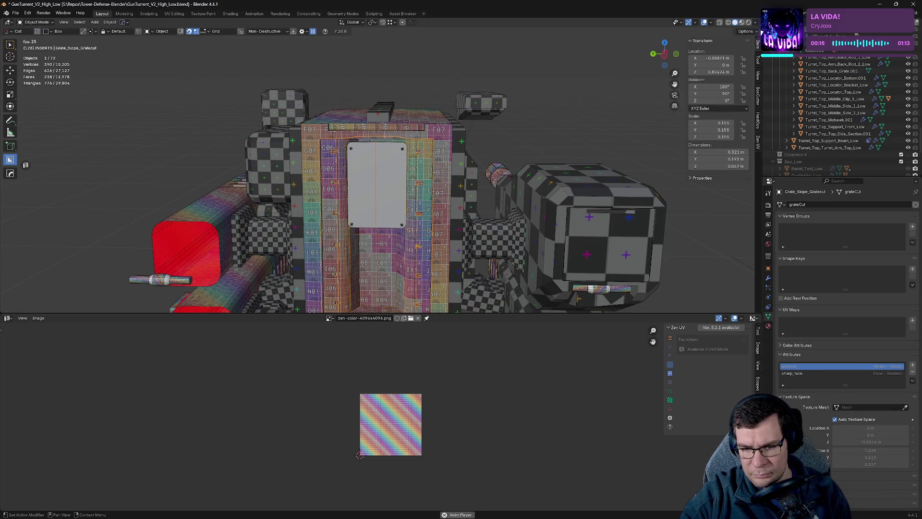
Step: Show the material settings of the selected Grate_Slope_Gratecut frame
scroll("down", 3)
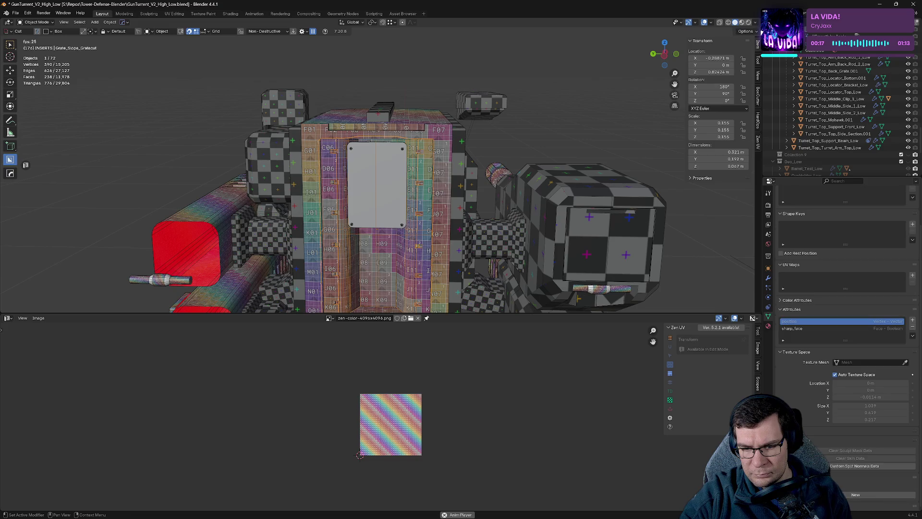
scroll("down", 3)
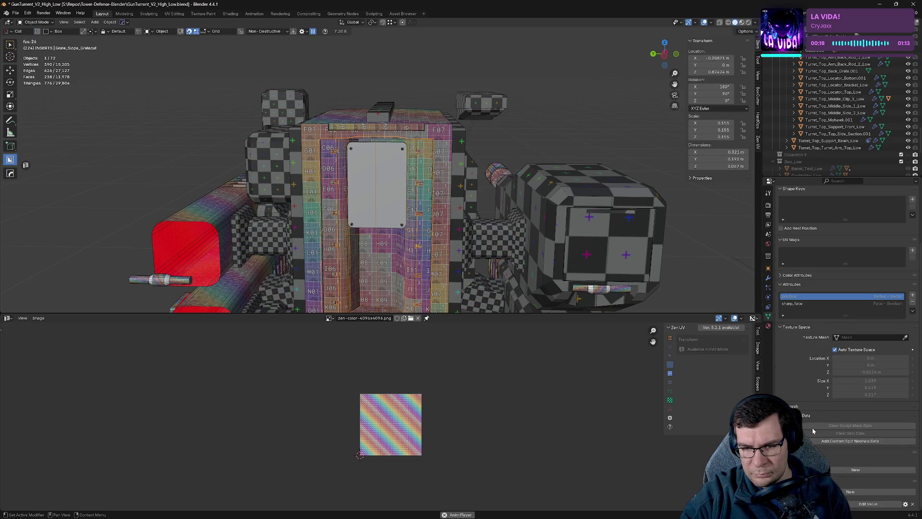
scroll("down", 3)
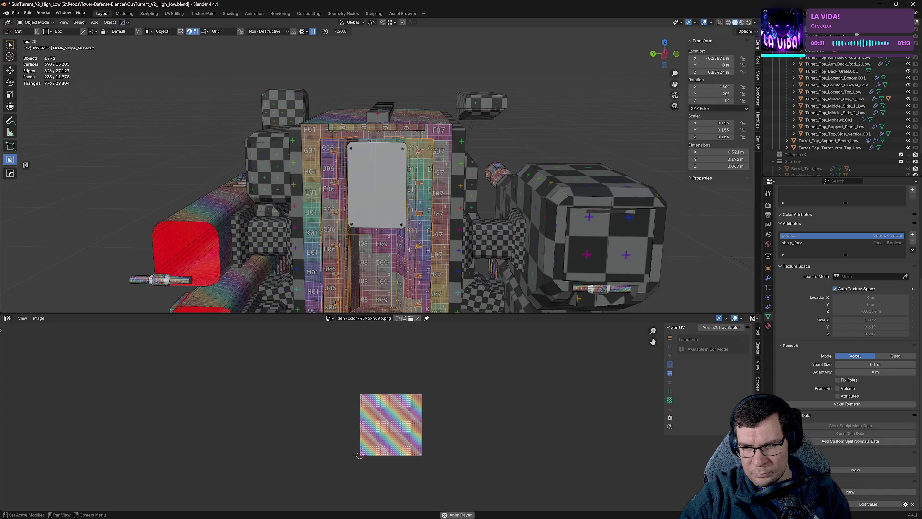
left_click(768, 326)
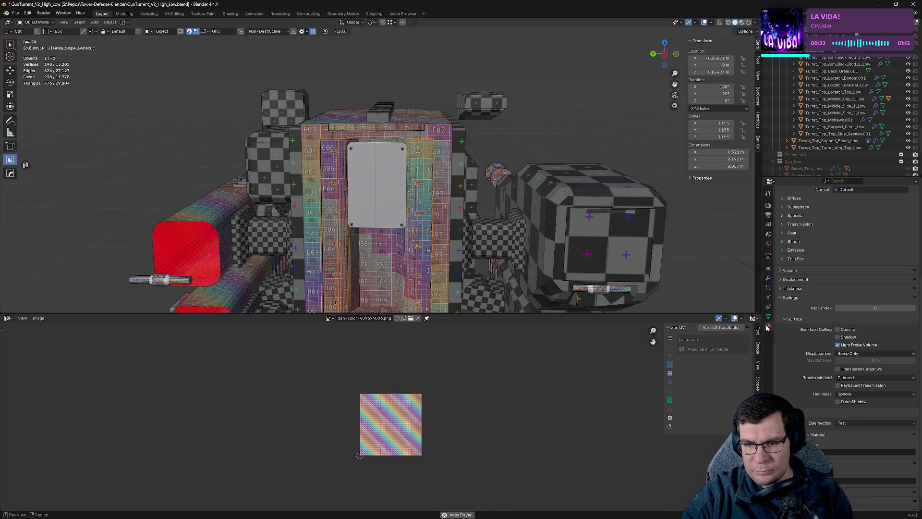
Step: Select the Grate_Slope_Gratecut frame after checking the grate plate and middle body
scroll("down", 3)
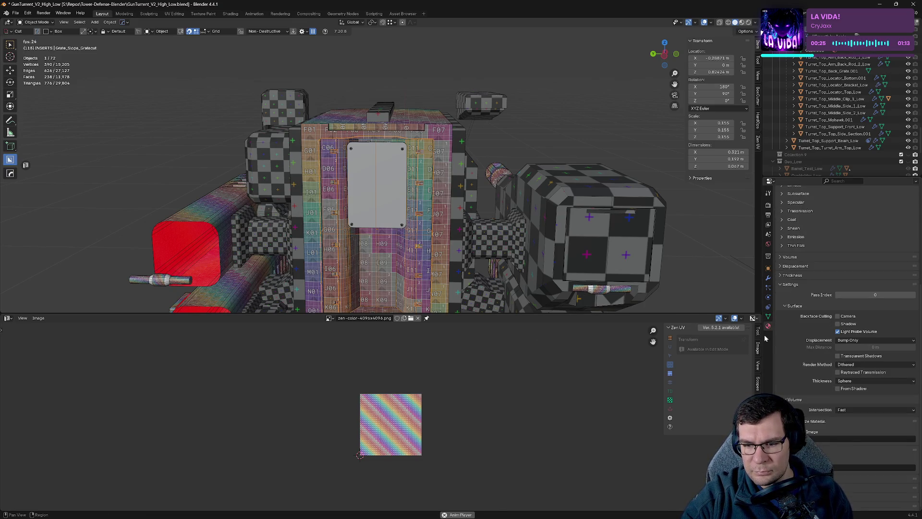
left_click(395, 202)
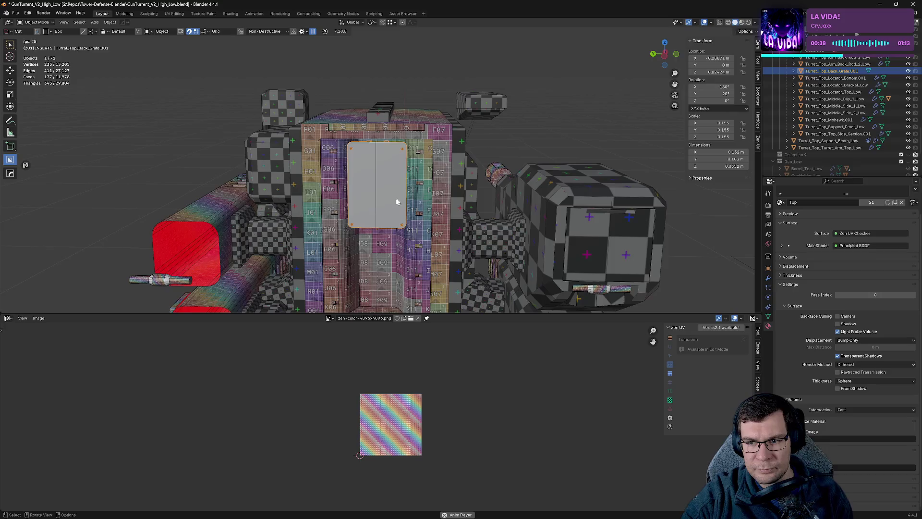
left_click(433, 216)
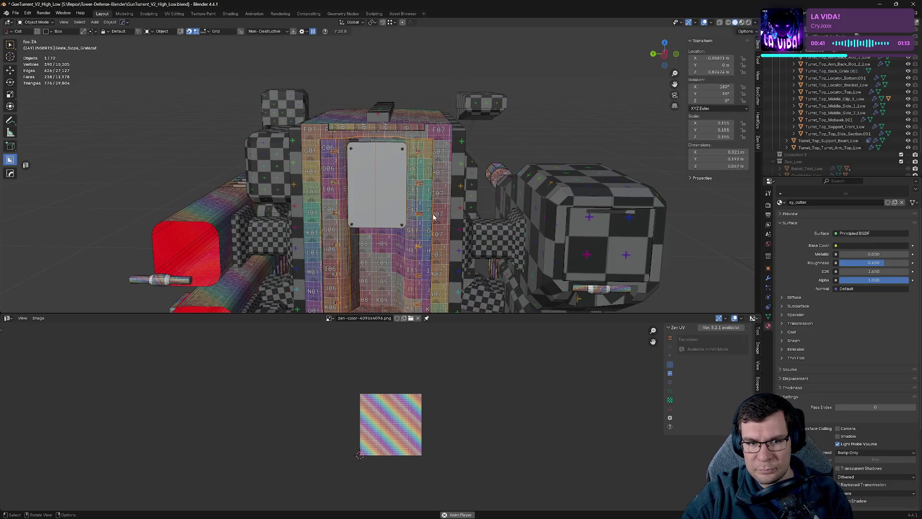
left_click(411, 206)
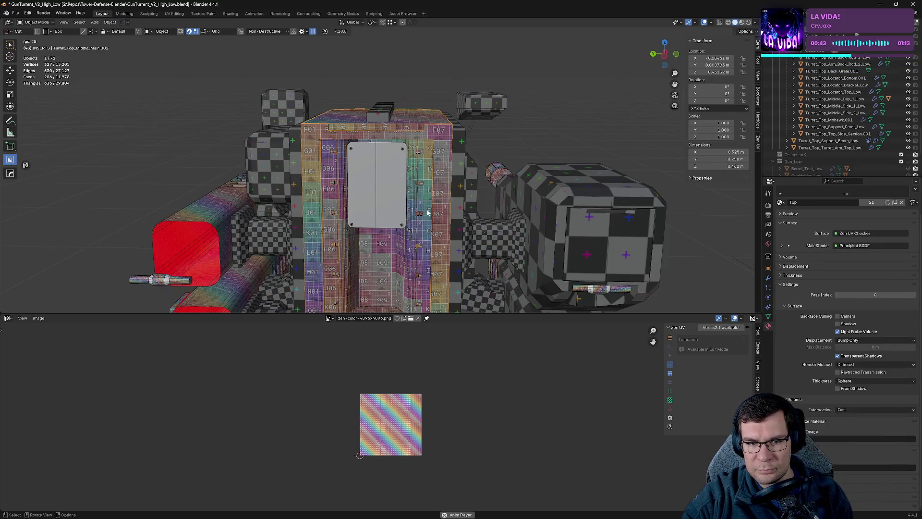
left_click(418, 215)
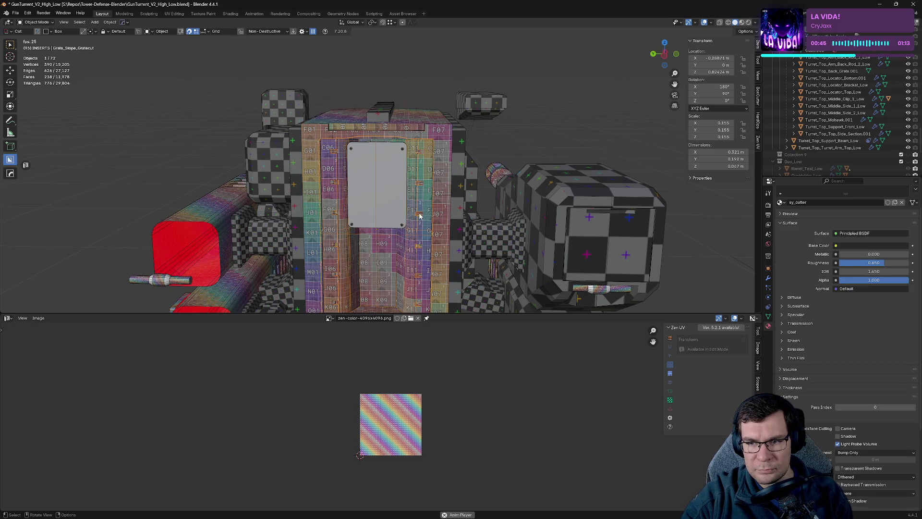
Step: Browse the frame's material slot, keeping Top, and enter Edit Mode
left_click(780, 202)
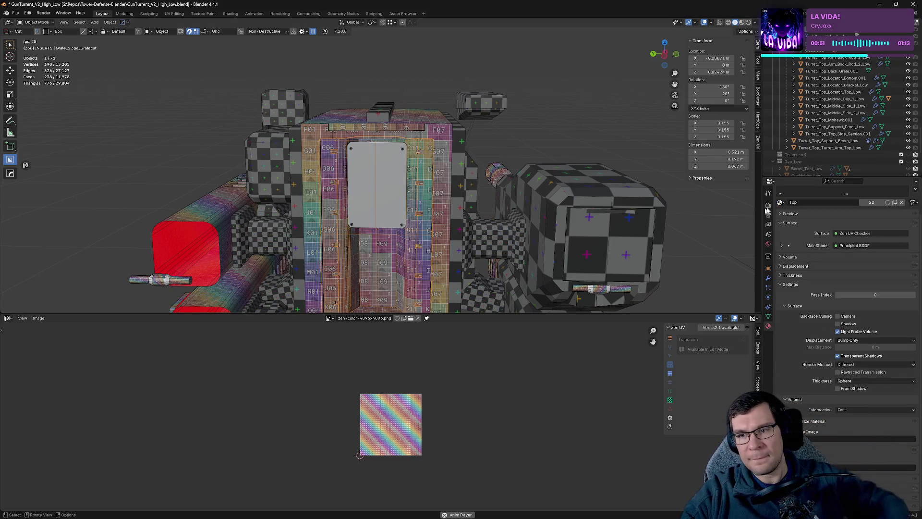
left_click_drag(781, 203, 783, 205)
left_click(782, 203)
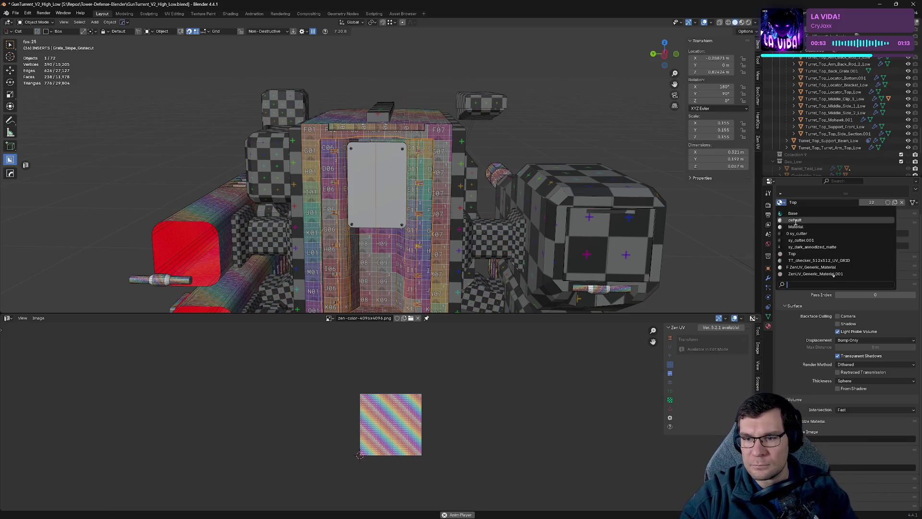
left_click_drag(432, 202, 542, 186)
key("Tab")
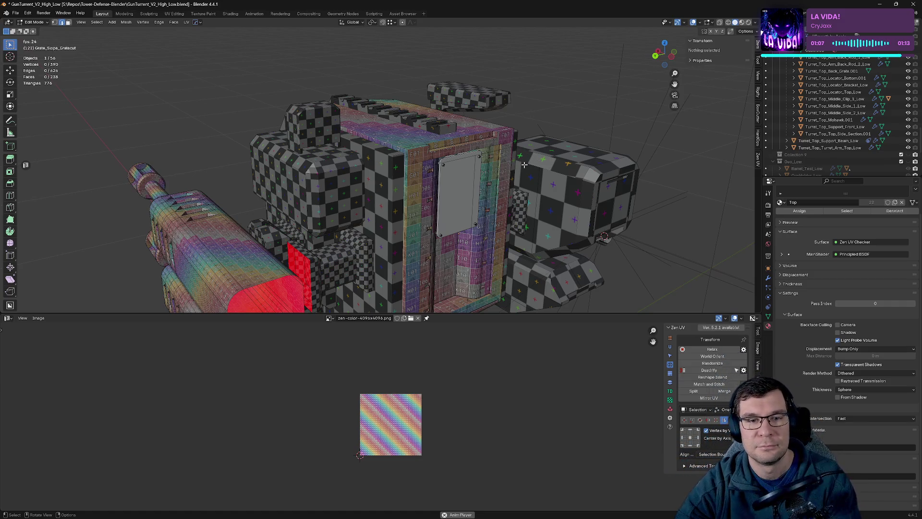
Step: Return to Object Mode and isolate the Turret_Top_Arm_Back_Rod_2_Low rod in local view
left_click_drag(504, 181, 456, 192)
scroll("down", 3)
scroll("up", 3)
scroll("down", 3)
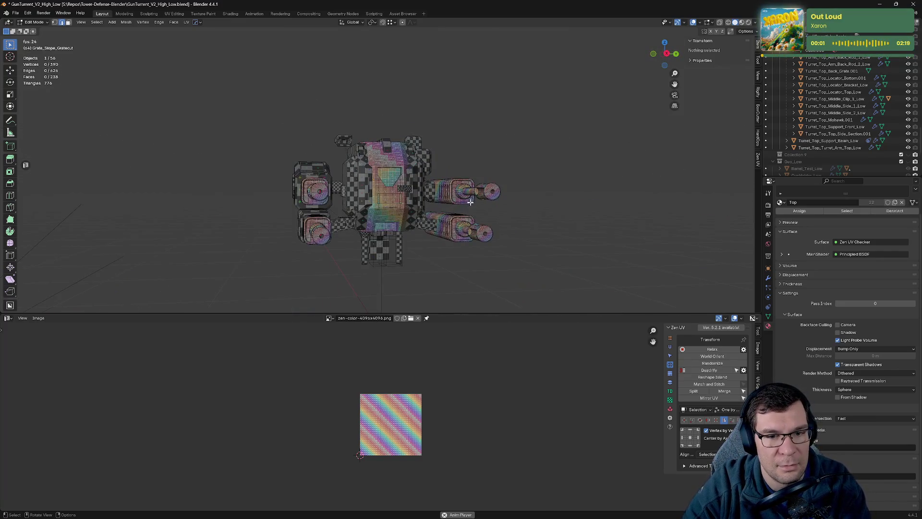
scroll("up", 3)
left_click_drag(446, 190, 479, 148)
scroll("up", 3)
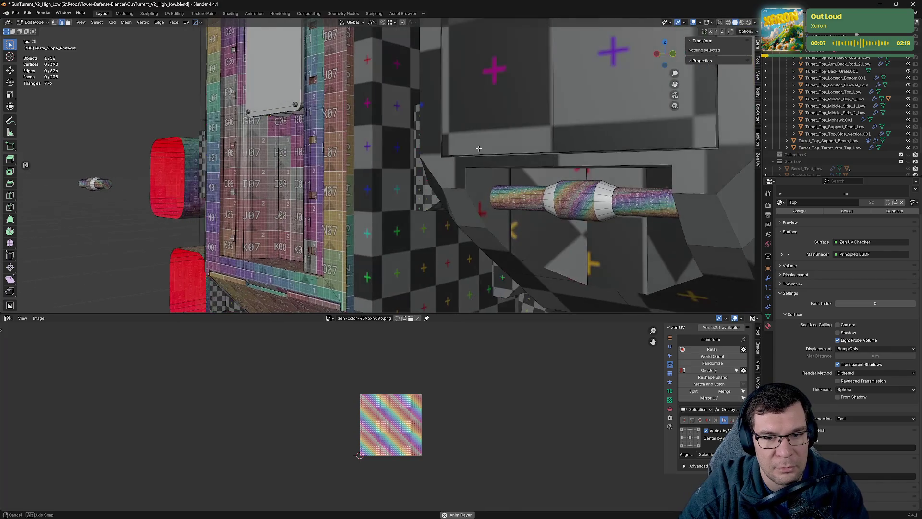
key("Tab")
left_click(600, 202)
key("KP_Divide")
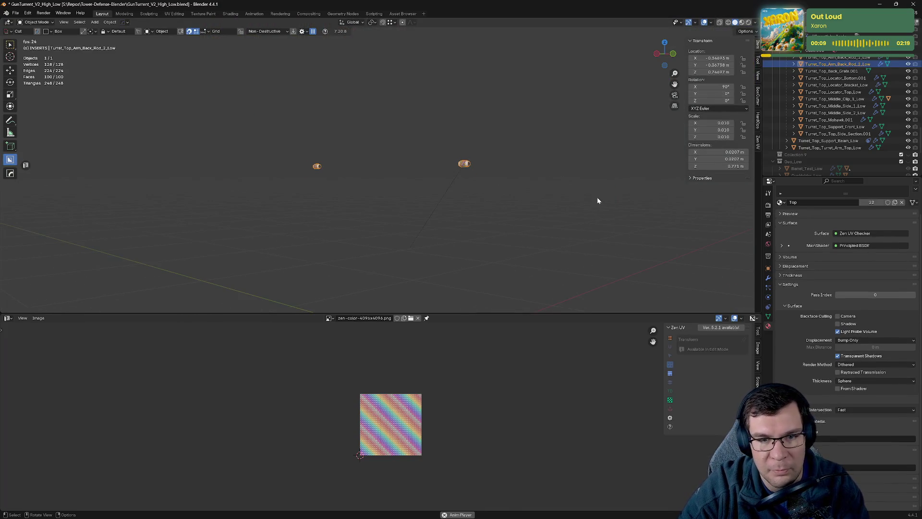
Step: Drag the rod's Mirror modifier below Smooth by Angle and Weighted Normal, then frame the rod
left_click_drag(719, 264, 528, 168)
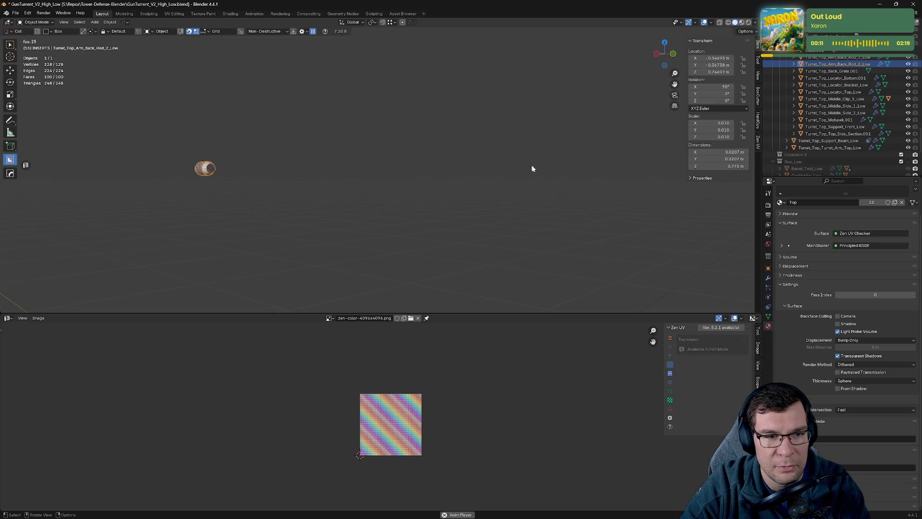
left_click(768, 279)
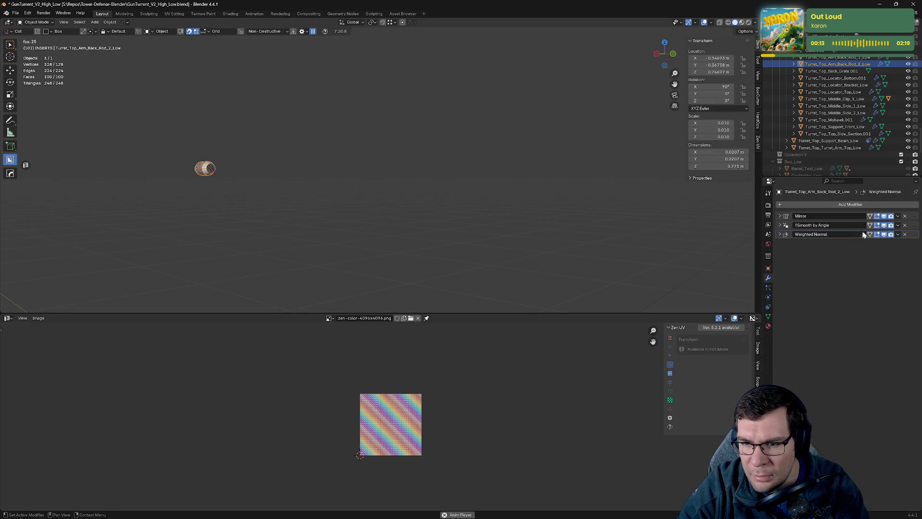
left_click_drag(913, 220, 914, 237)
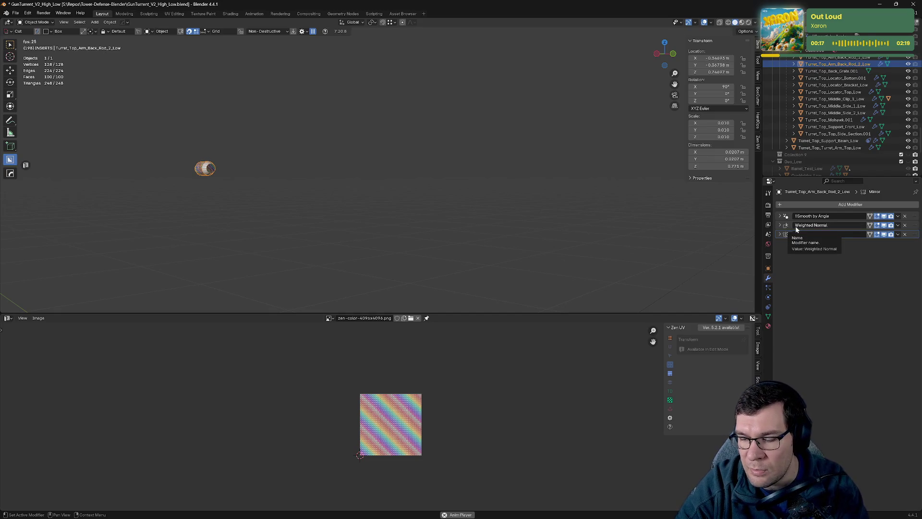
left_click_drag(474, 207, 538, 200)
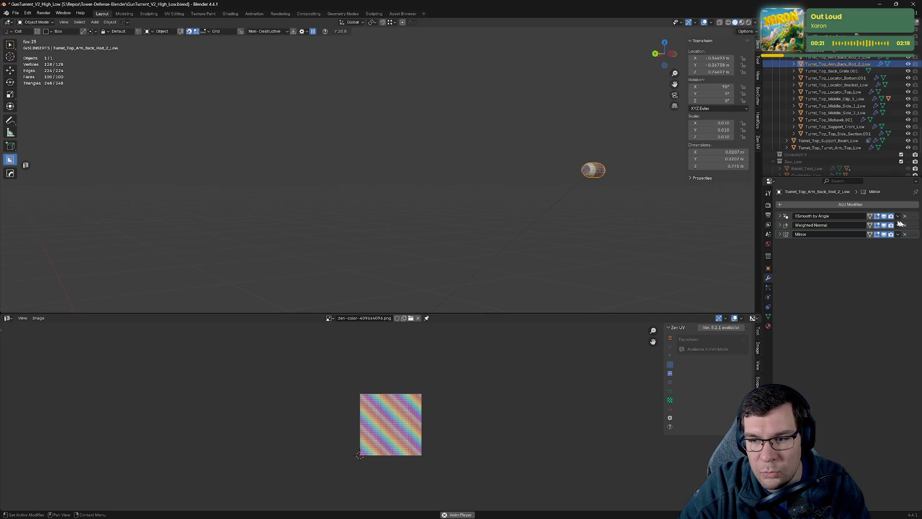
key("KP_Decimal")
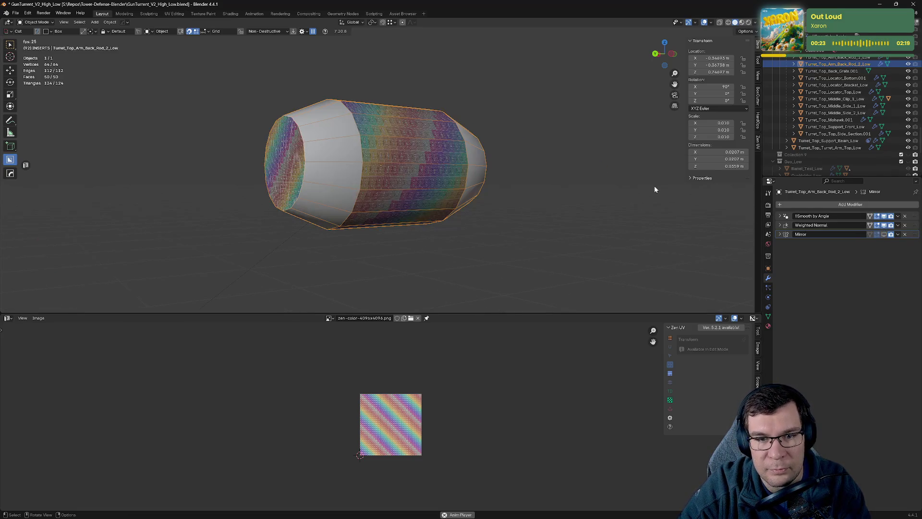
Step: In Edit Mode, select edge loops around the rod and mark them as seams with unwrap
key("Tab")
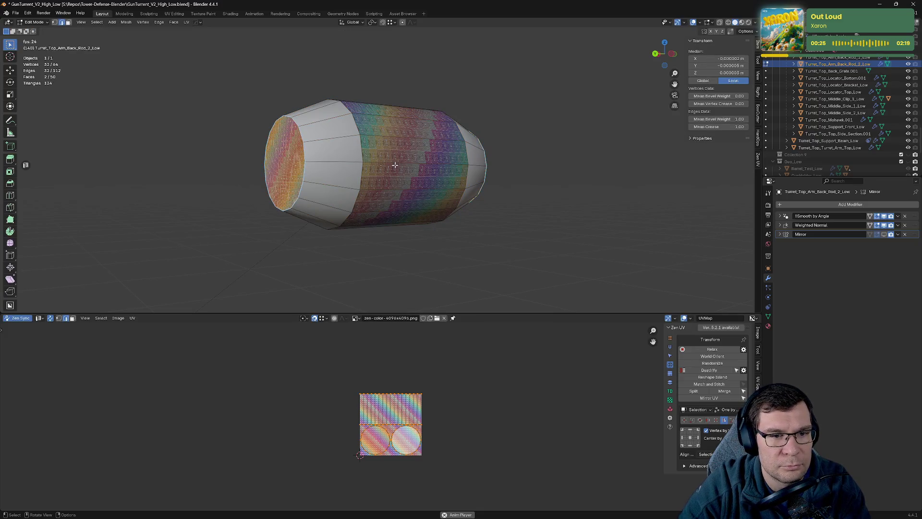
left_click(395, 164)
left_click_drag(358, 143, 399, 146)
left_click(399, 146)
left_click_drag(503, 142, 484, 155)
key("alt+q")
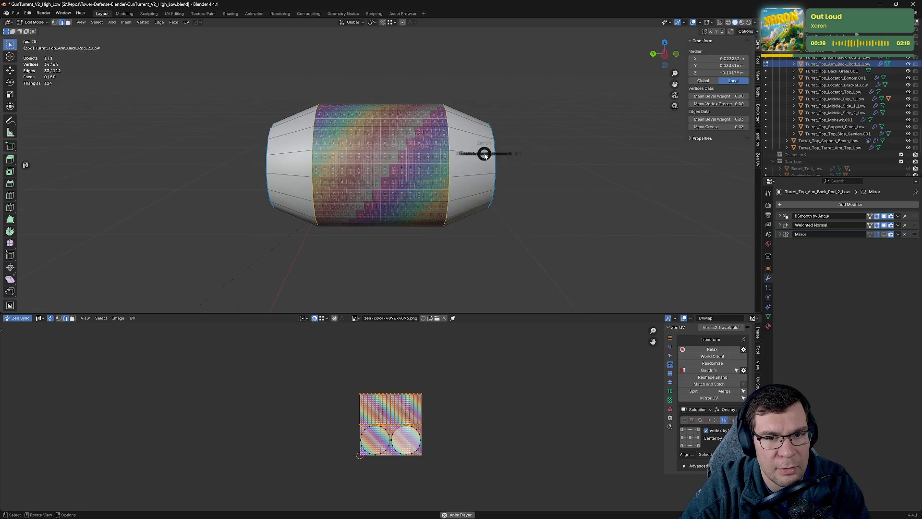
left_click(548, 157)
Step: Select another rod edge and re-unwrap the UVs from the Zen UV pie
left_click_drag(422, 154, 422, 91)
left_click(375, 196)
key("alt+q")
left_click(476, 183)
Step: Inspect the rod's end cap, exit local view and return to Object Mode
left_click_drag(470, 139, 547, 208)
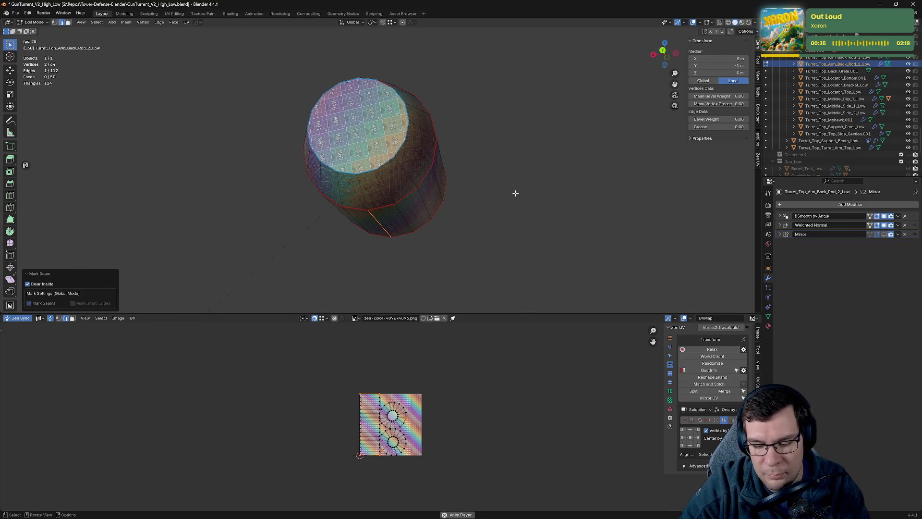
scroll("up", 3)
scroll("down", 3)
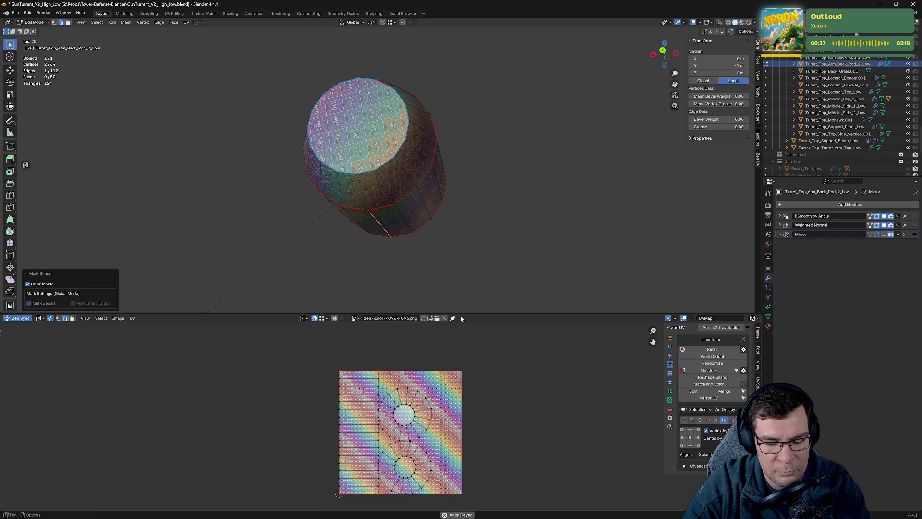
key("KP_Divide")
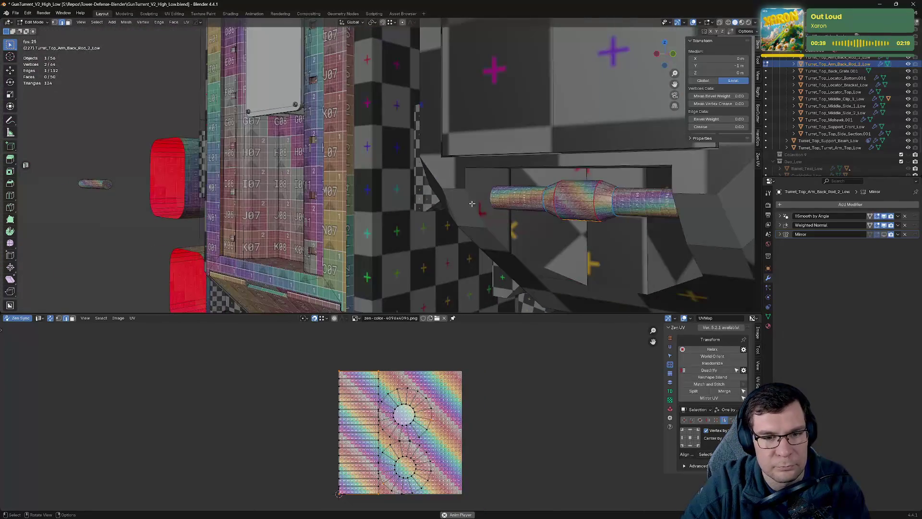
scroll("down", 3)
key("Tab")
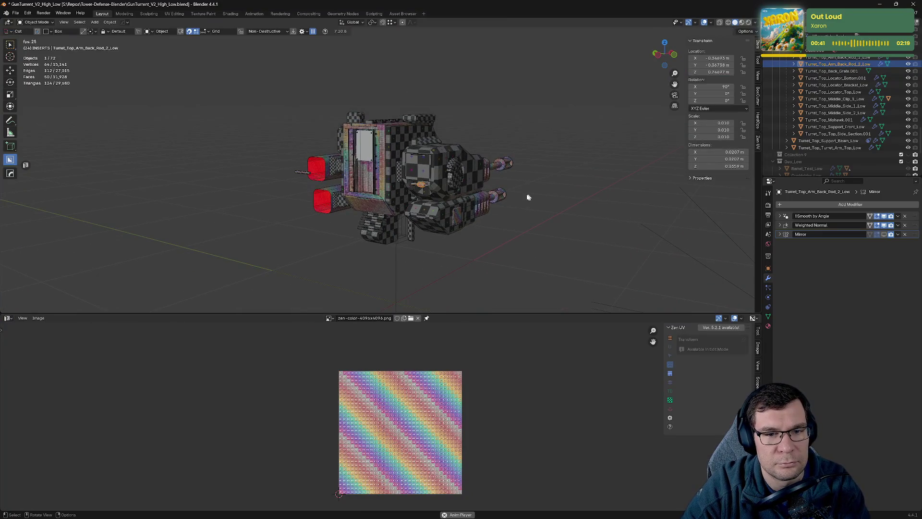
Step: Hide Low_Turret_Top in the Outliner, then pick the Grate_Slope_Gratecut cutter in the viewport
left_click_drag(557, 184, 419, 182)
scroll("up", 3)
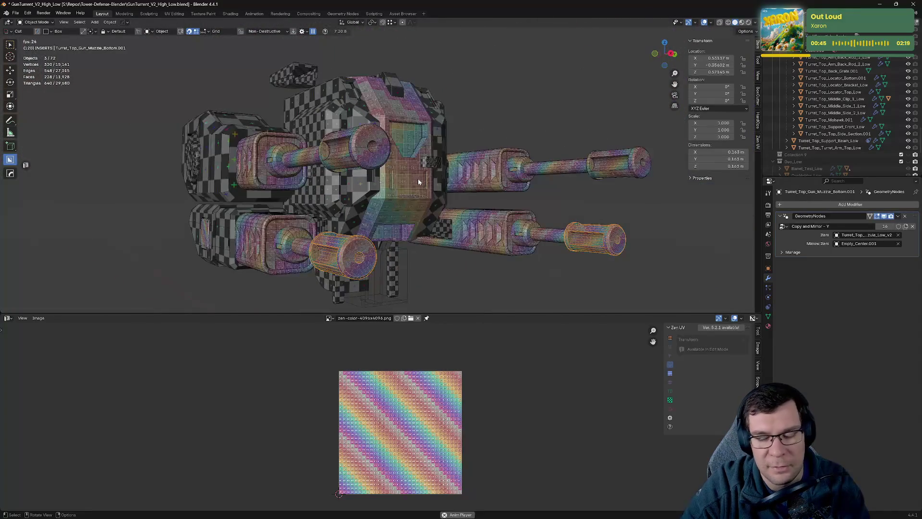
scroll("up", 3)
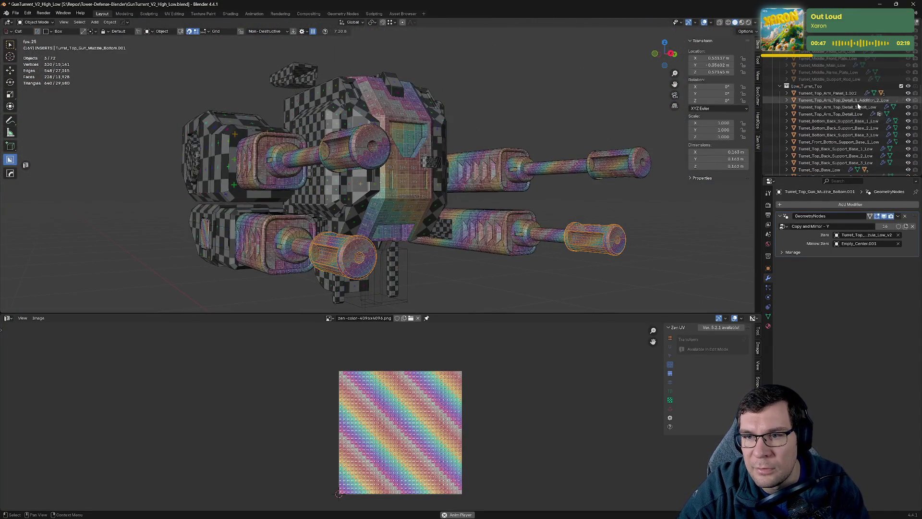
left_click(908, 101)
scroll("down", 3)
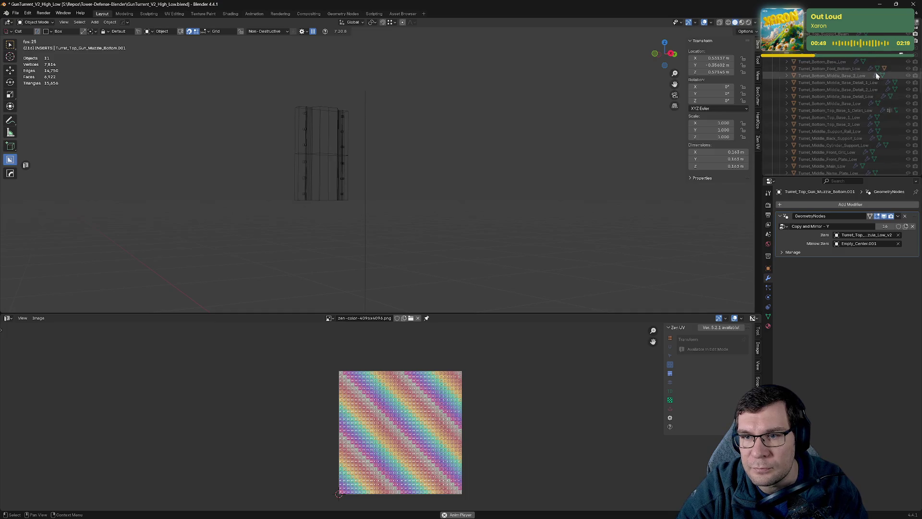
left_click_drag(451, 144, 578, 164)
left_click(410, 164)
scroll("up", 3)
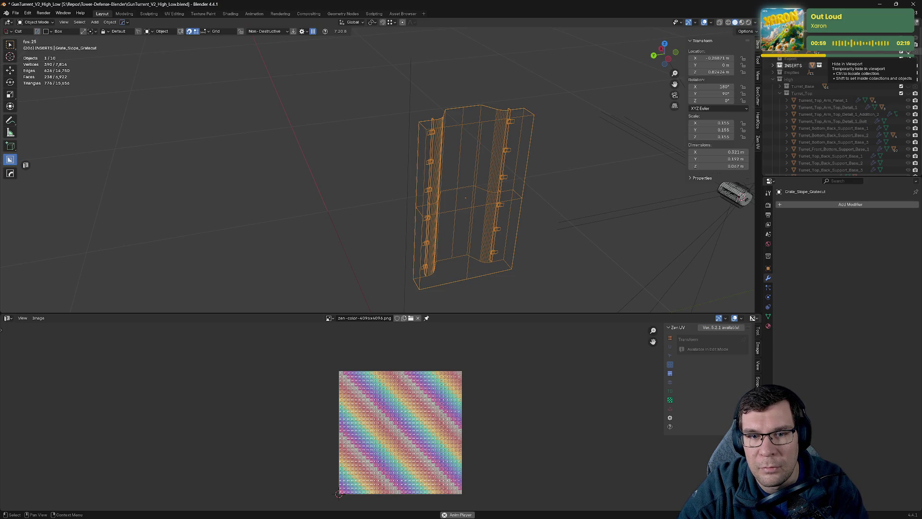
Step: Show the INSERTS collection again, deleting and then restoring the grate object
left_click(908, 65)
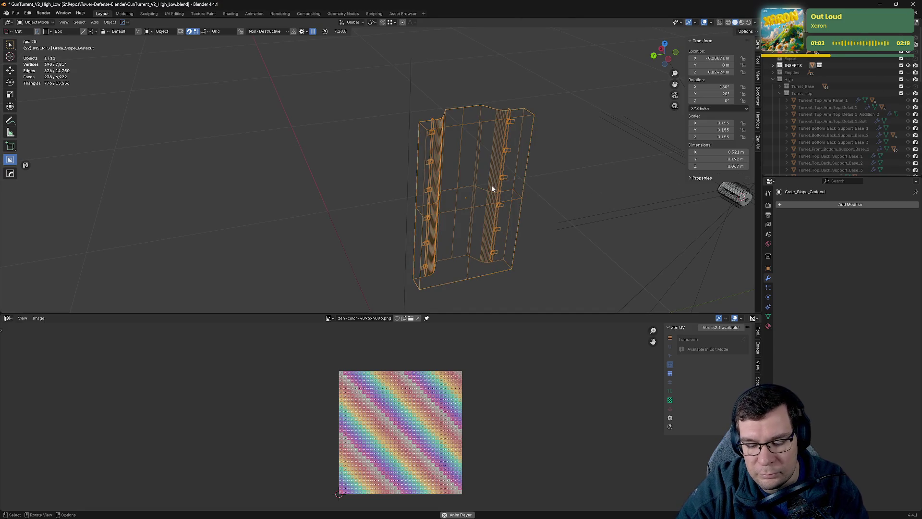
key("Delete")
key("ctrl+z")
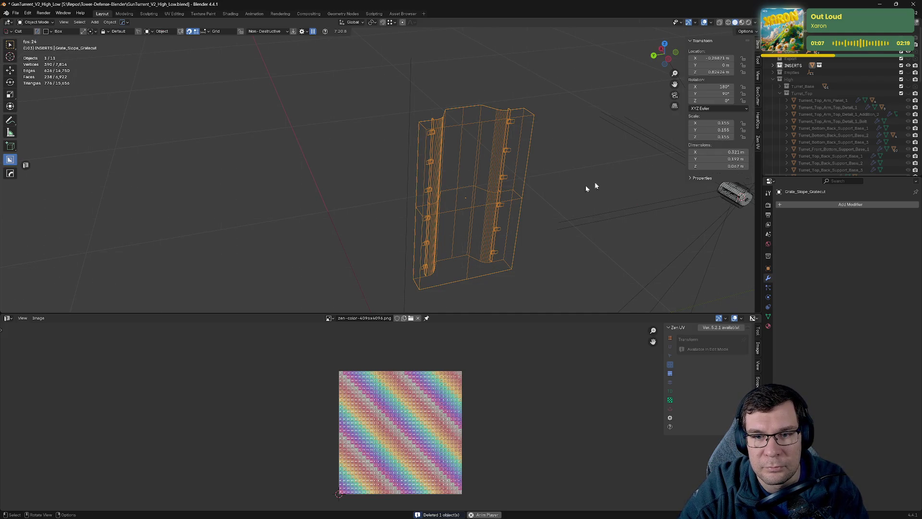
Step: Show Turret_Base and Turret_Top again and move the grate back onto the turret's front face
scroll("down", 3)
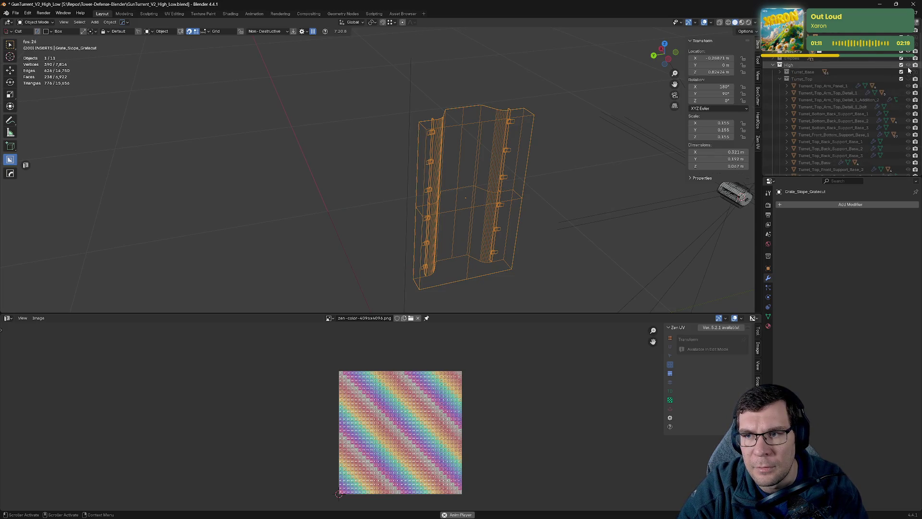
left_click(909, 71)
left_click(908, 79)
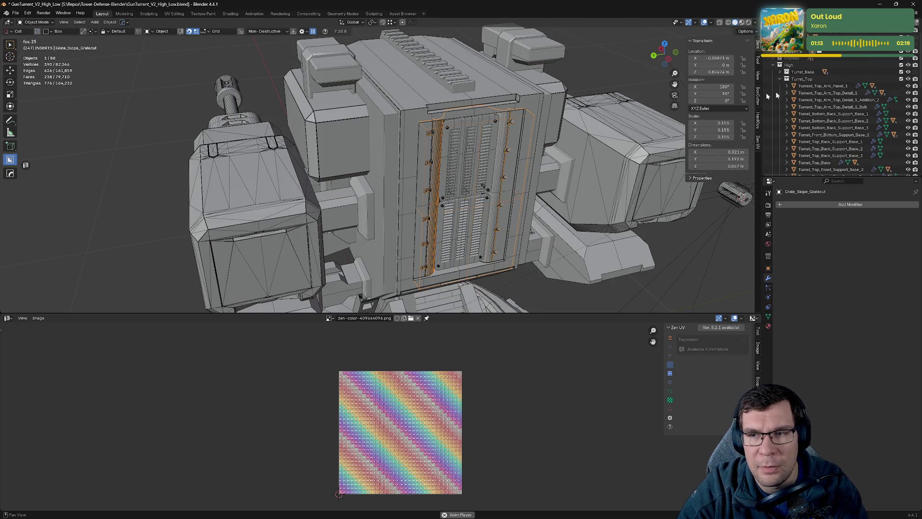
key("g")
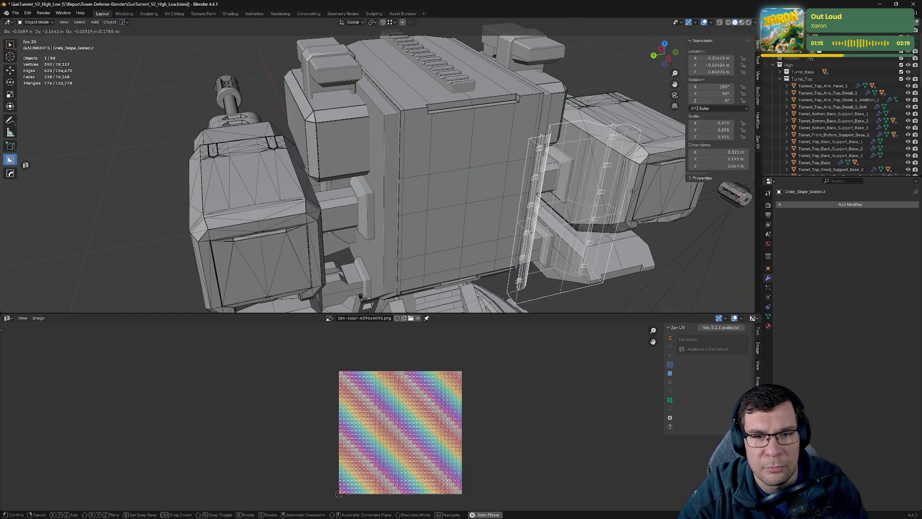
left_click(612, 178)
scroll("down", 3)
scroll("down", 3)
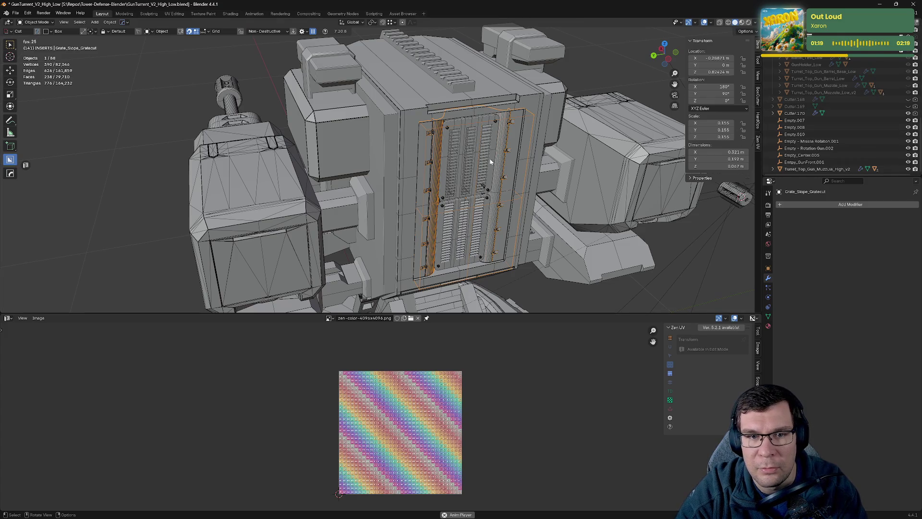
Step: Move Grate_Slope_Gratecut into the INSERTS collection
right_click(490, 159)
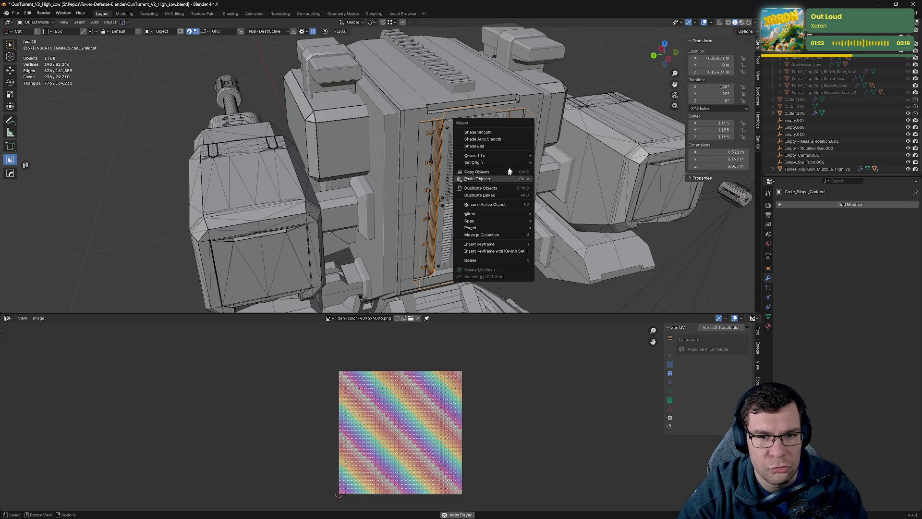
left_click(514, 235)
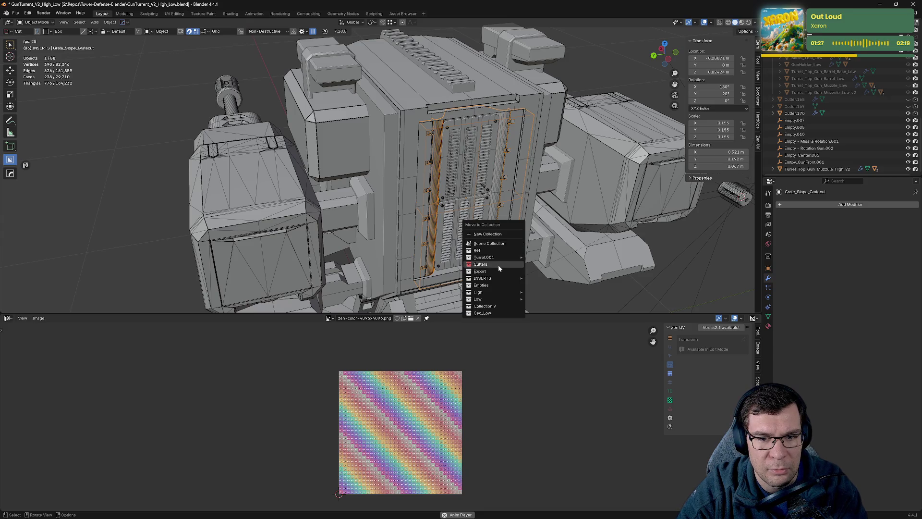
mouse_move(495, 277)
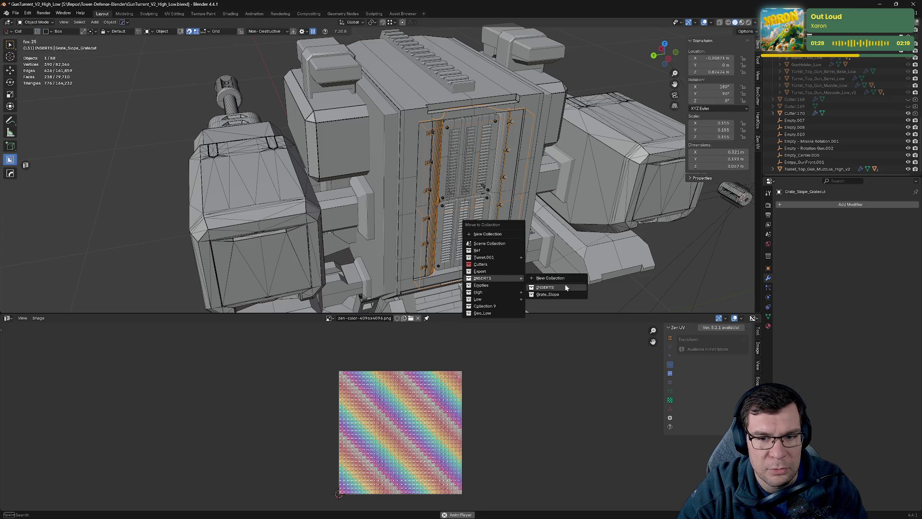
left_click(565, 288)
Step: Exclude the INSERTS collection to hide the cutter, then select the Turret_Top_Turret_Arm_Top arm
scroll("up", 3)
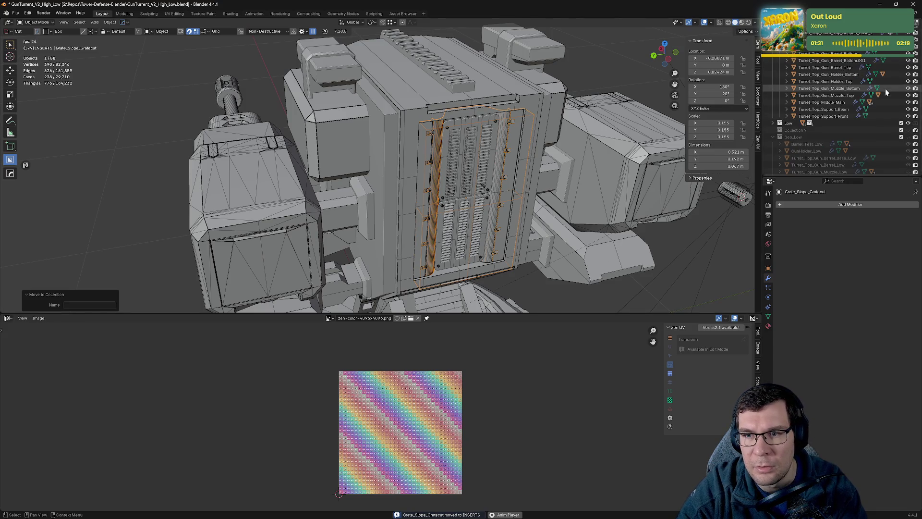
left_click(901, 65)
left_click_drag(596, 142, 634, 178)
left_click(639, 181)
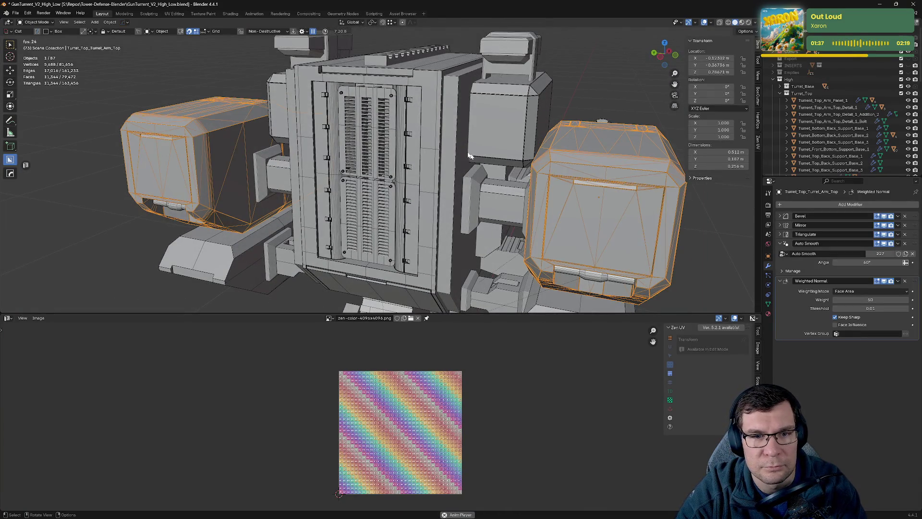
Step: Select the central turret body and collapse its Auto Smooth modifier panel to reveal Weighted Normal
left_click(423, 144)
left_click_drag(423, 144, 380, 152)
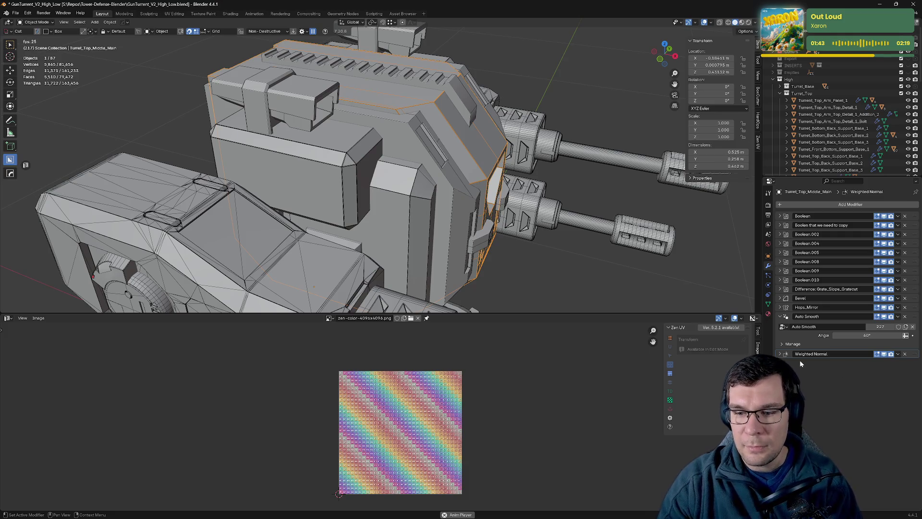
left_click(799, 316)
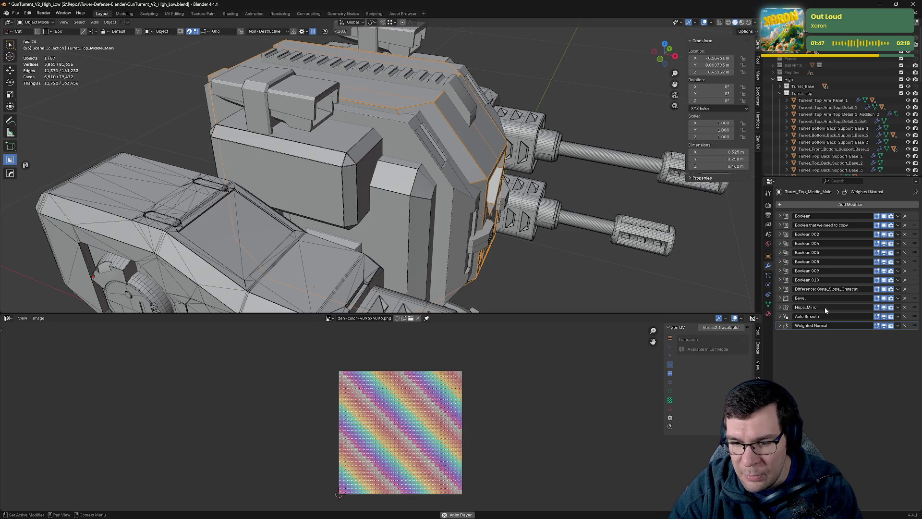
left_click_drag(494, 251, 505, 221)
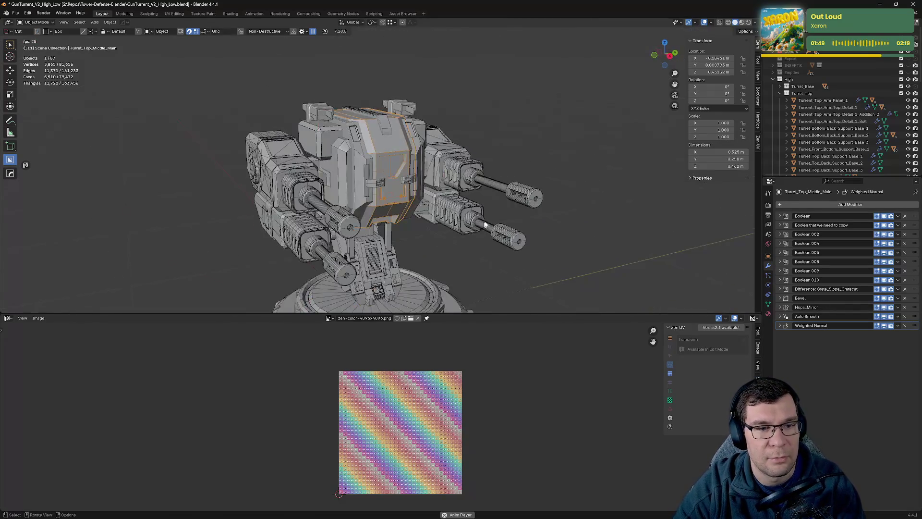
scroll("up", 3)
scroll("down", 3)
left_click_drag(583, 215, 432, 159)
Step: Select the arm's top detail piece, frame it in Local View and preview its Boolean cut
left_click(409, 146)
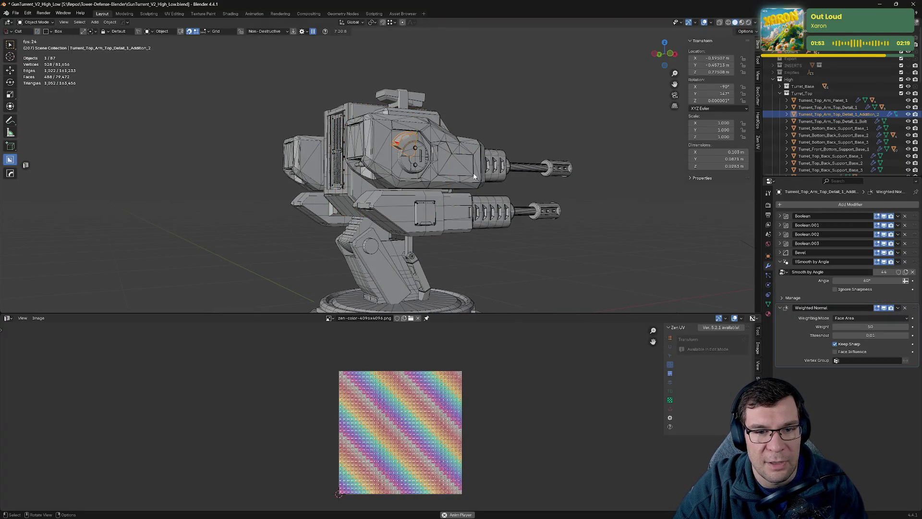
key("KP_Decimal")
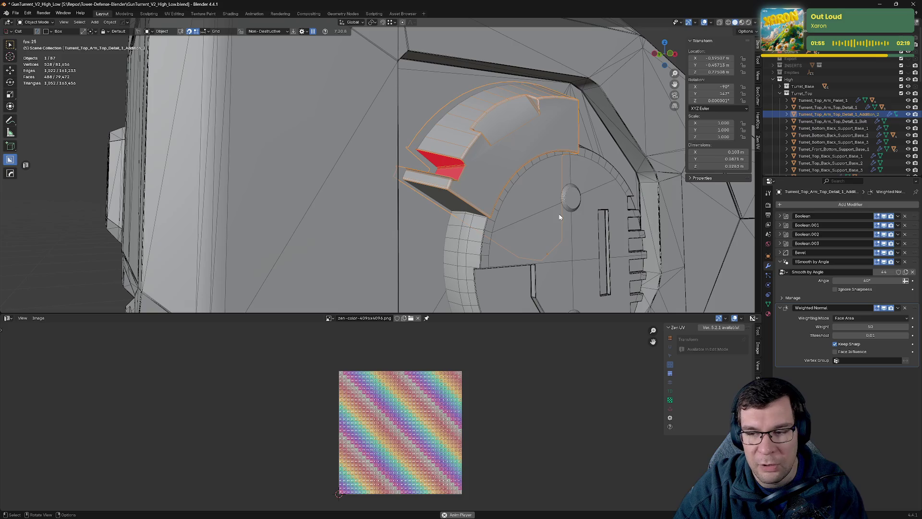
key("KP_Divide")
left_click_drag(556, 215, 621, 168)
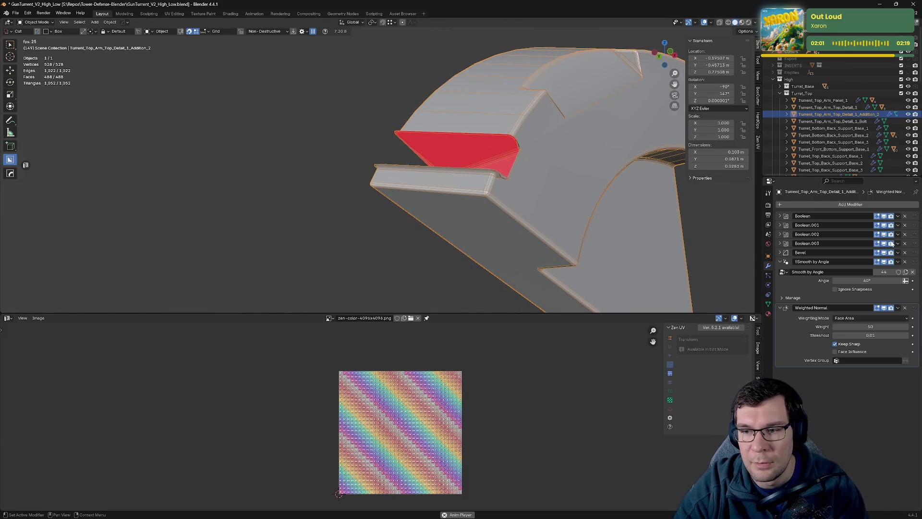
left_click(885, 216)
left_click(886, 217)
Step: Apply the four Boolean modifiers up to Boolean.003 and enter Edit Mode on the piece
key("ctrl+a")
key("ctrl+a")
key("ctrl+a")
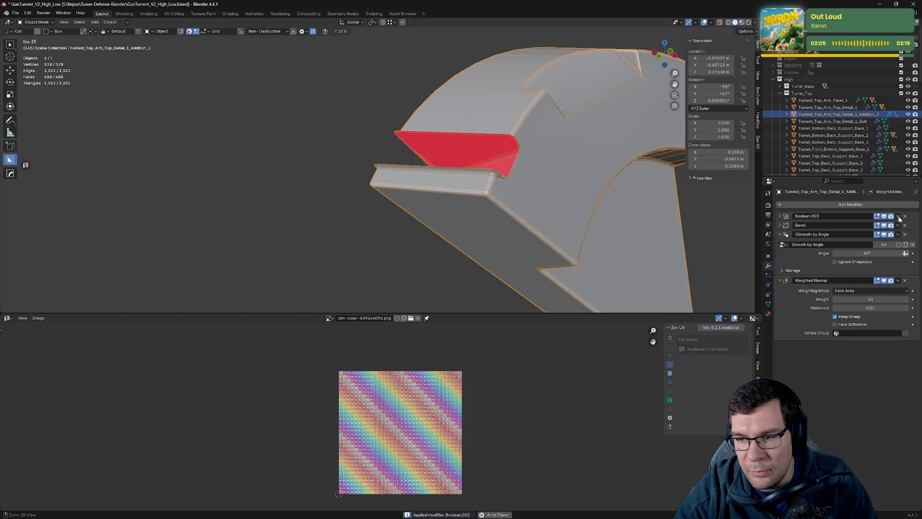
key("ctrl+a")
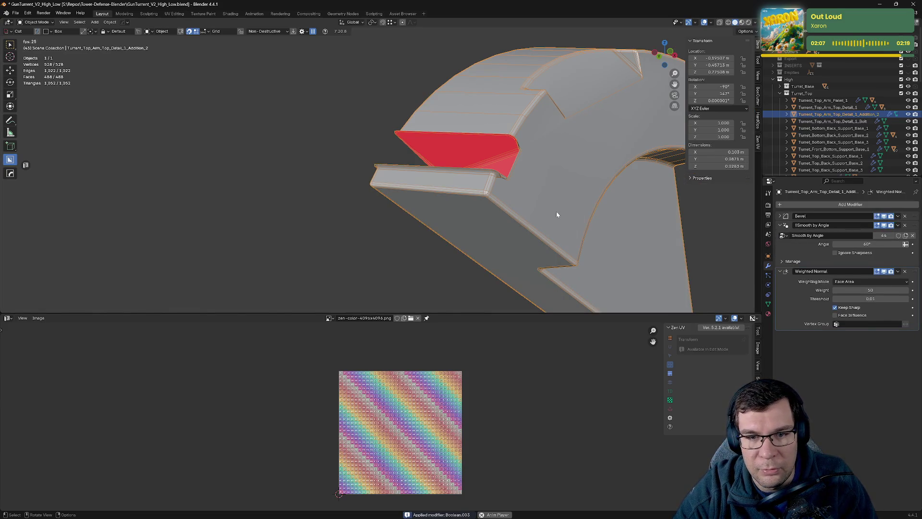
key("Tab")
left_click_drag(556, 171, 645, 204)
left_click(426, 159)
left_click_drag(426, 158, 550, 129)
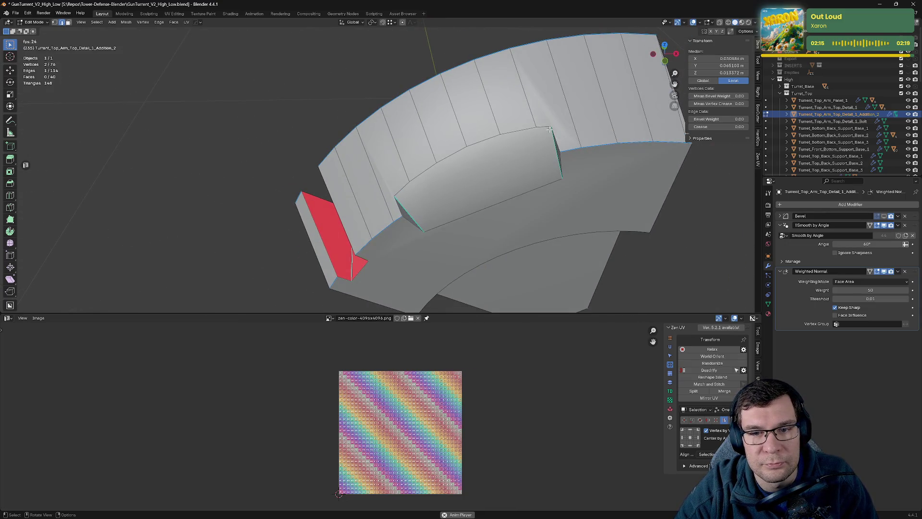
left_click_drag(587, 154, 537, 151)
Step: Subdivide an edge on the curved top and join the new vertex to another with J
right_click(529, 67)
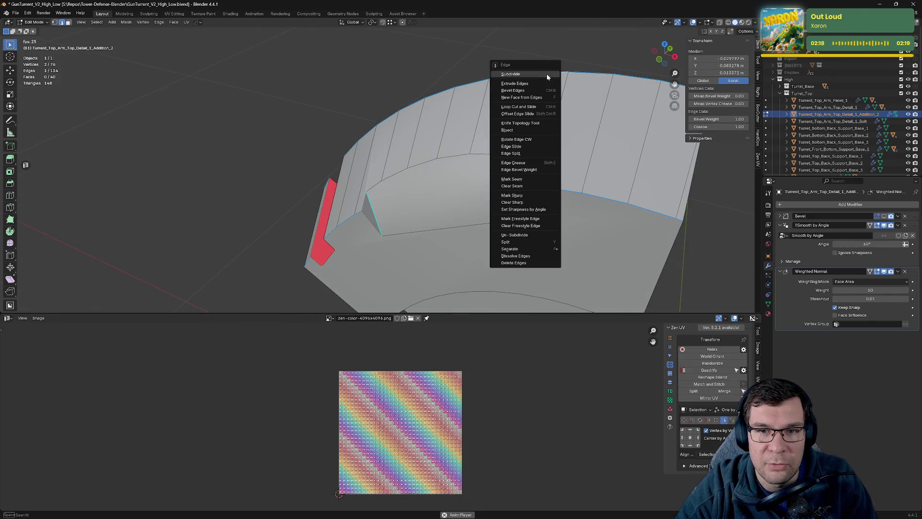
left_click(518, 155)
left_click(548, 73)
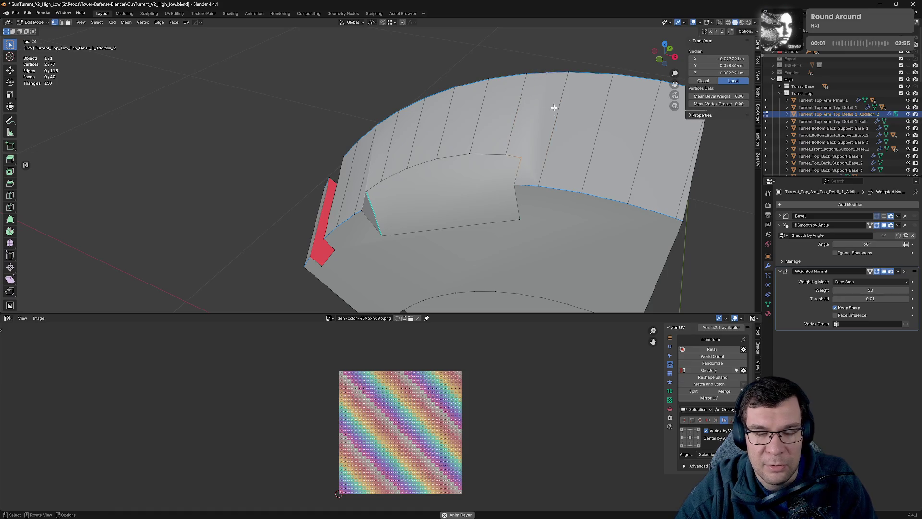
key("j")
left_click_drag(558, 114, 308, 120)
Step: Subdivide a second edge and connect the new vertex to its partner with a new edge
right_click(431, 157)
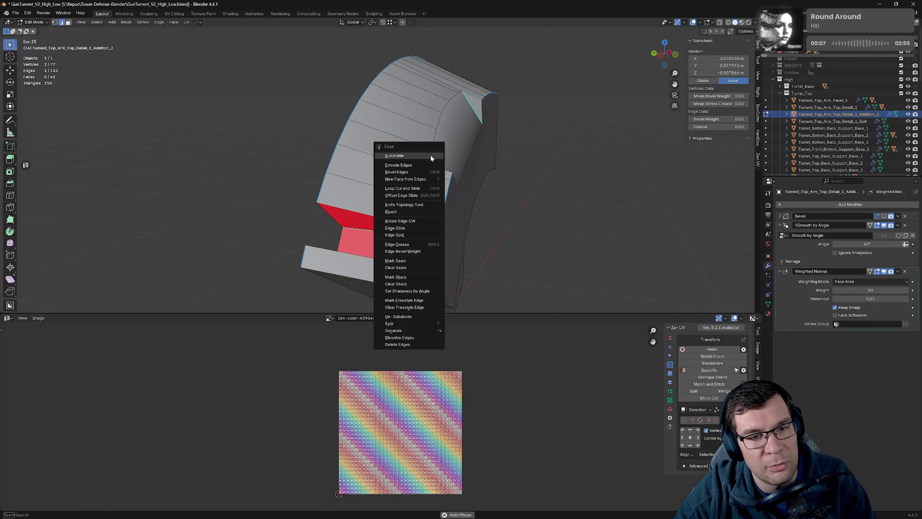
right_click(347, 131)
left_click(348, 135)
left_click(423, 165)
left_click(342, 133)
key("j")
left_click_drag(381, 154, 384, 163)
Step: Slide the lower and top vertices of the new edge to close the notch
left_click(406, 177)
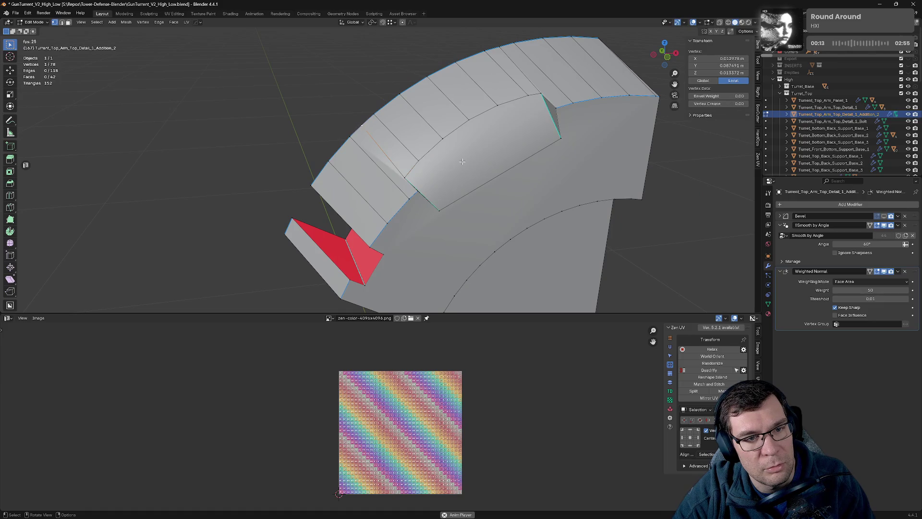
key("shift+v")
left_click(404, 179)
left_click_drag(403, 179, 438, 130)
left_click(439, 130)
key("shift+v")
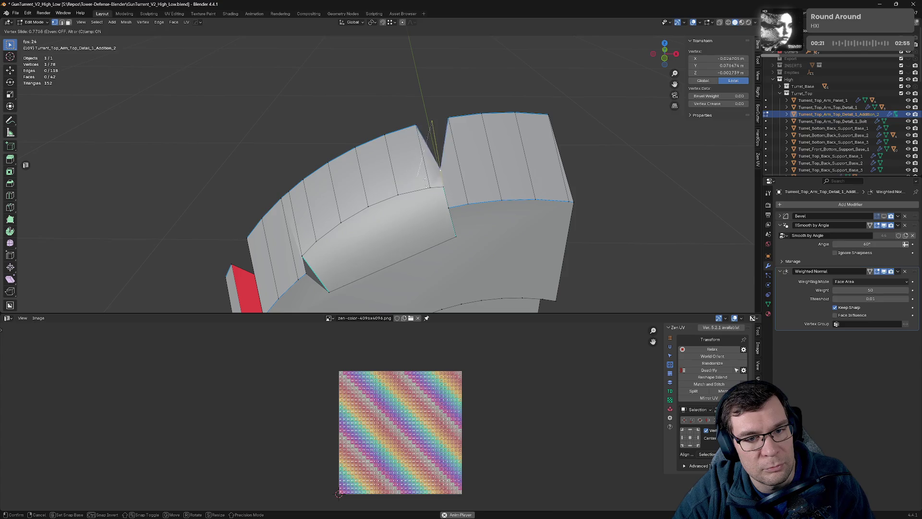
left_click(439, 140)
Step: Slide two more vertices into cleaner positions and return to Object Mode
key("shift+v")
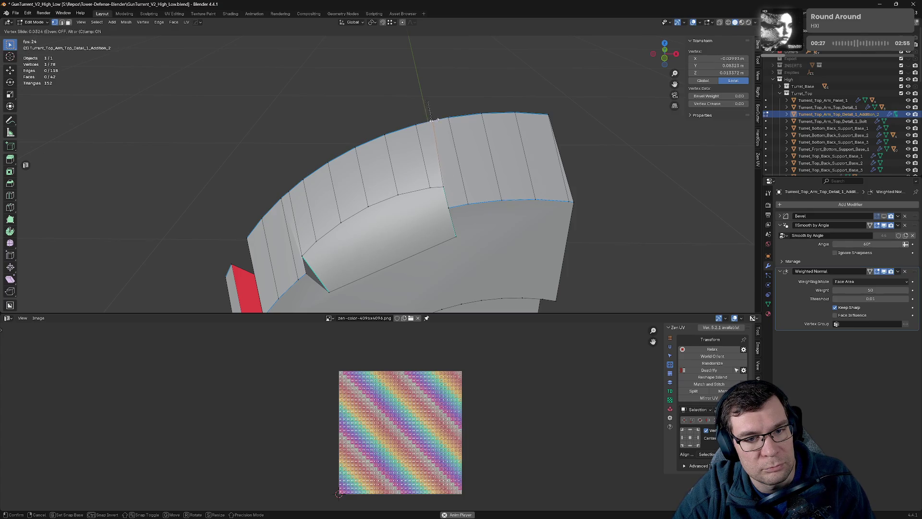
left_click(429, 121)
left_click_drag(429, 120, 451, 158)
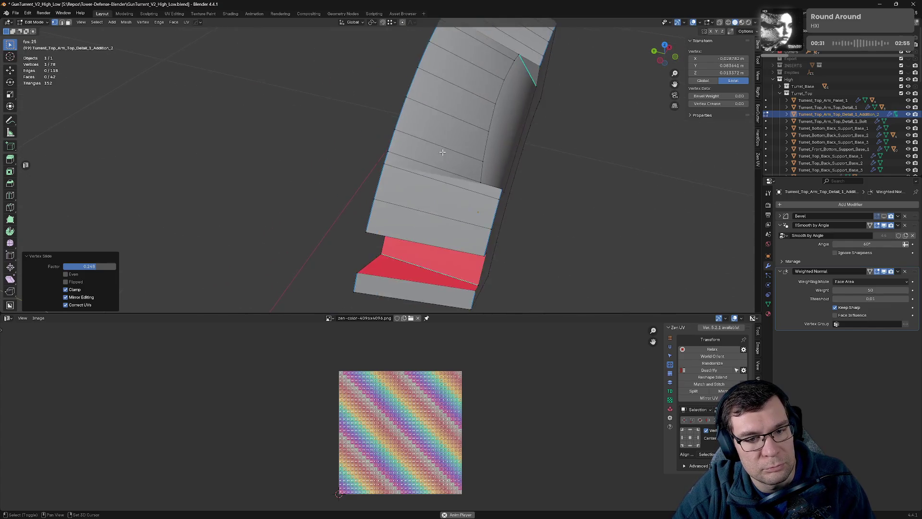
scroll("up", 3)
key("shift+v")
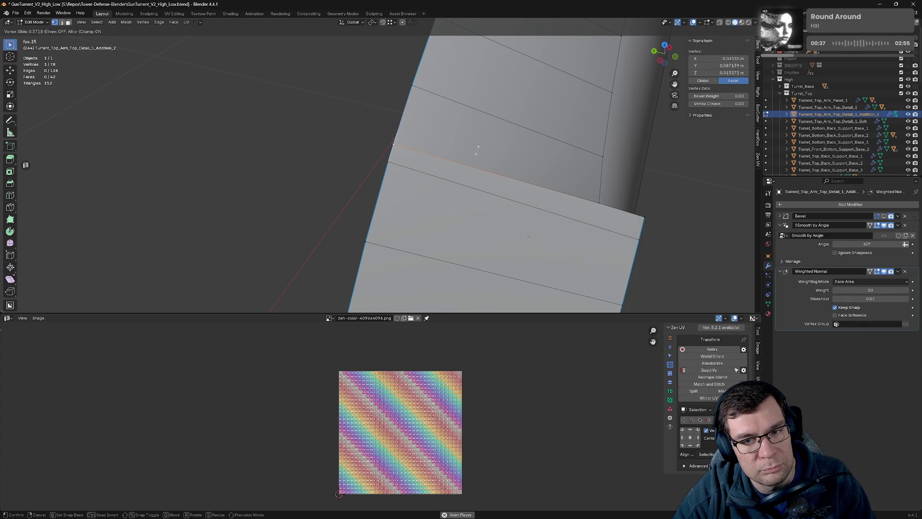
left_click(478, 145)
left_click_drag(478, 145, 542, 176)
key("Tab")
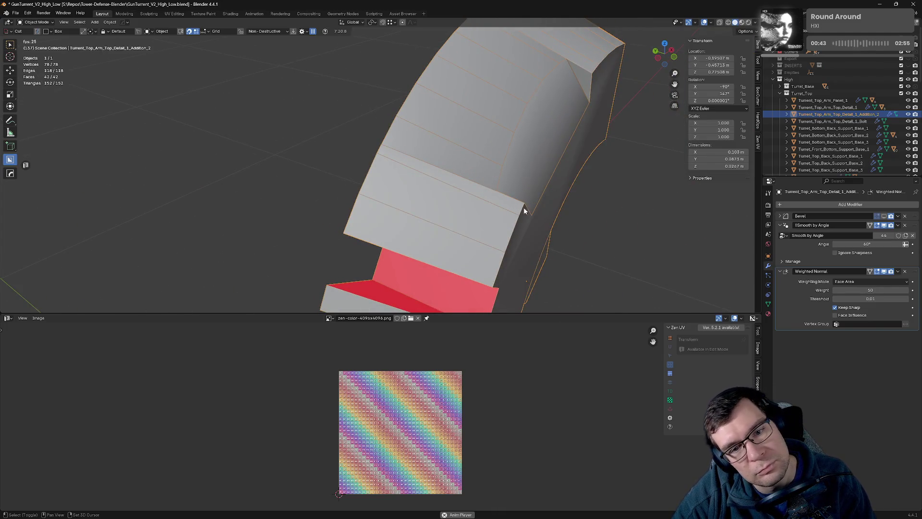
Step: Subdivide a top-face edge, slide the new vertex along it and connect it with J
left_click_drag(523, 209, 434, 206)
scroll("up", 3)
key("Tab")
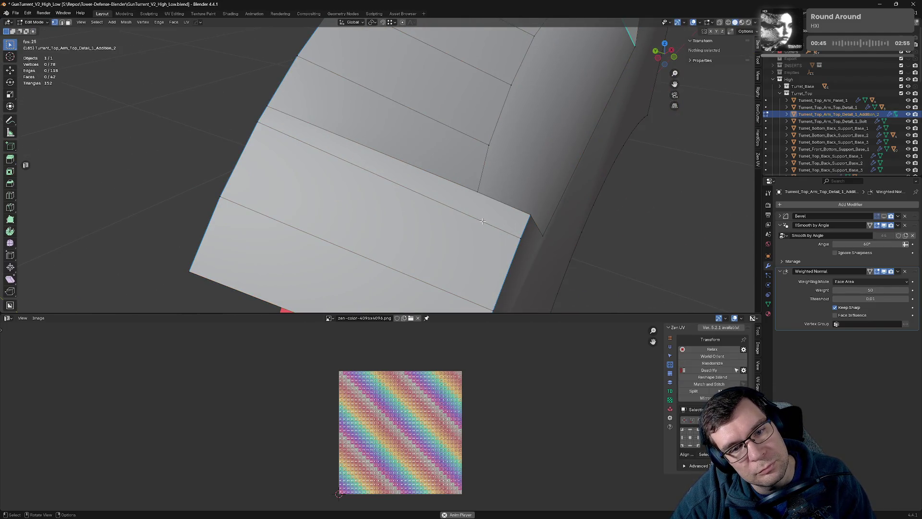
key("2")
left_click(483, 221)
right_click(478, 218)
left_click(468, 215)
key("1")
key("g")
key("g")
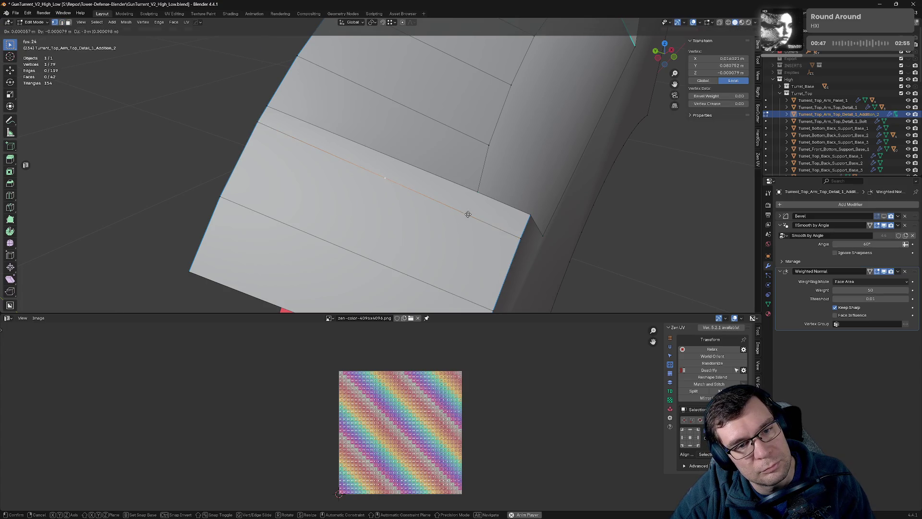
key("g")
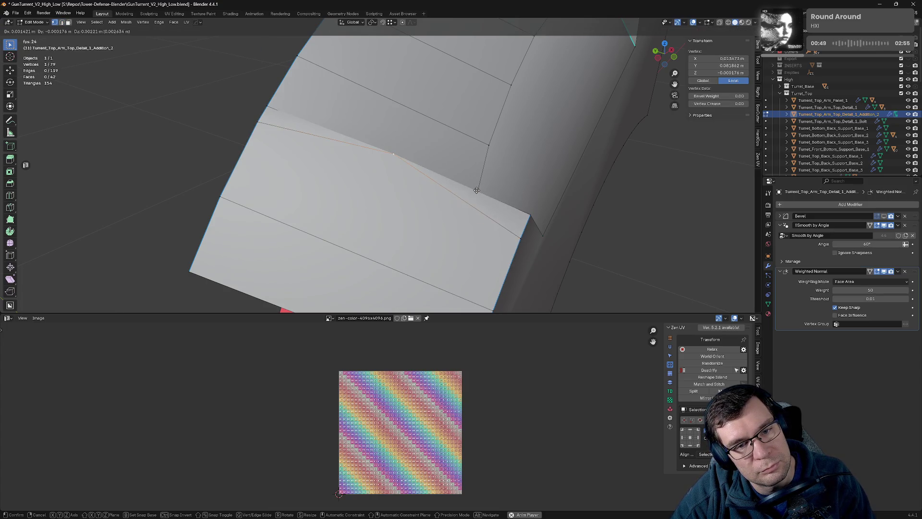
key("g")
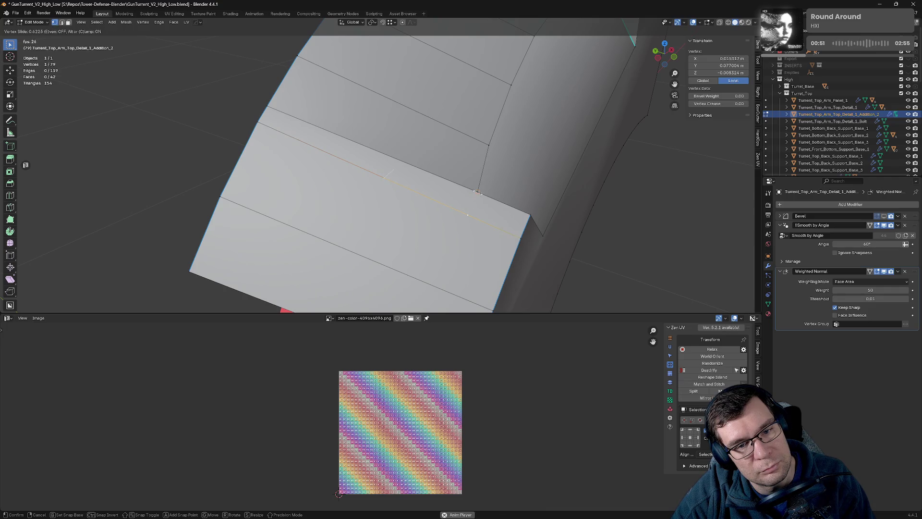
left_click(476, 192)
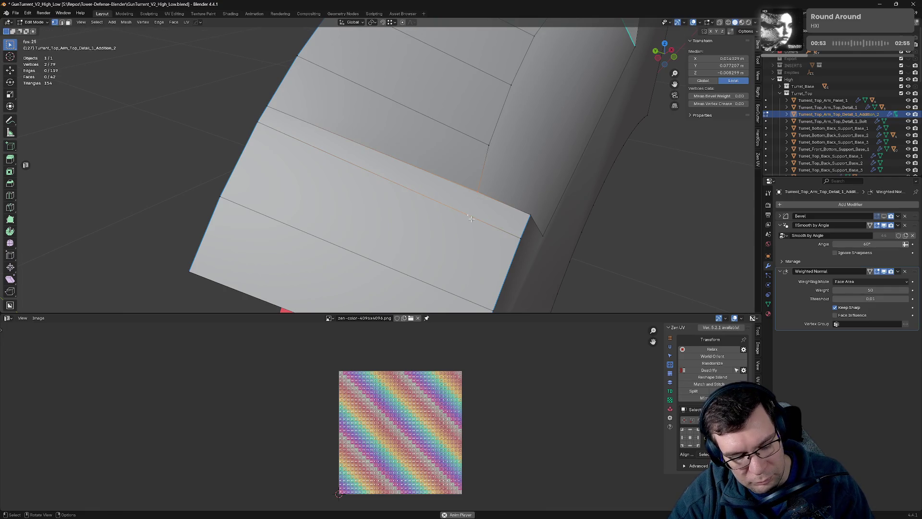
key("j")
Step: Try dissolving the selected edges, then undo the dissolve
key("2")
left_click_drag(483, 219, 529, 140)
key("x")
left_click(459, 157)
key("ctrl+z")
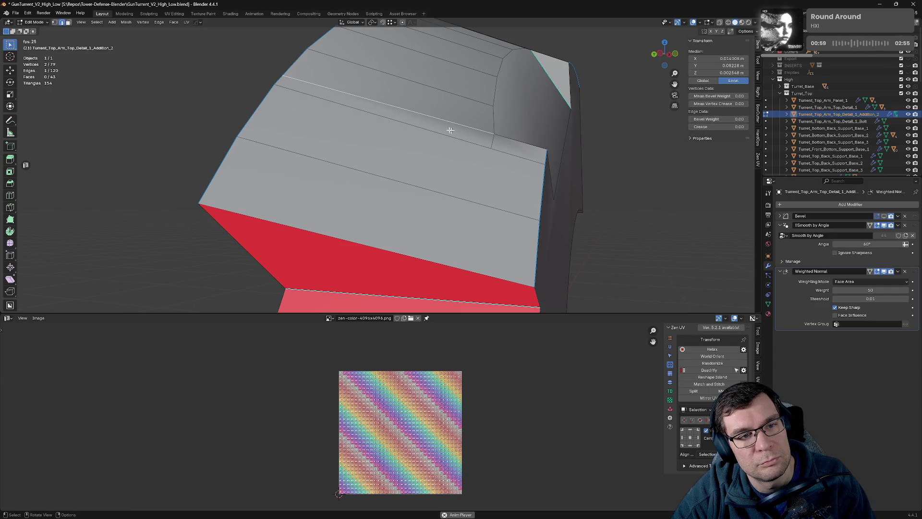
scroll("up", 3)
left_click_drag(403, 138, 485, 122)
Step: Move the selected edges slightly along global Z and return to Object Mode
key("g")
key("z")
key("x")
key("z")
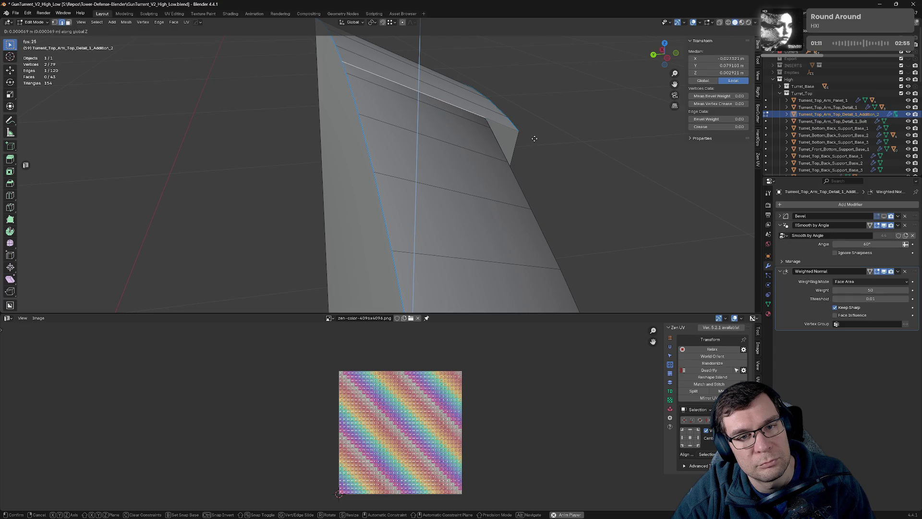
left_click(527, 162)
left_click_drag(527, 161, 532, 140)
key("Tab")
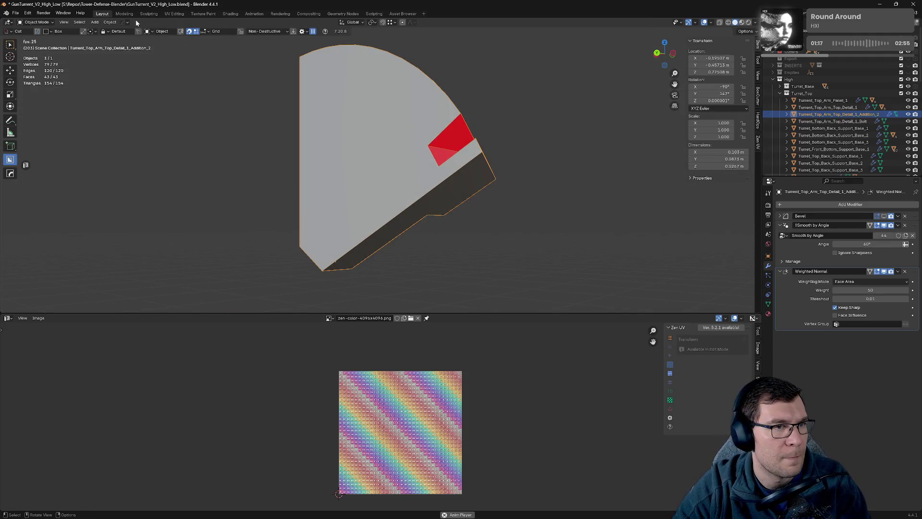
Step: Enter Edit Mode and recalculate the normals to point inside from the Mesh menu
left_click(108, 23)
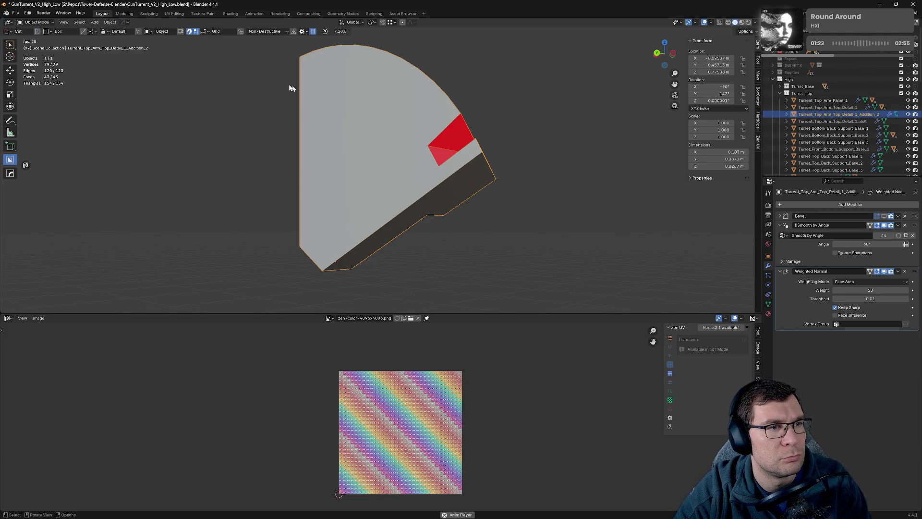
key("Tab")
left_click(127, 23)
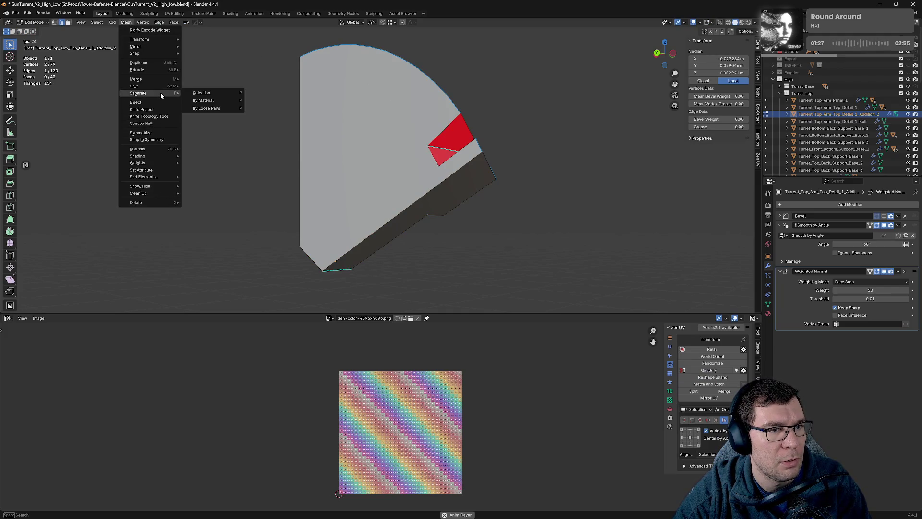
key("space")
left_click(127, 23)
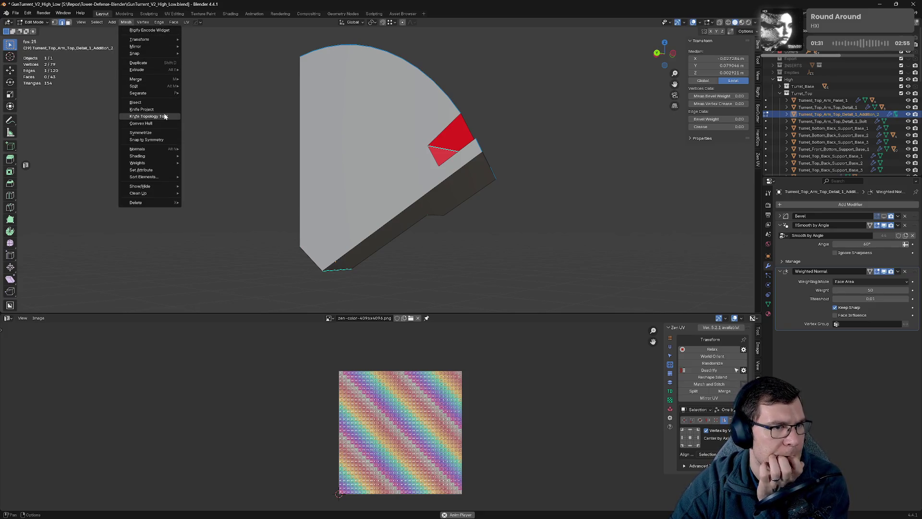
mouse_move(144, 149)
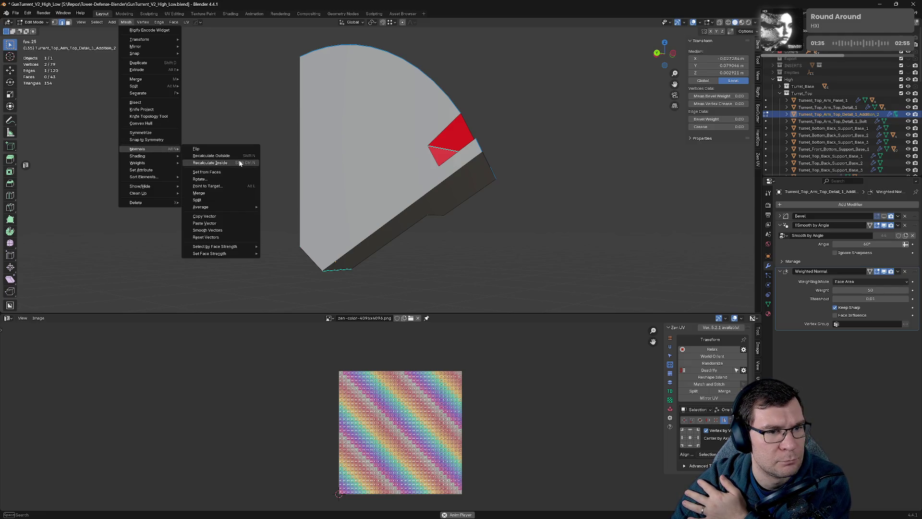
left_click(239, 163)
Step: Select the red face and a couple of edges on the arm detail part to inspect them
left_click_drag(511, 145, 501, 160)
left_click(425, 165)
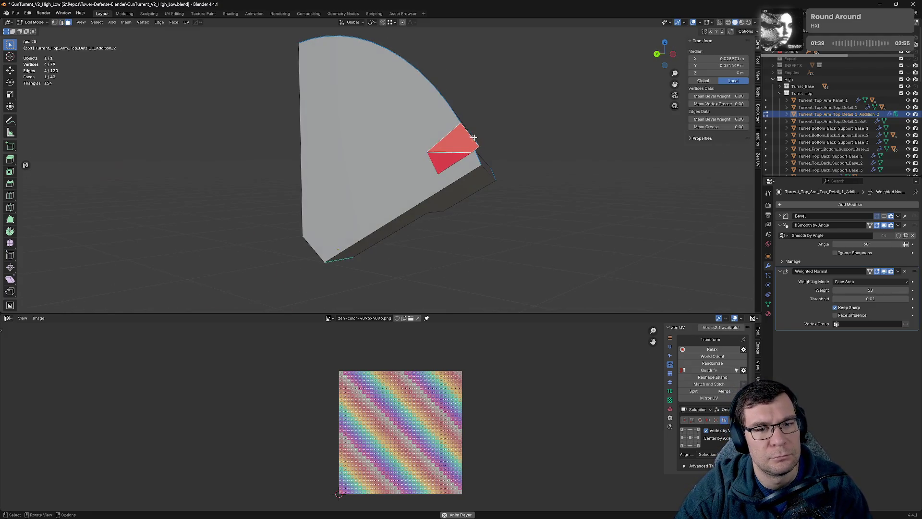
key("g")
key("Escape")
left_click_drag(561, 146, 548, 164)
scroll("up", 3)
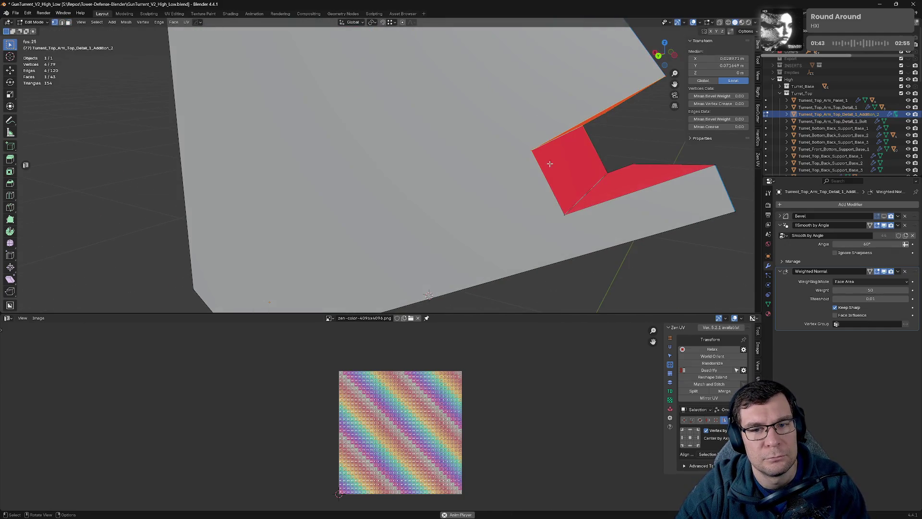
left_click(609, 173)
left_click(606, 195)
left_click_drag(606, 195, 411, 165)
Step: In face select mode, flip the normal of the first inverted red face
key("3")
left_click(412, 181)
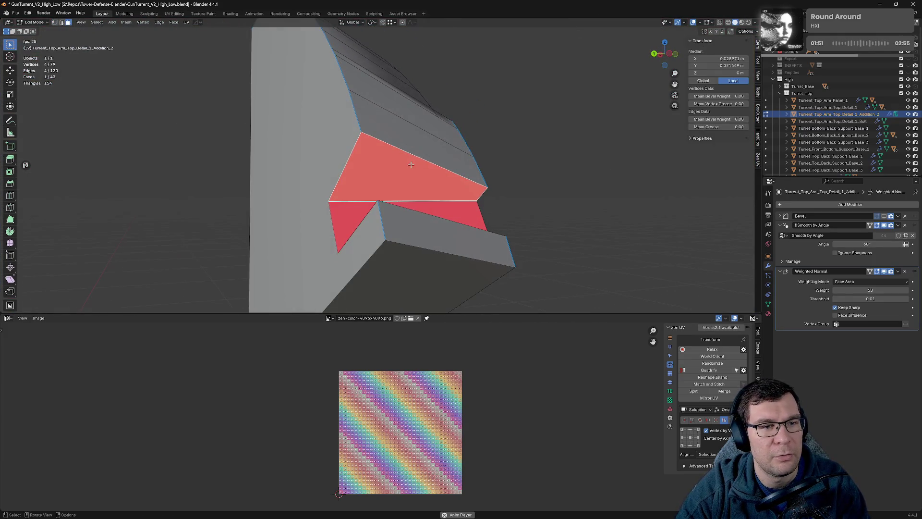
left_click(126, 23)
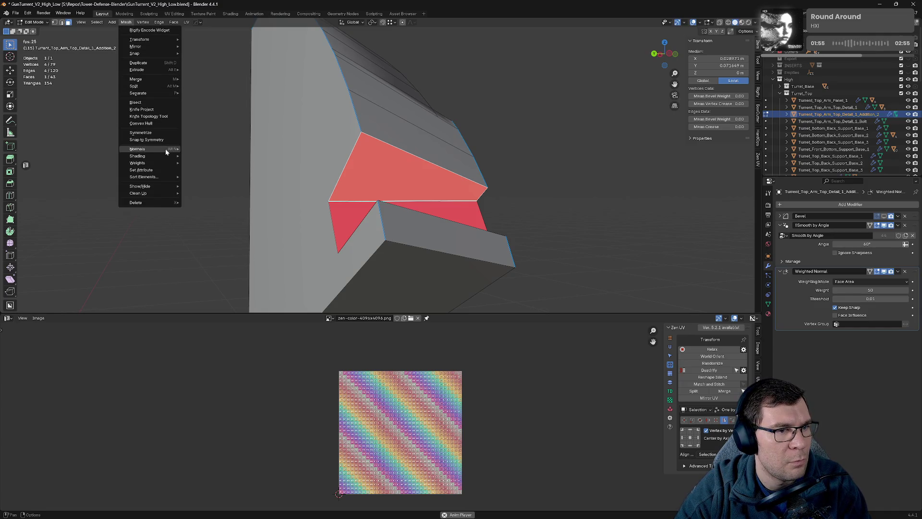
mouse_move(166, 150)
left_click(200, 150)
Step: Flip the normals of the second red face too and check they now face outward
left_click_drag(384, 173, 408, 265)
left_click(408, 265)
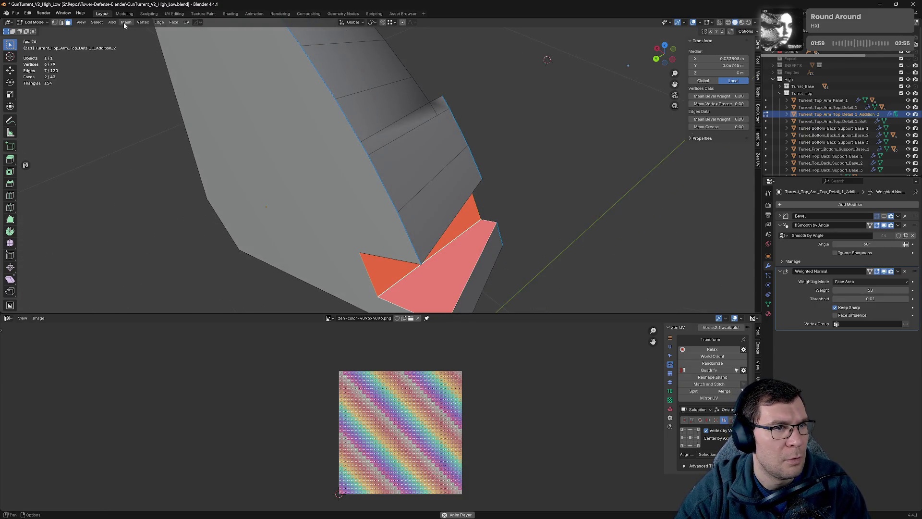
left_click(124, 24)
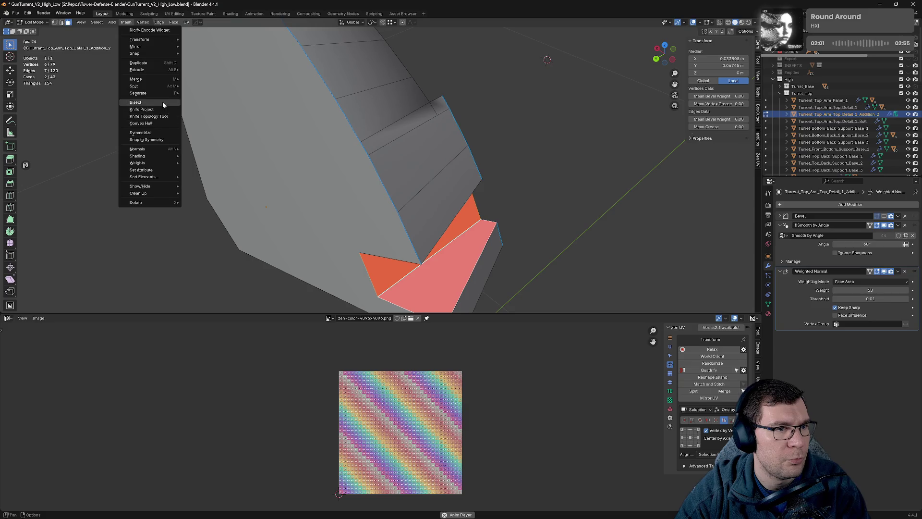
mouse_move(155, 150)
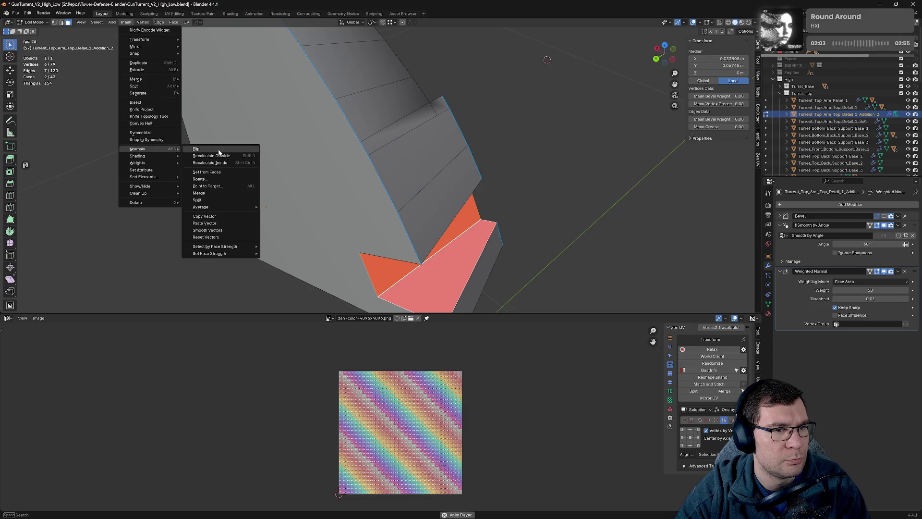
left_click(219, 152)
left_click_drag(231, 144, 375, 85)
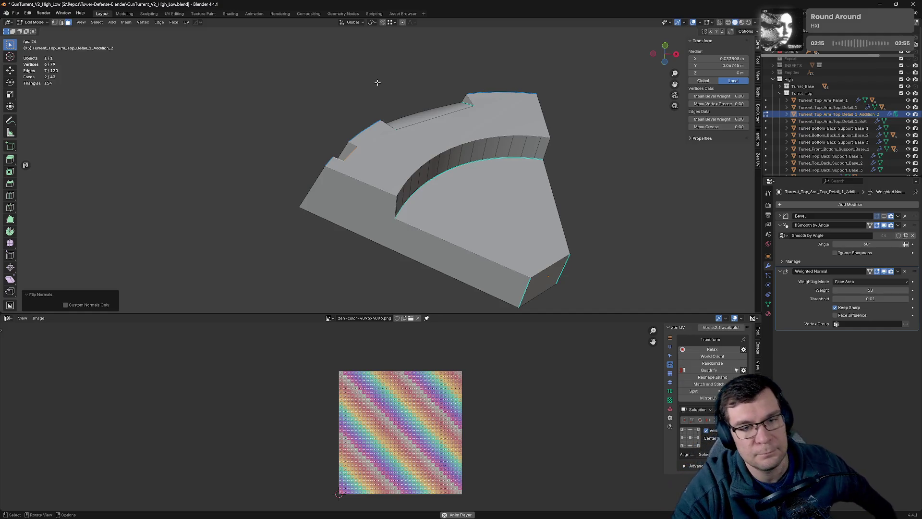
left_click_drag(447, 173, 454, 208)
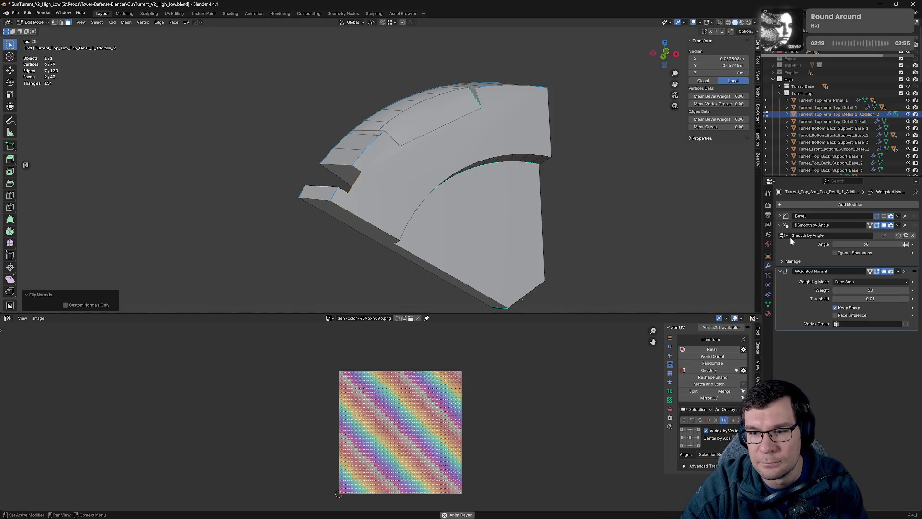
Step: Collapse the Smooth by Angle and Weighted Normal panels and briefly preview Bevel in edit mode
left_click(783, 236)
left_click(780, 225)
left_click(780, 235)
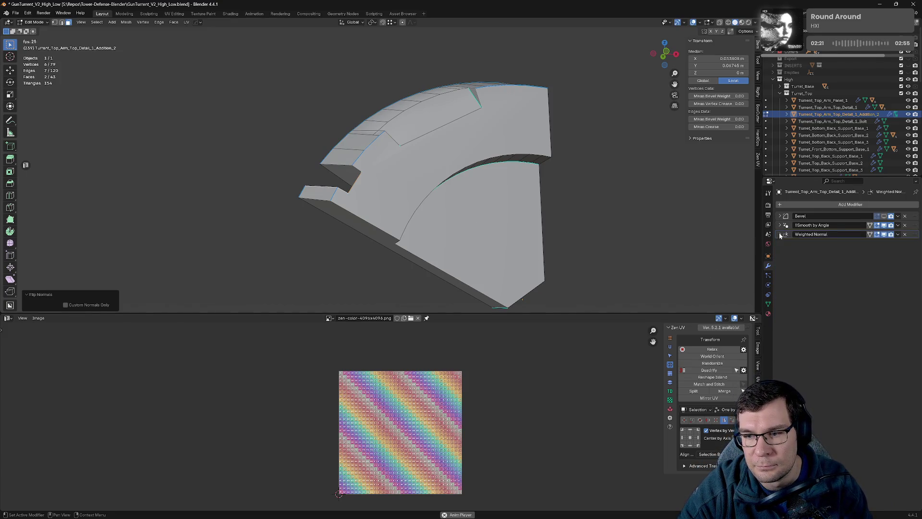
left_click(889, 216)
left_click_drag(582, 227, 454, 202)
scroll("up", 3)
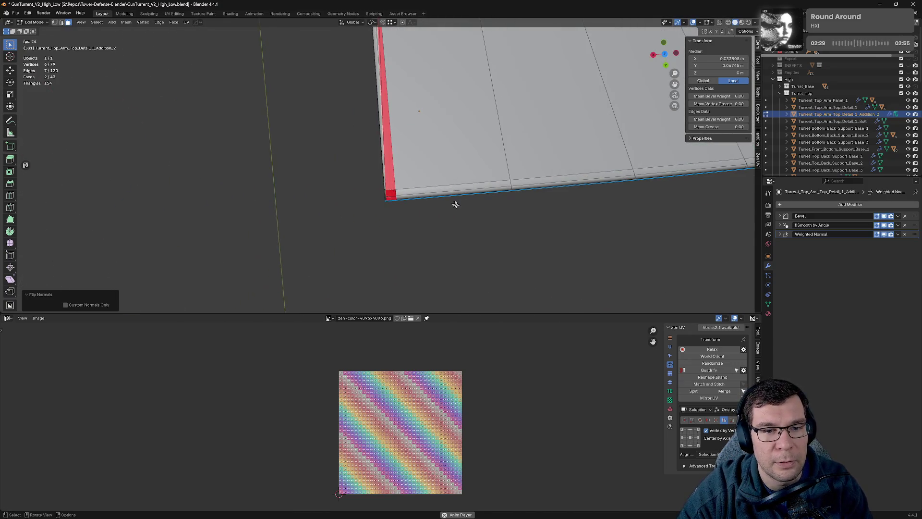
left_click(885, 219)
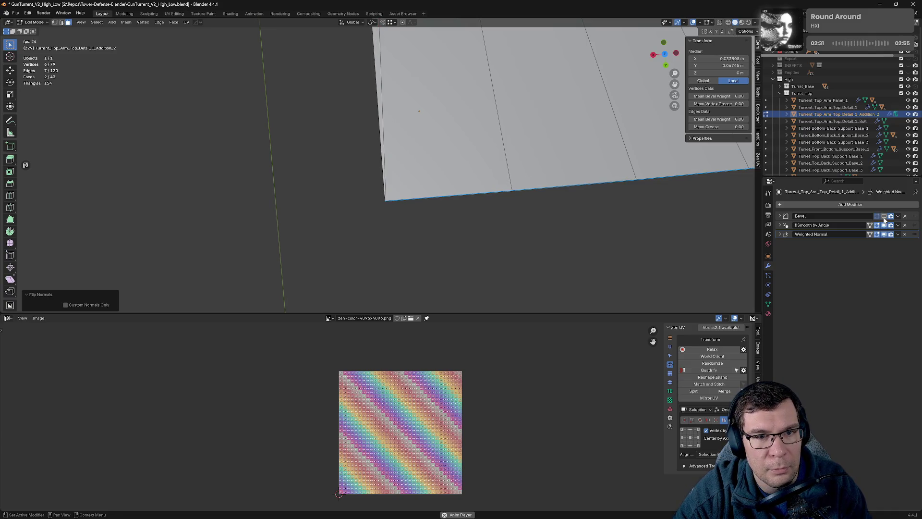
scroll("down", 3)
left_click(416, 201)
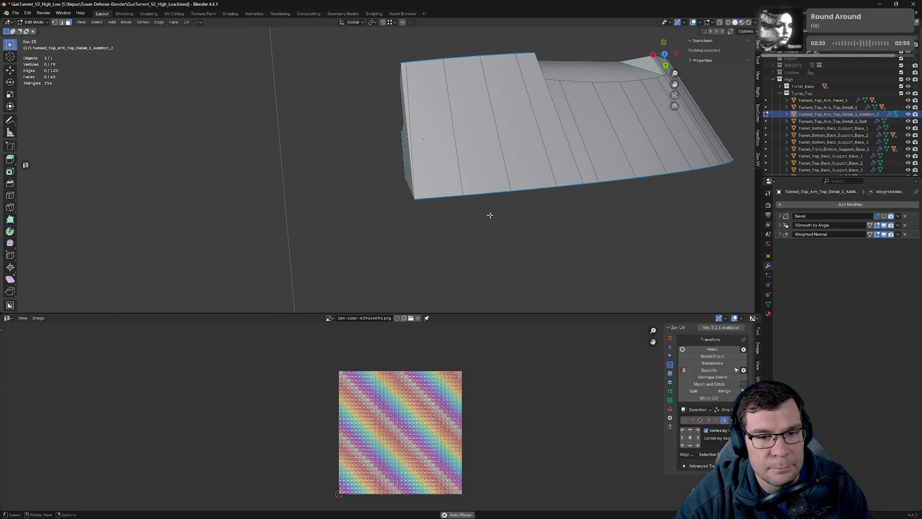
scroll("up", 3)
scroll("down", 3)
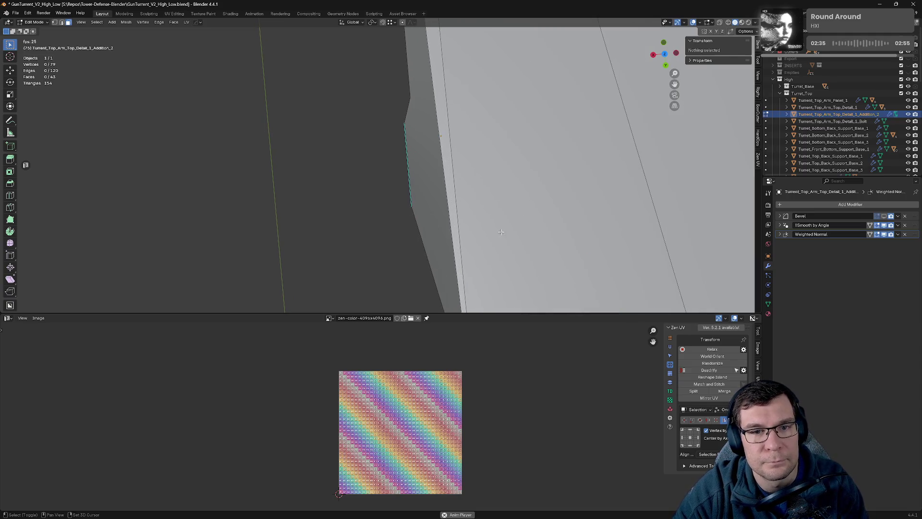
Step: Dissolve the edge along the arm detail's top, leaving 77 vertices, then return to Object Mode
key("2")
left_click_drag(443, 134, 480, 211)
left_click(427, 202)
key("x")
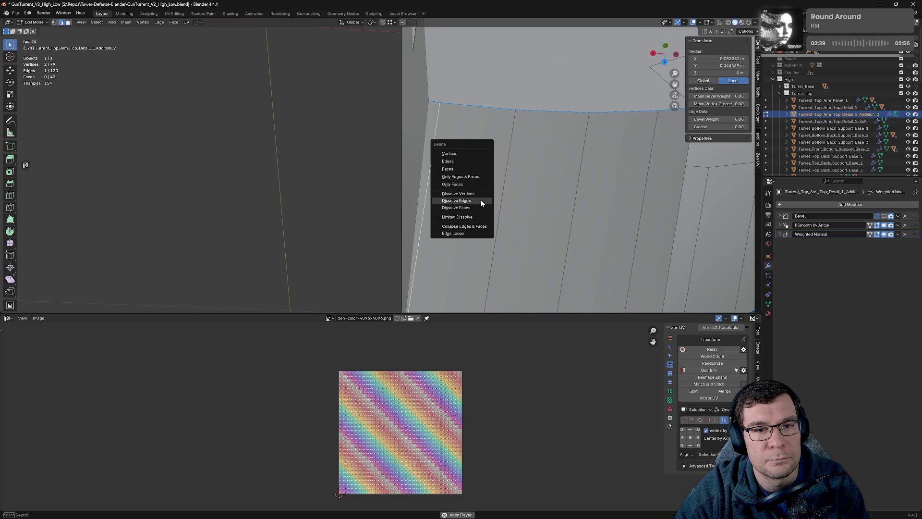
left_click(480, 200)
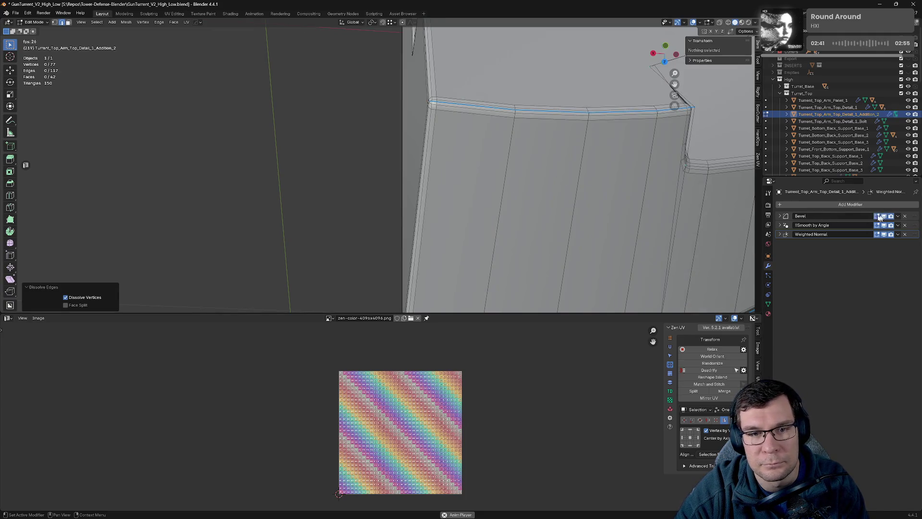
scroll("down", 3)
left_click_drag(663, 201, 458, 200)
scroll("down", 3)
key("Tab")
key("Tab")
scroll("up", 3)
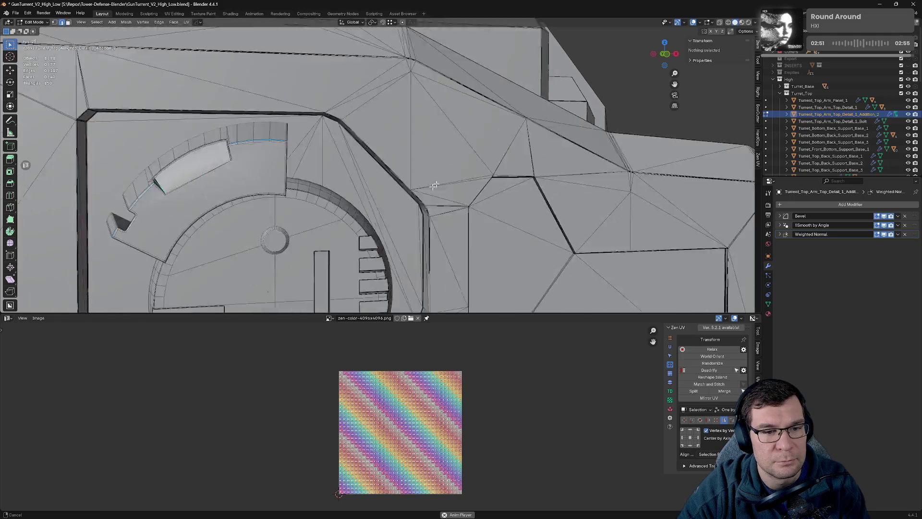
Step: Select the dial object, delete its first Boolean, and move Hops_Mirror below Bevel
left_click(447, 159)
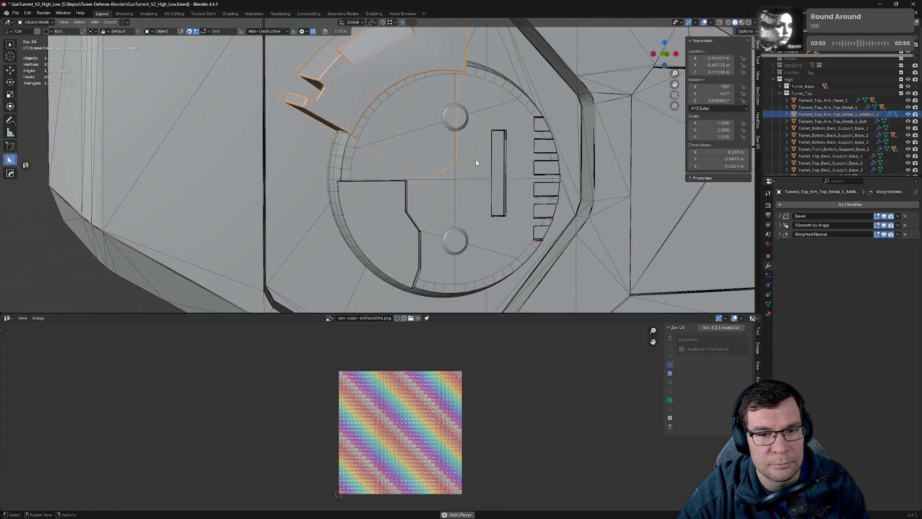
key("Tab")
left_click(507, 123)
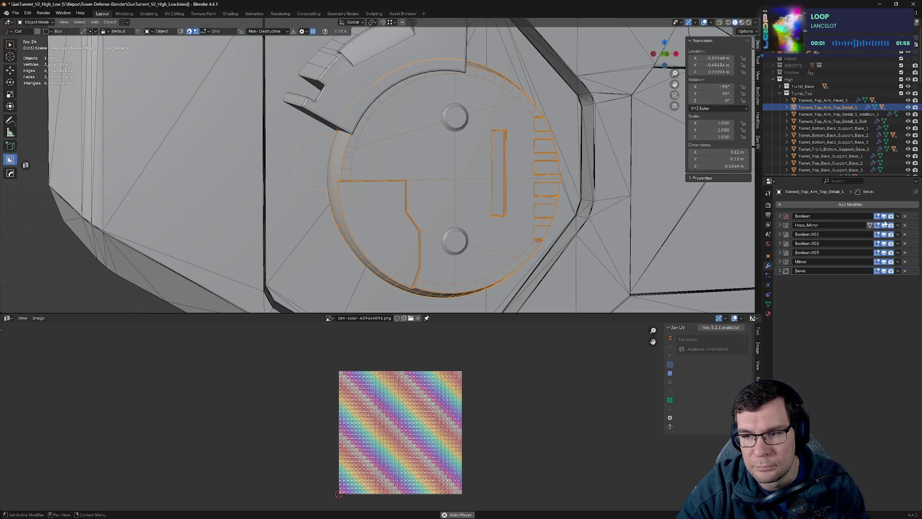
left_click(904, 217)
left_click_drag(915, 217, 916, 244)
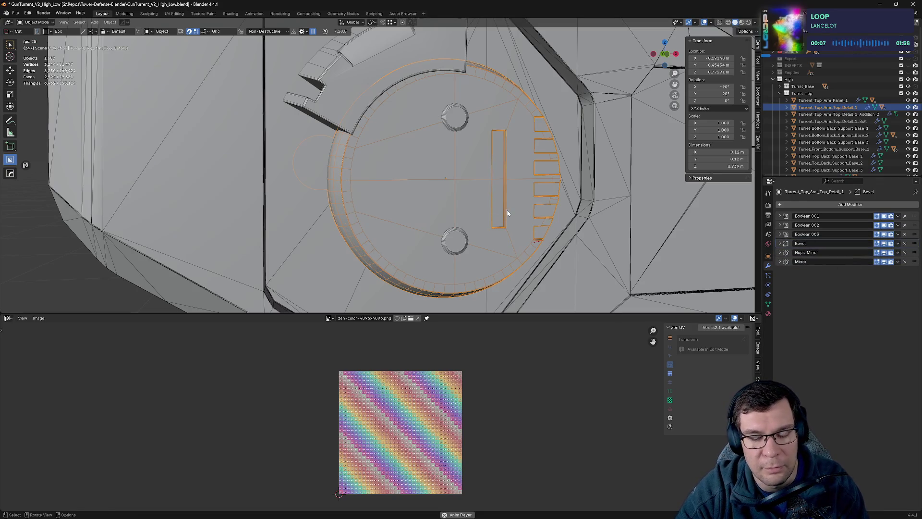
Step: Inspect the dial in local view, then review the whole turret and select the foot object
key("KP_Divide")
key("Tab")
left_click_drag(587, 171, 654, 181)
key("Tab")
key("KP_Divide")
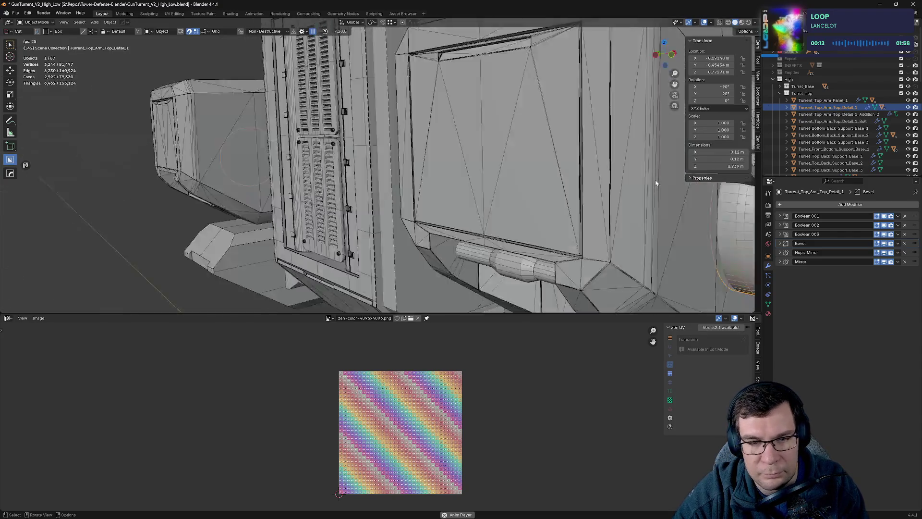
key("Tab")
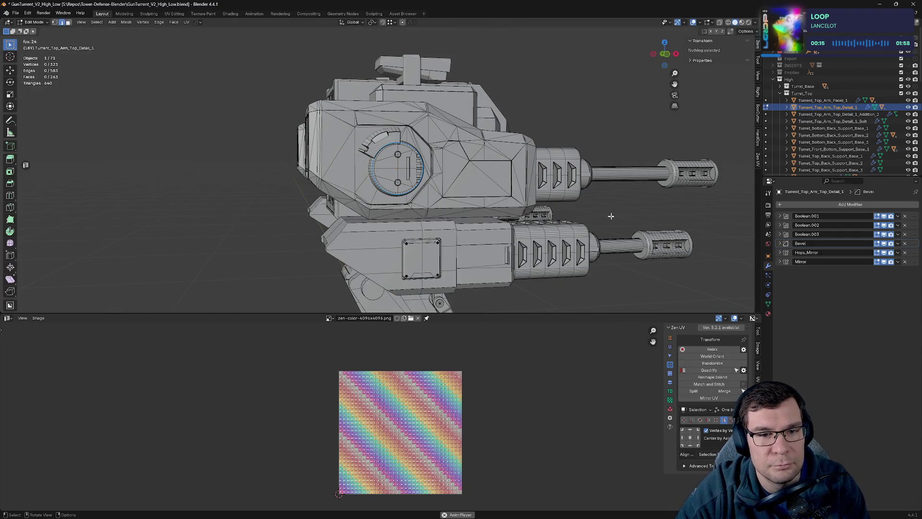
scroll("down", 3)
left_click_drag(611, 217, 562, 216)
scroll("up", 3)
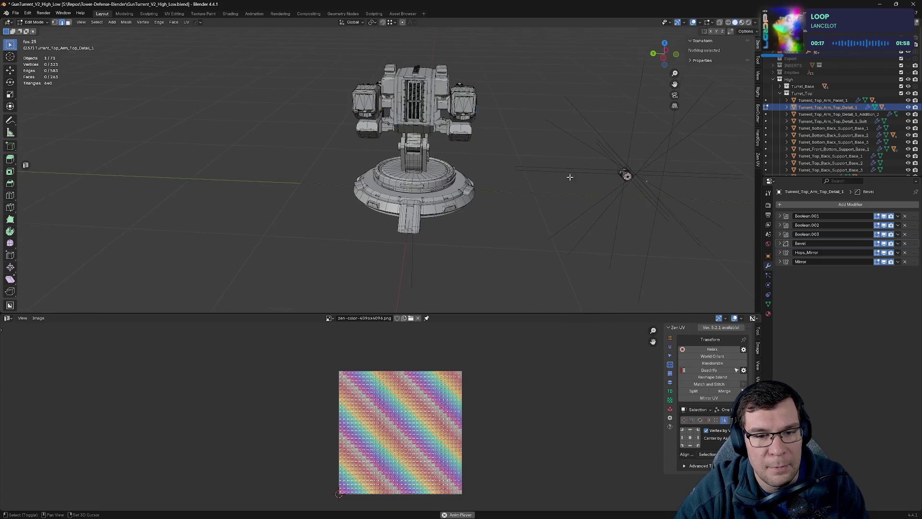
key("Tab")
left_click(409, 219)
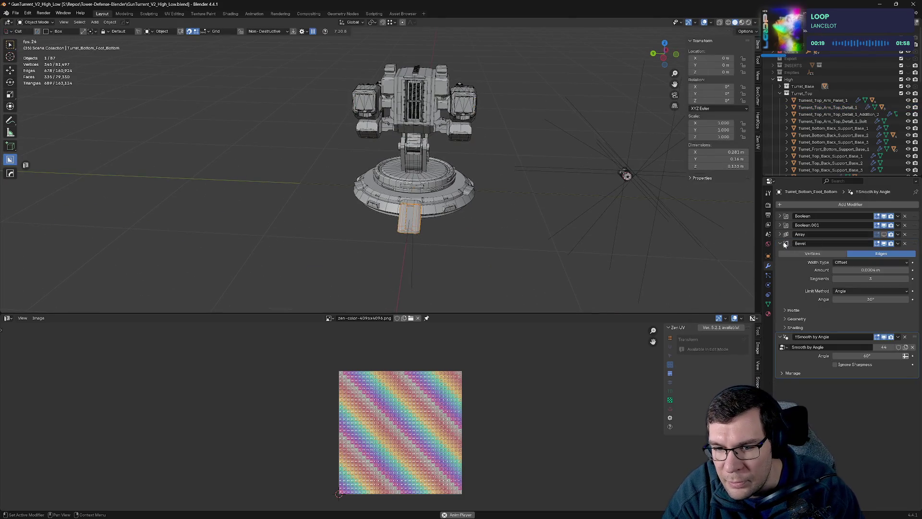
Step: Collapse Bevel and enable the Array modifier's viewport display to show the arrayed feet
left_click(785, 244)
left_click(884, 234)
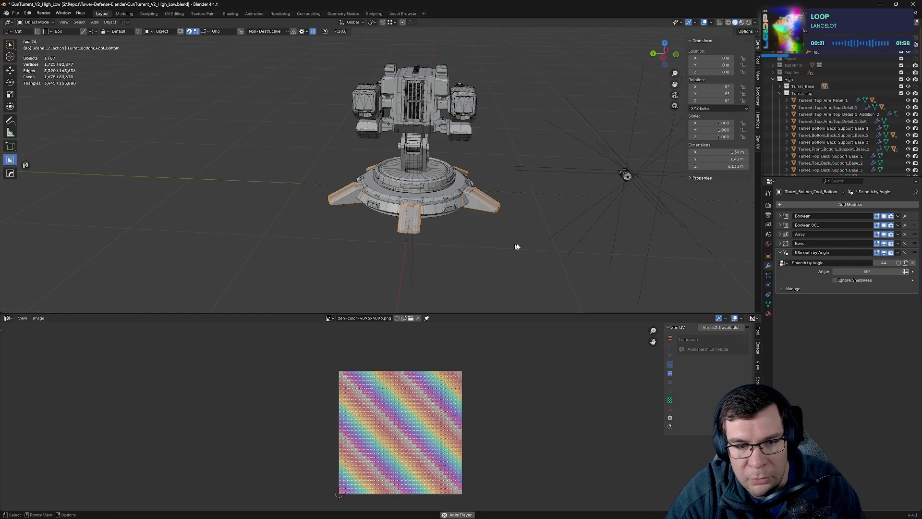
left_click_drag(622, 224, 538, 226)
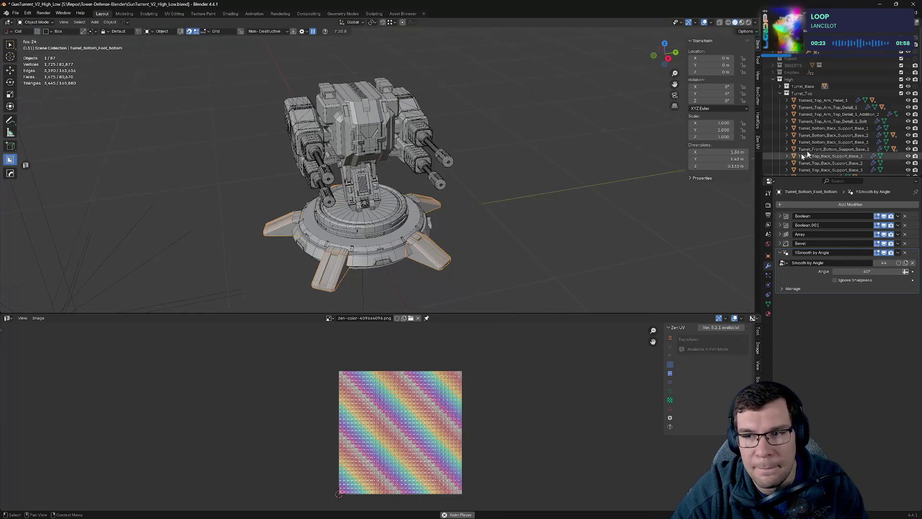
Step: Move the Turret_Top collection above Turret_Base, hide it, and expand Turret_Base
left_click(780, 93)
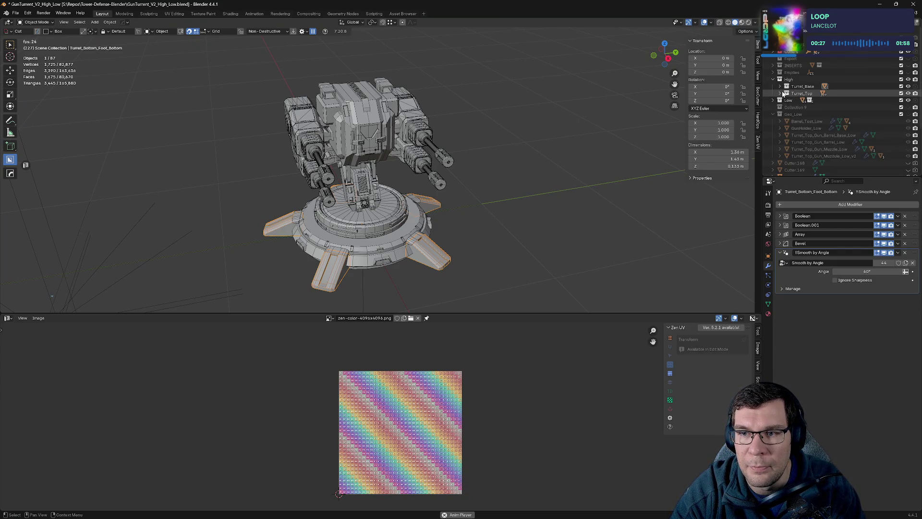
left_click(876, 95)
left_click_drag(848, 93, 804, 86)
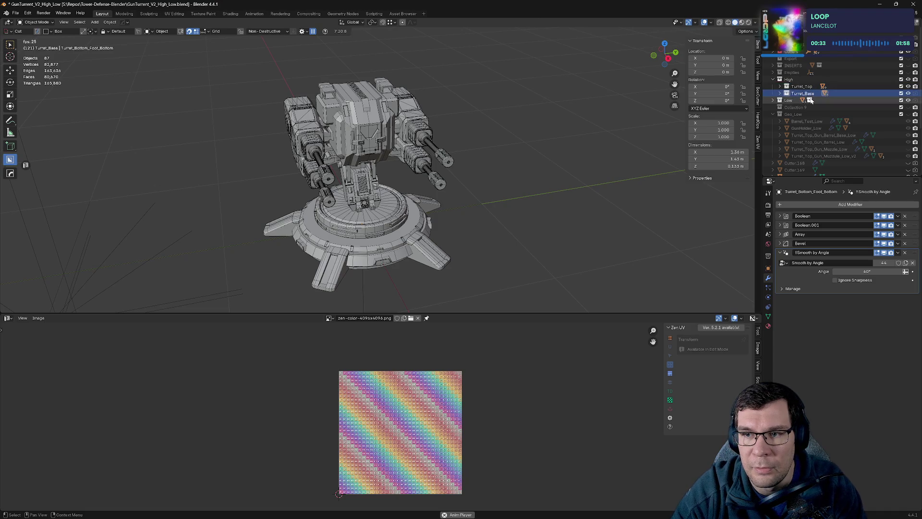
left_click(908, 86)
left_click(909, 86)
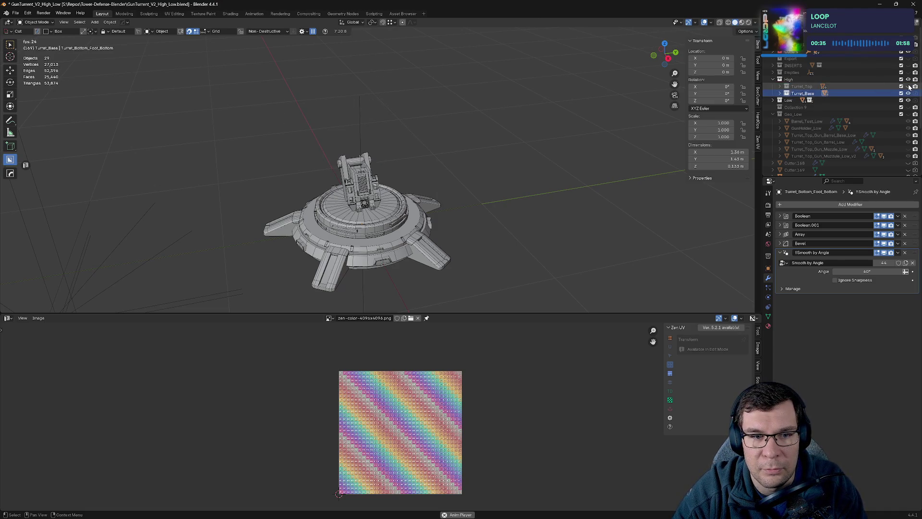
left_click(780, 94)
scroll("down", 3)
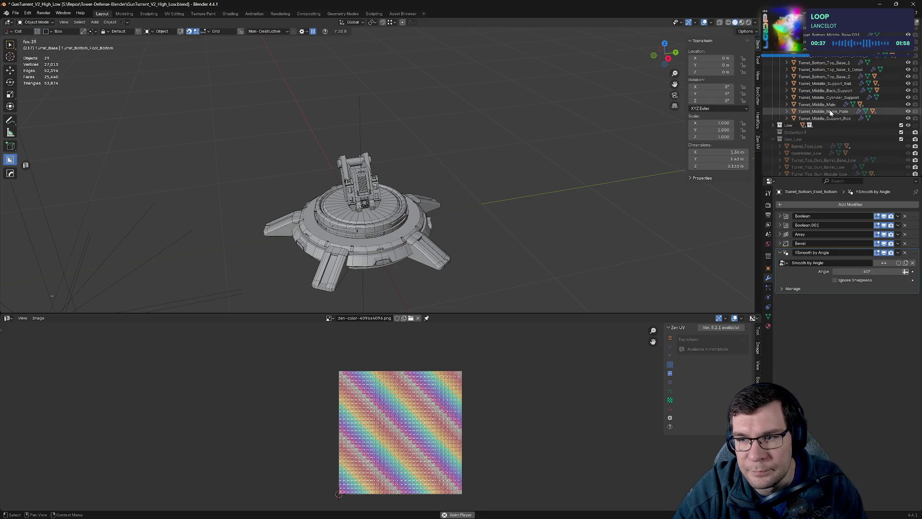
Step: Move Turret_Middle_Support_Rod's Mirror modifier to the end, after Weighted Normal and Smooth by Angle
left_click(841, 118)
scroll("up", 3)
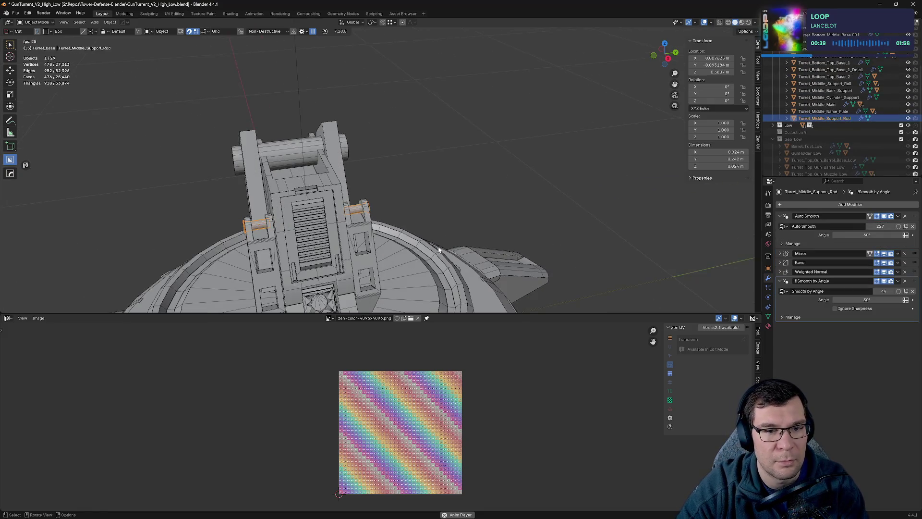
scroll("down", 3)
scroll("down", 3)
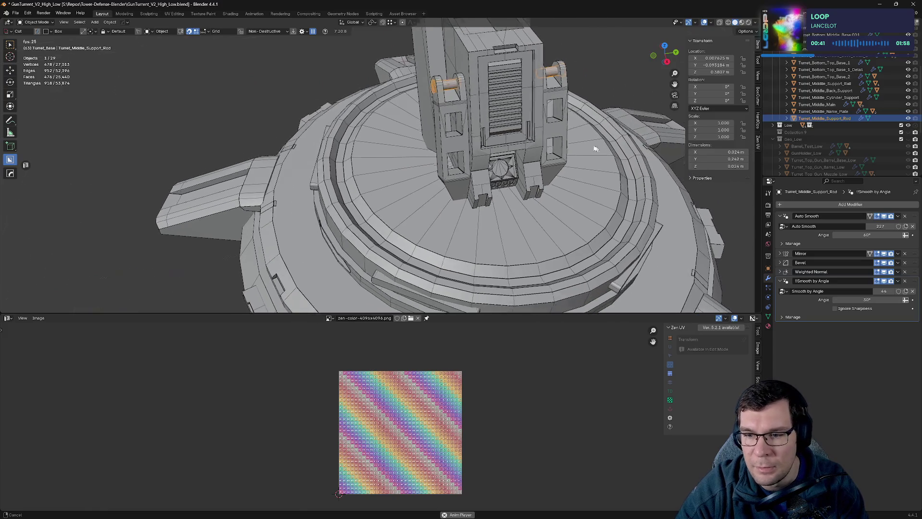
left_click(781, 216)
left_click_drag(527, 183, 583, 280)
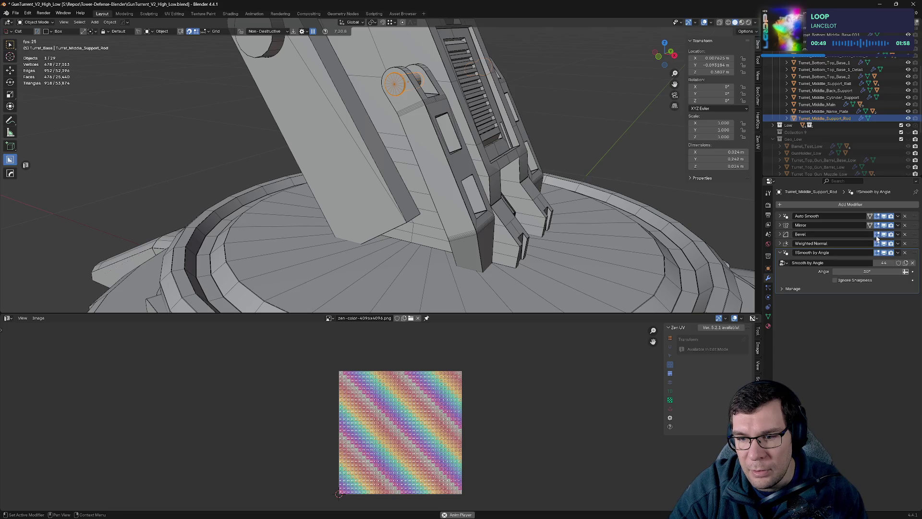
left_click_drag(913, 228, 917, 236)
left_click(779, 244)
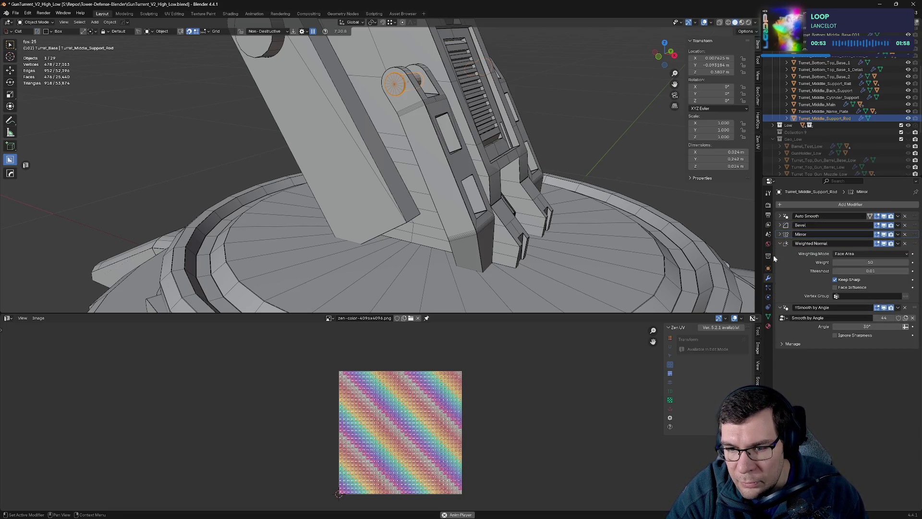
left_click(779, 244)
left_click(779, 253)
left_click_drag(915, 235, 915, 255)
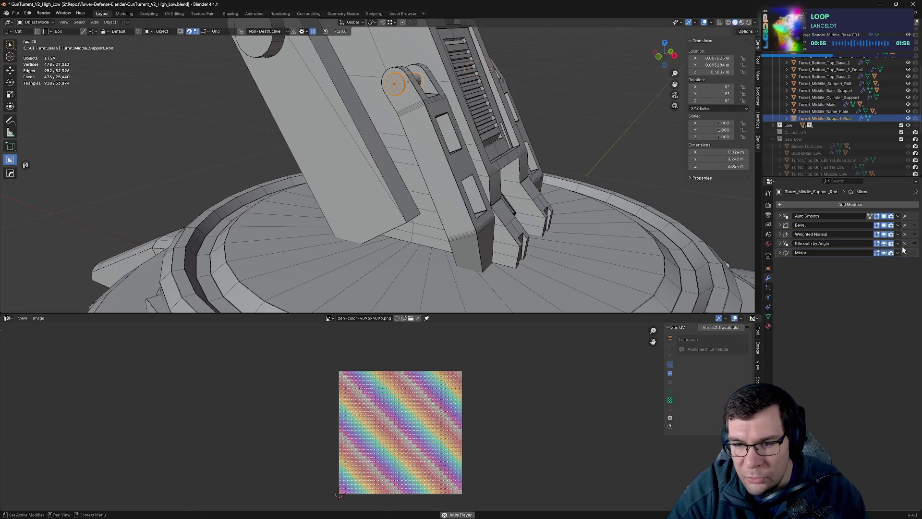
left_click_drag(574, 184, 551, 181)
Step: Save the file, hide the support rod, and select Turret_Middle_Name_Plate
key("ctrl+s")
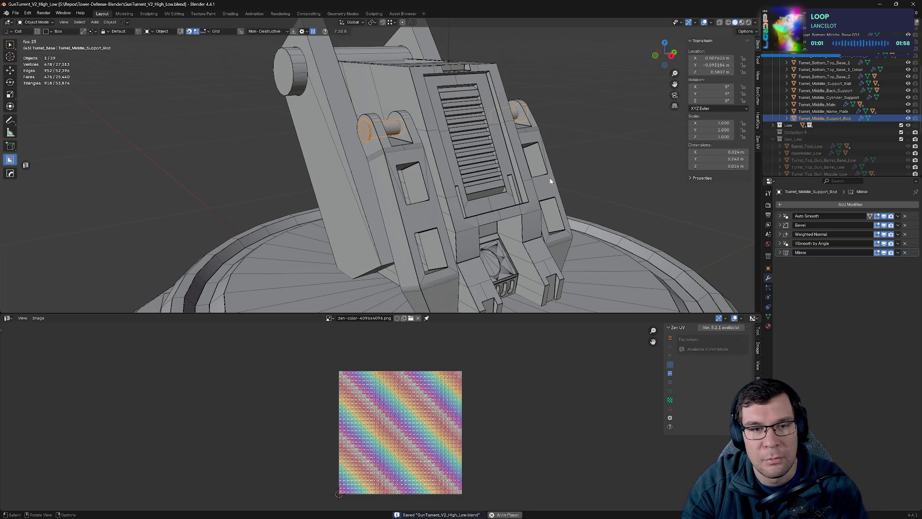
left_click(908, 118)
left_click(824, 112)
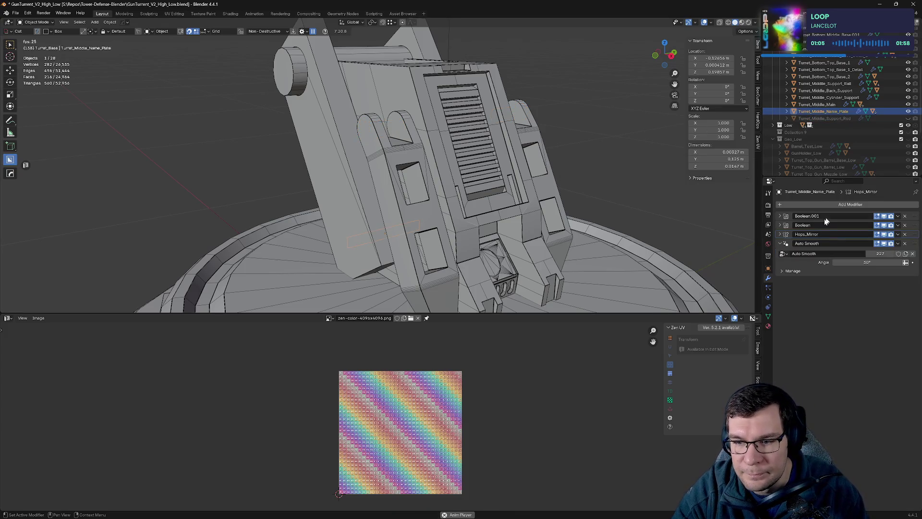
Step: Collapse the name plate's Auto Smooth panel and reposition its Hops_Mirror modifier
left_click(780, 244)
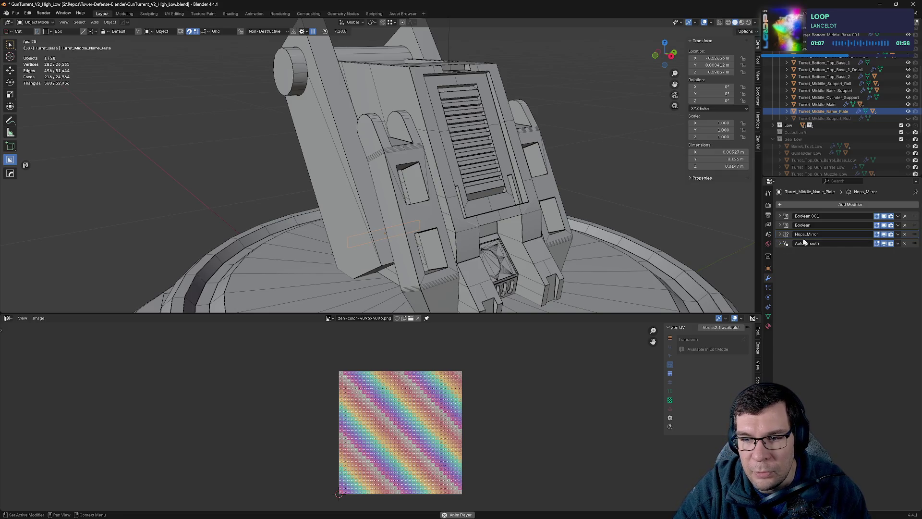
left_click_drag(916, 238, 912, 234)
left_click_drag(575, 240, 699, 200)
scroll("up", 3)
left_click_drag(547, 247, 695, 194)
scroll("down", 3)
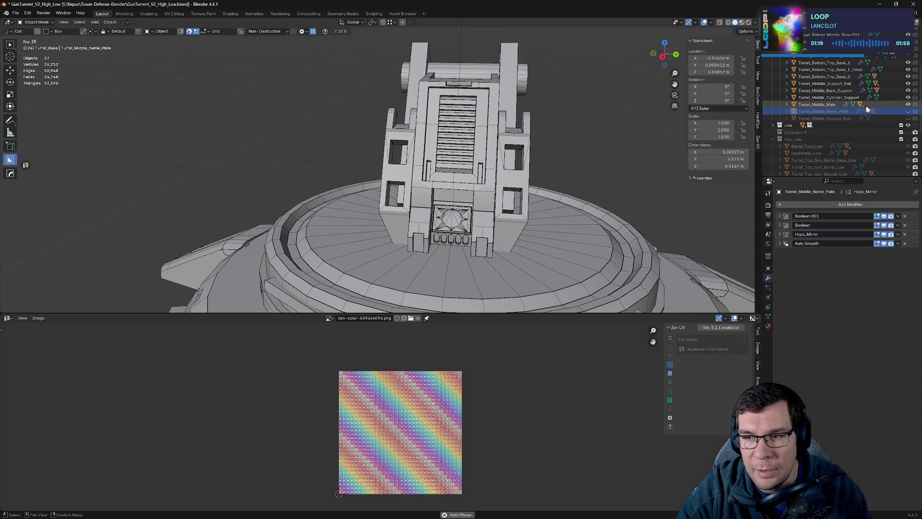
Step: Select only Turret_Middle_Main and look over the middle housing
left_click(817, 104)
scroll("up", 3)
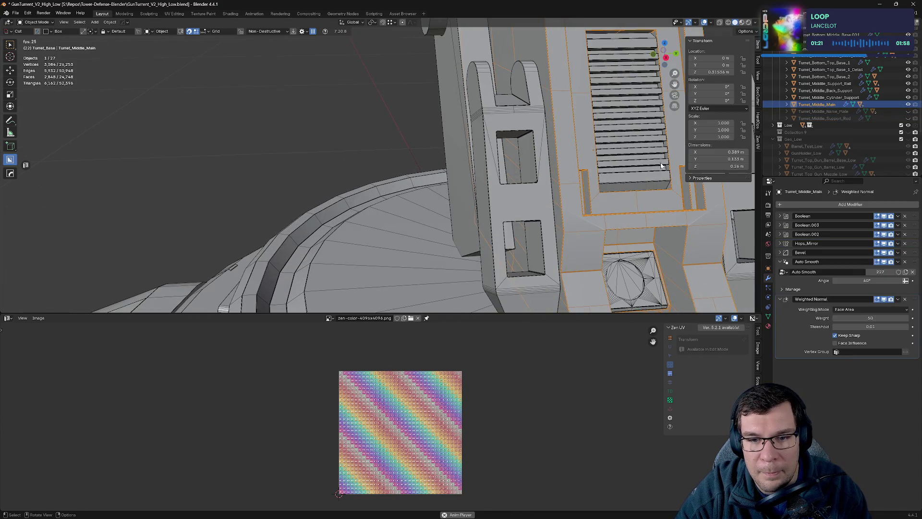
scroll("down", 3)
key("a")
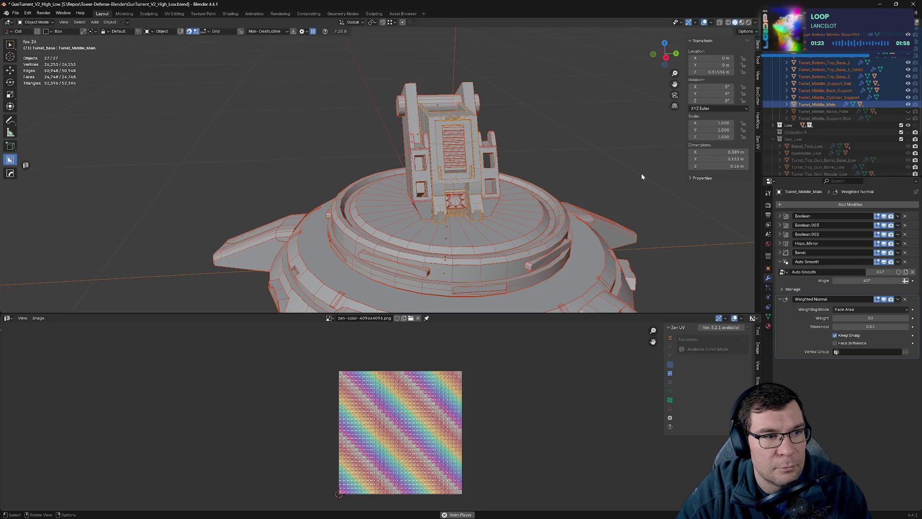
scroll("up", 3)
scroll("up", 3)
scroll("down", 3)
left_click(549, 187)
scroll("up", 3)
scroll("down", 3)
left_click_drag(549, 186, 541, 159)
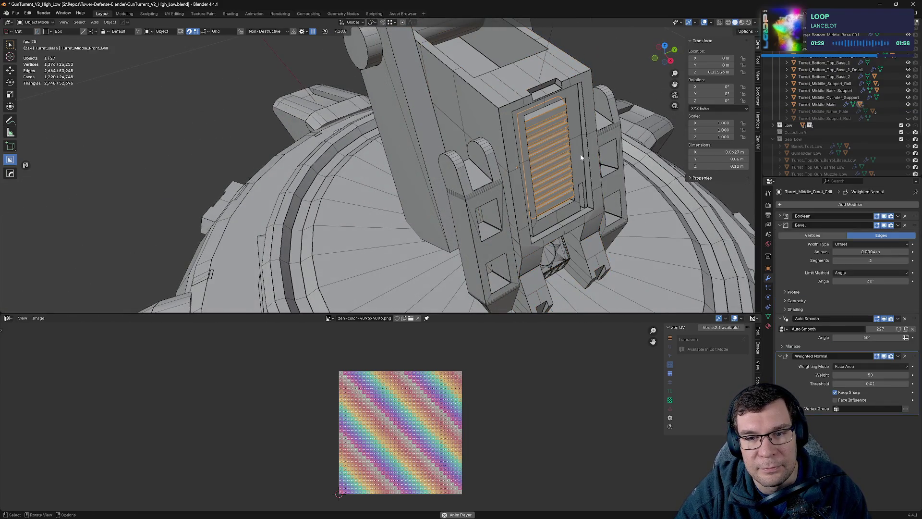
left_click_drag(644, 206, 667, 201)
scroll("up", 3)
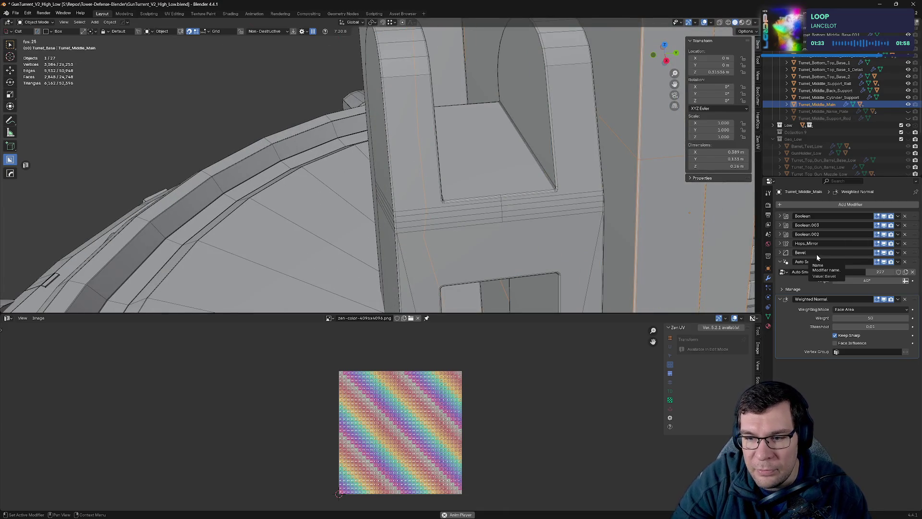
Step: Collapse Auto Smooth and Weighted Normal, then move Bevel above Hops_Mirror
left_click(780, 263)
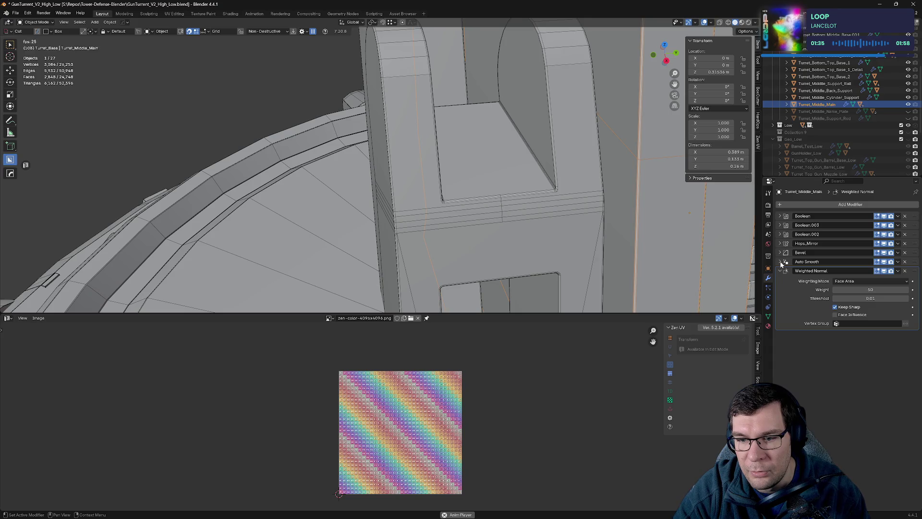
left_click(780, 271)
left_click_drag(915, 256, 914, 244)
left_click_drag(673, 258, 575, 222)
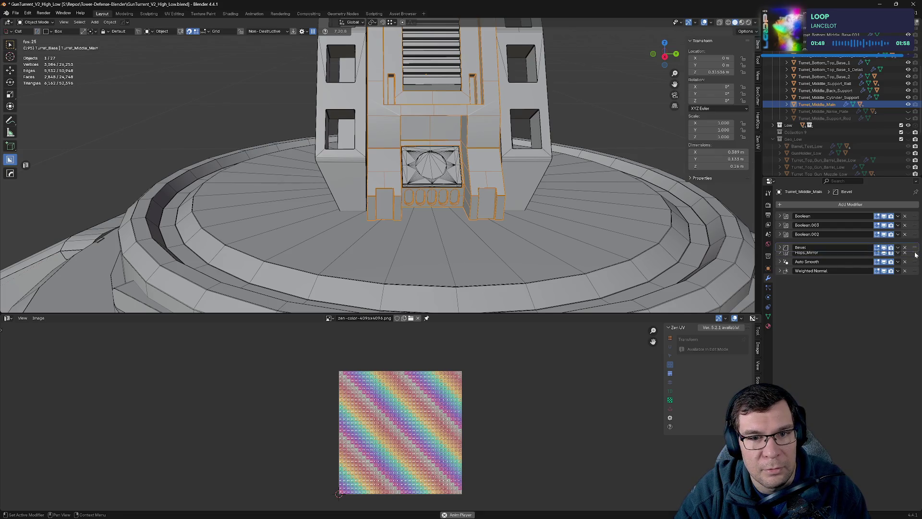
left_click_drag(640, 208, 555, 197)
Step: Isolate Turret_Middle_Main in local view and enter Edit Mode on its mesh
key("Tab")
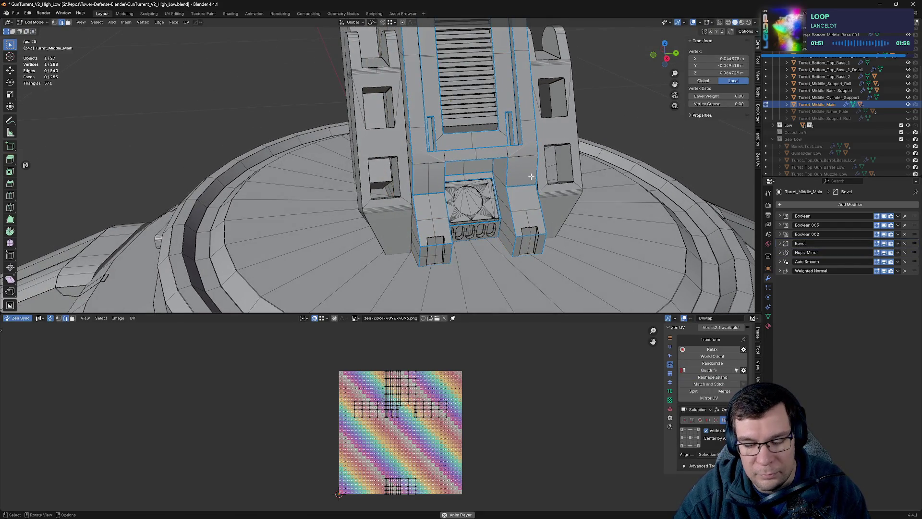
key("Tab")
key("KP_Divide")
scroll("up", 3)
scroll("down", 3)
key("Tab")
left_click_drag(480, 206, 459, 170)
key("Tab")
key("Tab")
left_click_drag(345, 145, 409, 188)
key("Tab")
key("Tab")
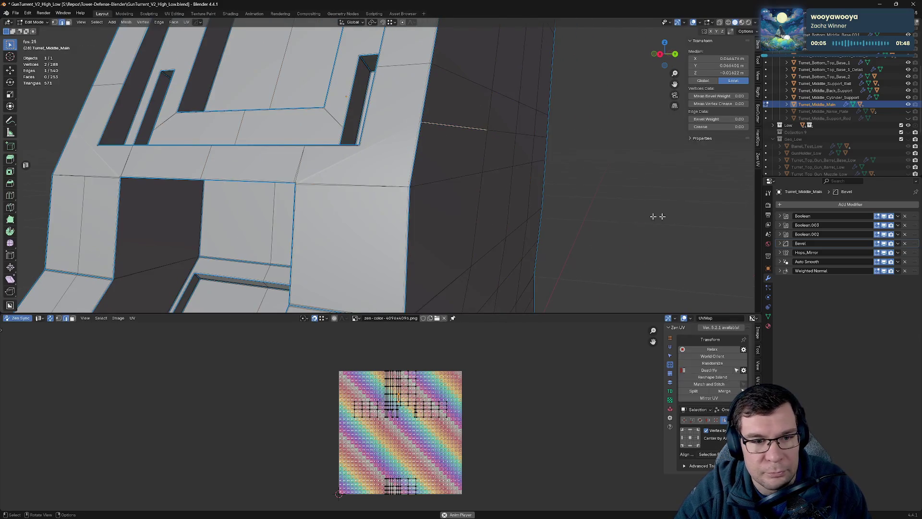
scroll("up", 3)
left_click_drag(518, 196, 627, 211)
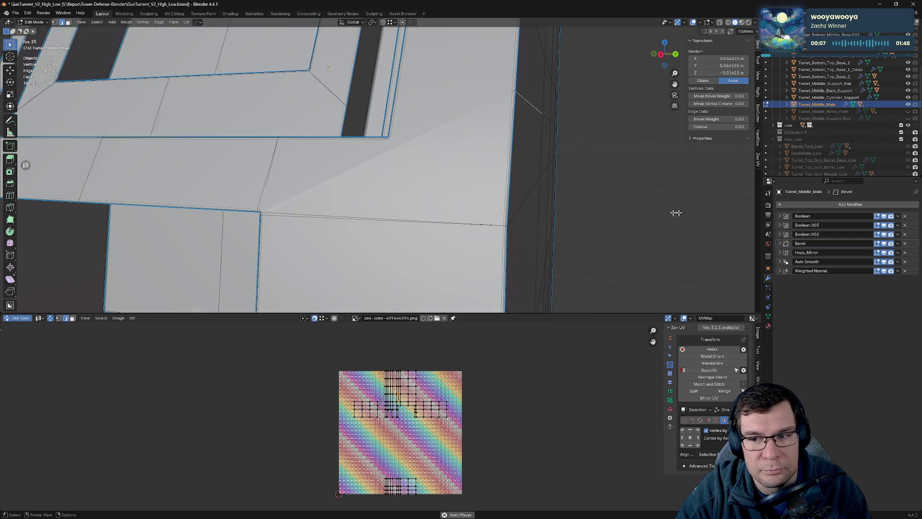
Step: Toggle the Bevel edit-mode preview and dissolve the first redundant edge
left_click(886, 244)
left_click(886, 244)
left_click(886, 244)
left_click(885, 244)
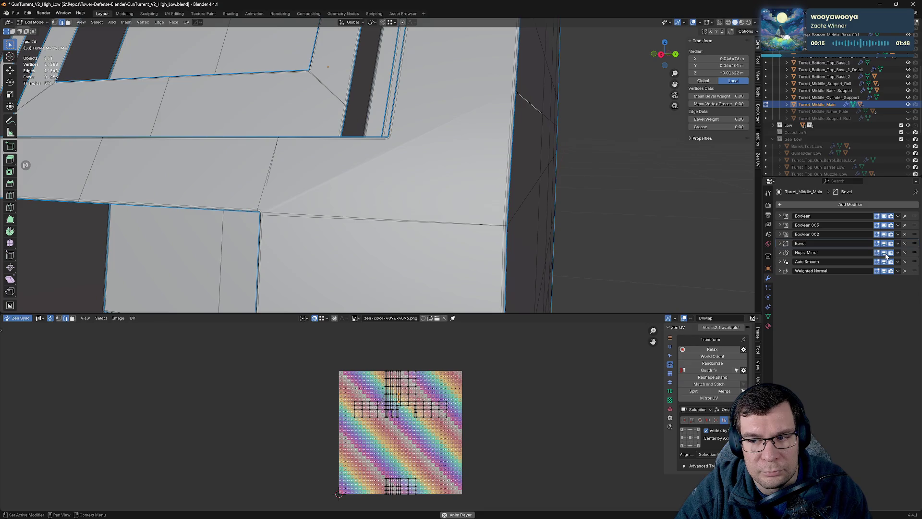
left_click(886, 244)
left_click(886, 244)
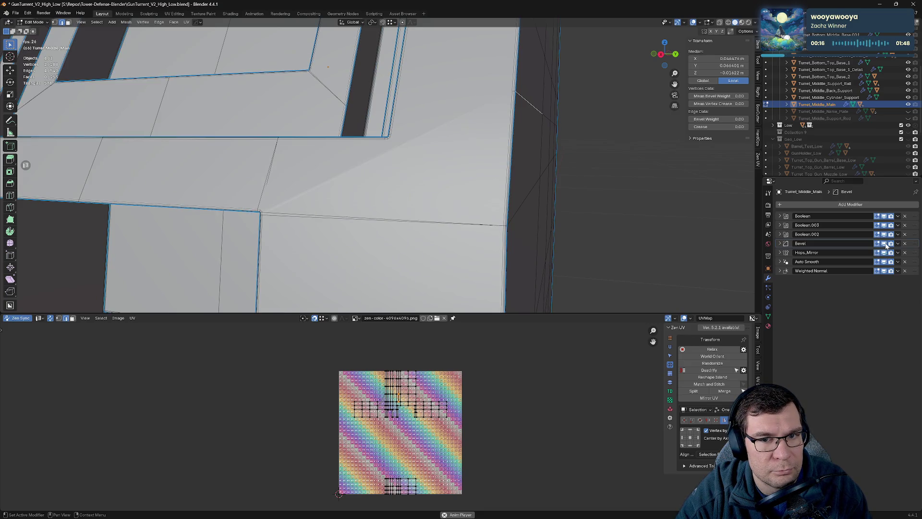
left_click_drag(594, 189, 542, 174)
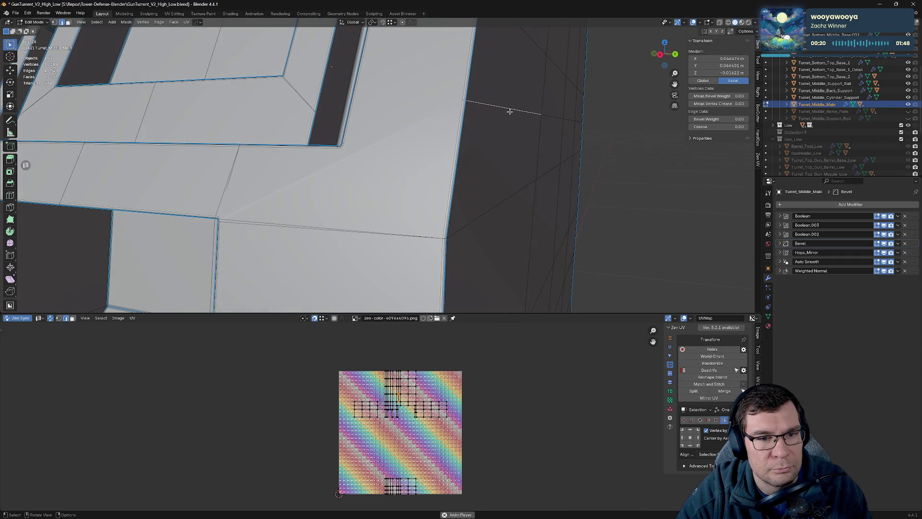
key("x")
left_click(510, 112)
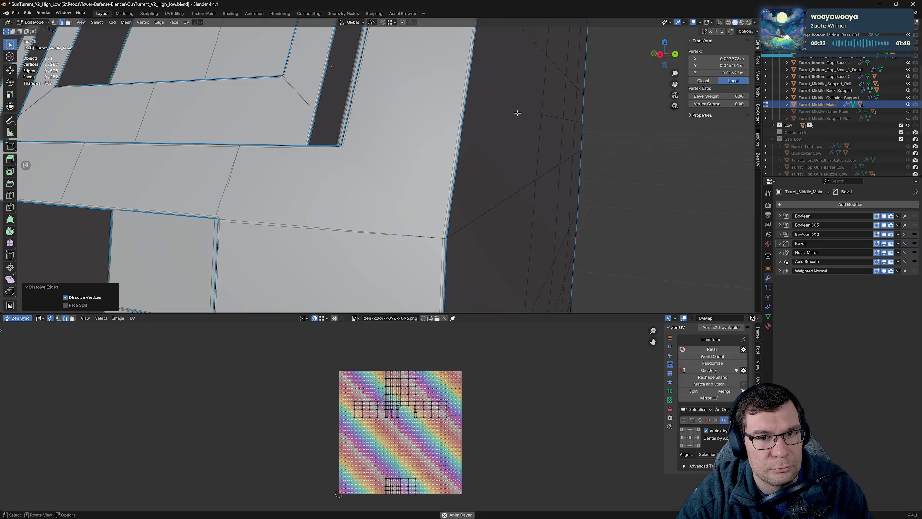
Step: Dissolve two redundant edge loops on the housing's face grid
scroll("up", 3)
left_click_drag(571, 114, 605, 129)
left_click(565, 120)
left_click(565, 120)
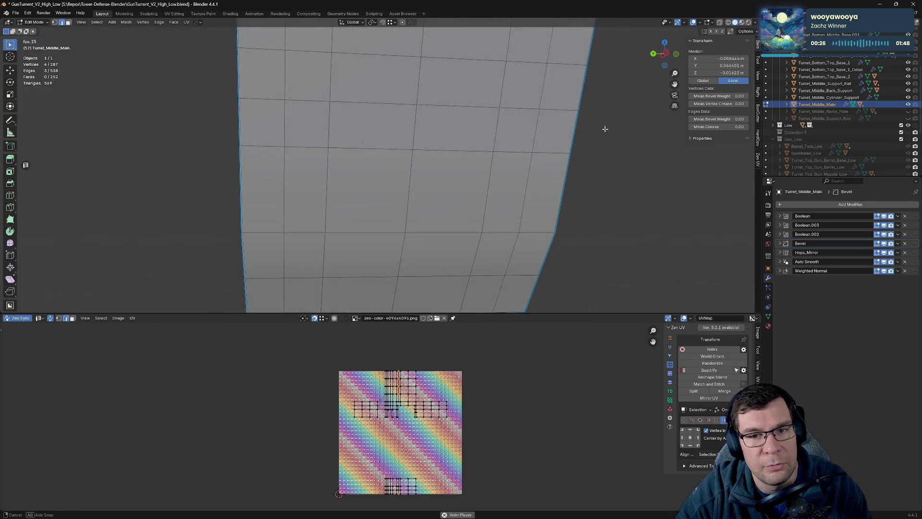
left_click(264, 99)
left_click_drag(264, 99, 422, 111)
key("x")
left_click(413, 109)
scroll("down", 3)
left_click(377, 102)
key("x")
left_click(355, 142)
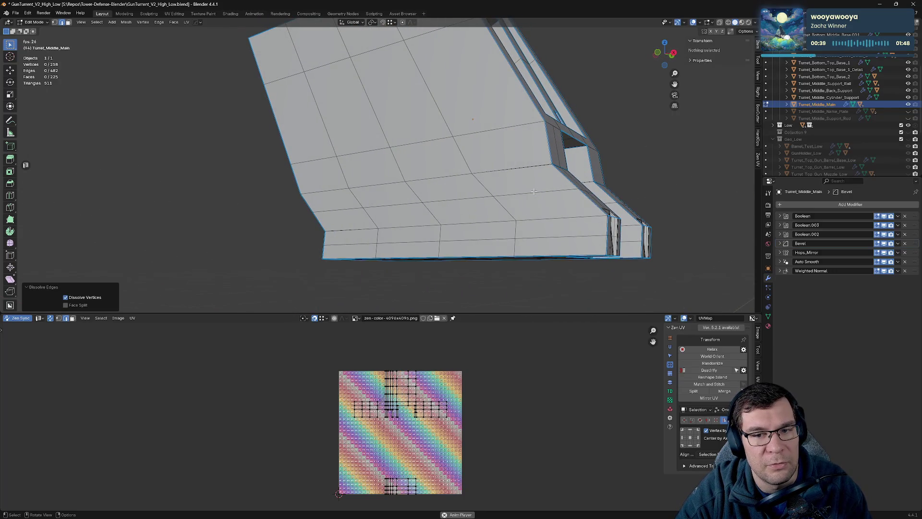
Step: Dissolve another edge loop, undo it, and select a side edge instead
left_click(534, 191)
left_click(534, 190)
left_click_drag(534, 190, 459, 209)
key("x")
left_click(507, 182)
key("ctrl+z")
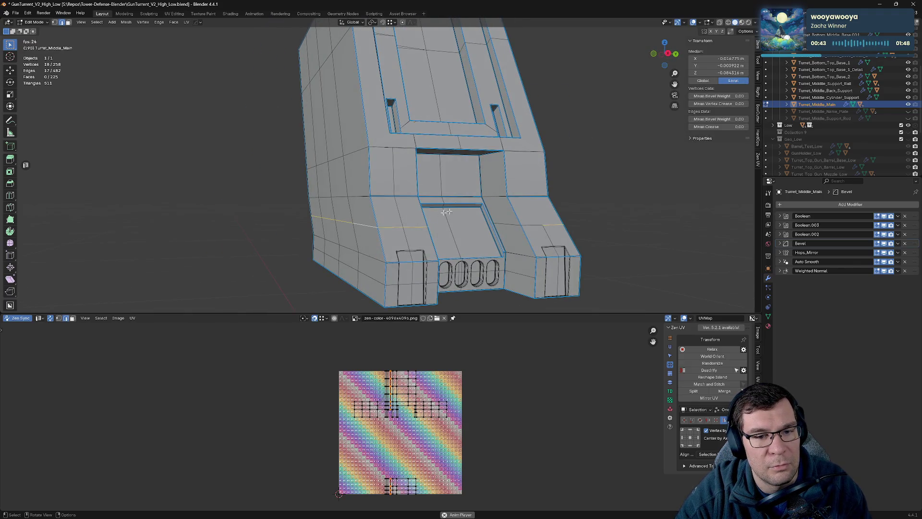
left_click_drag(439, 245, 589, 230)
left_click(579, 231)
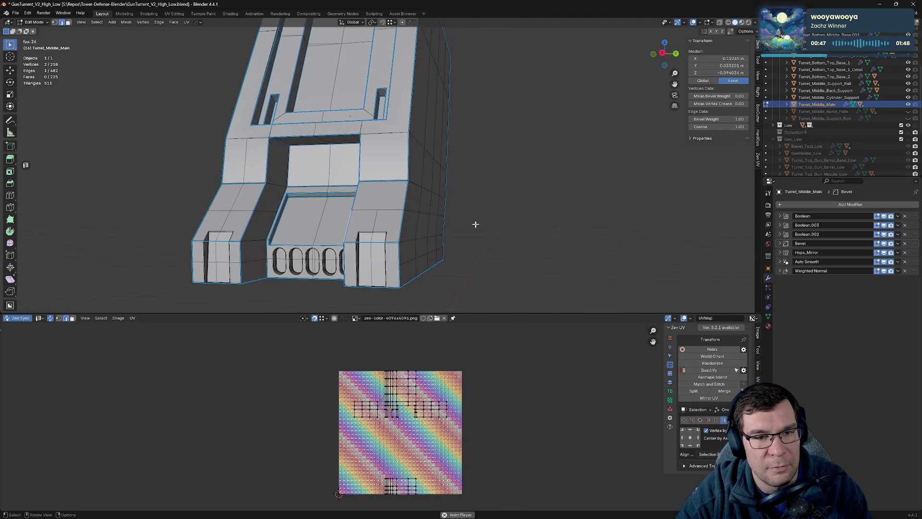
key("Tab")
left_click_drag(510, 227, 429, 149)
Step: Dissolve two more edge loops to finish simplifying the housing mesh
key("Tab")
left_click(375, 209)
key("x")
left_click(485, 216)
left_click(391, 173)
key("x")
left_click(452, 207)
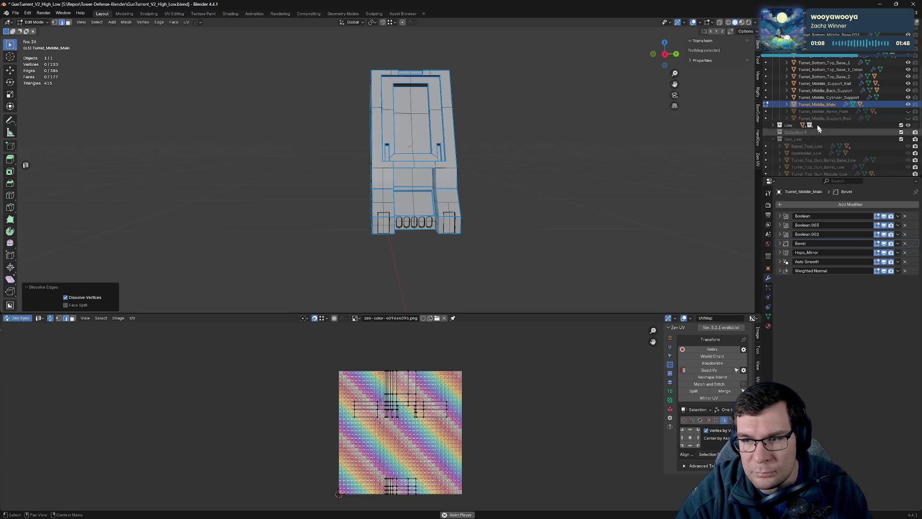
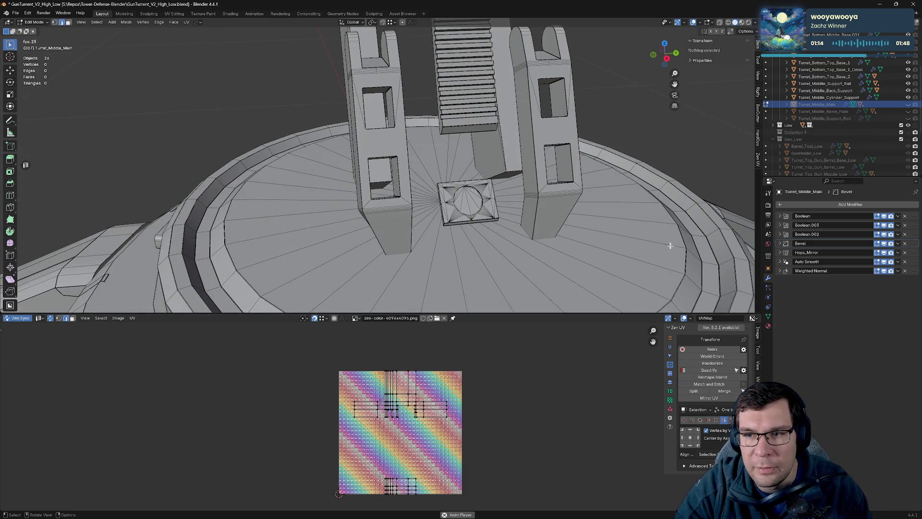
Step: Inspect the cylinder support up close and select Turret_Middle_Back_Support
left_click_drag(586, 145, 612, 178)
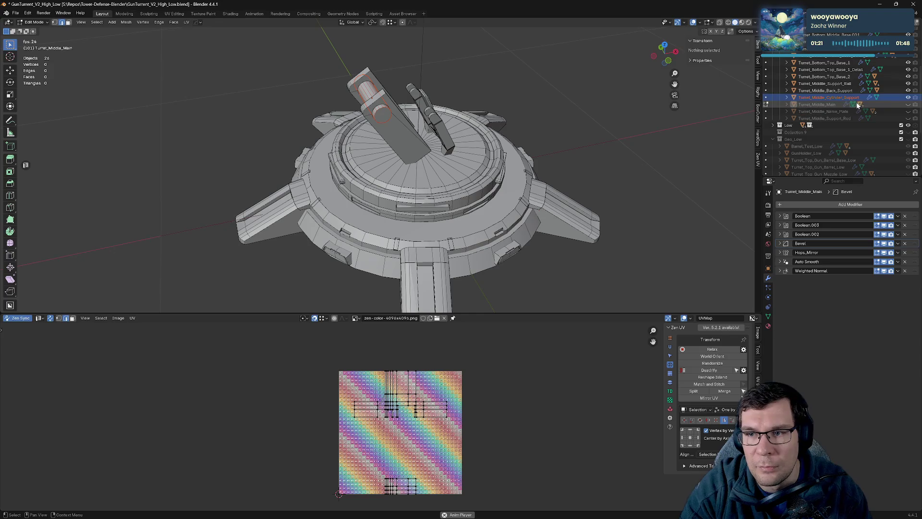
scroll("up", 3)
scroll("down", 3)
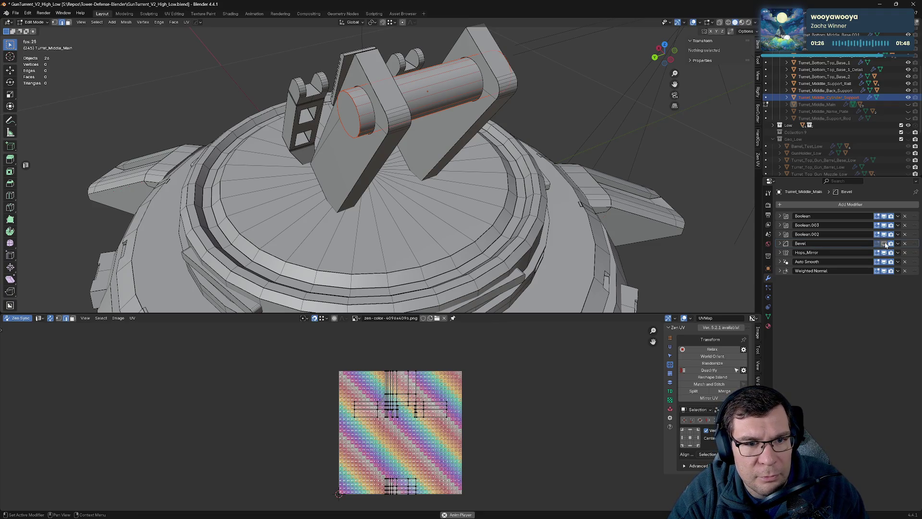
scroll("up", 3)
left_click_drag(531, 131, 613, 169)
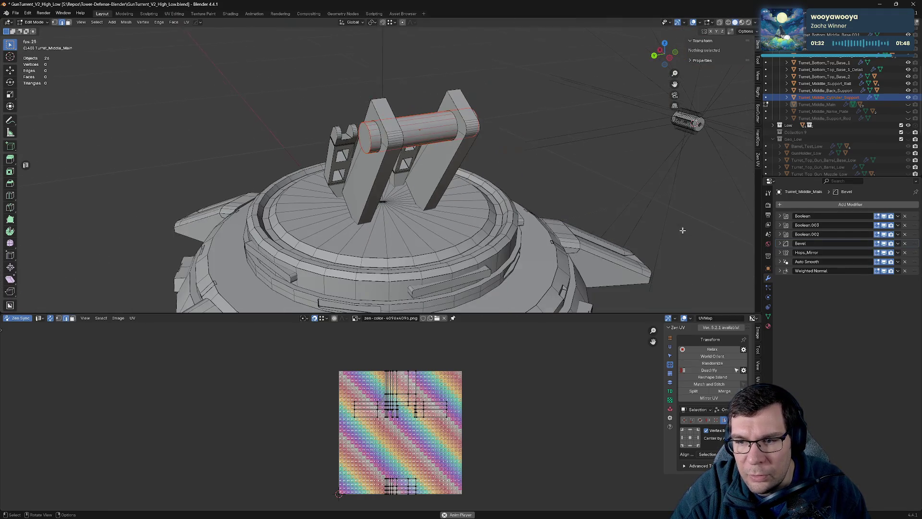
left_click(896, 90)
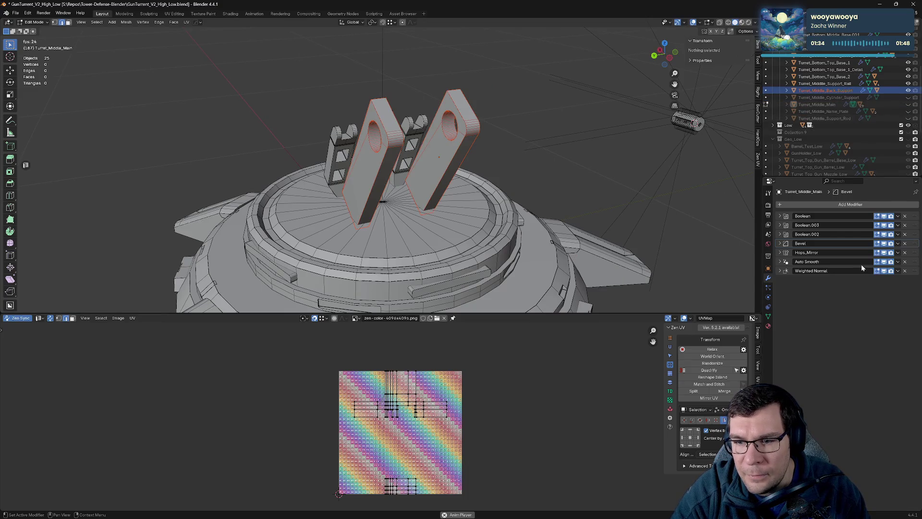
Step: Hide Turret_Middle_Back_Support and select Turret_Middle_Support_Rail
left_click_drag(557, 184, 474, 202)
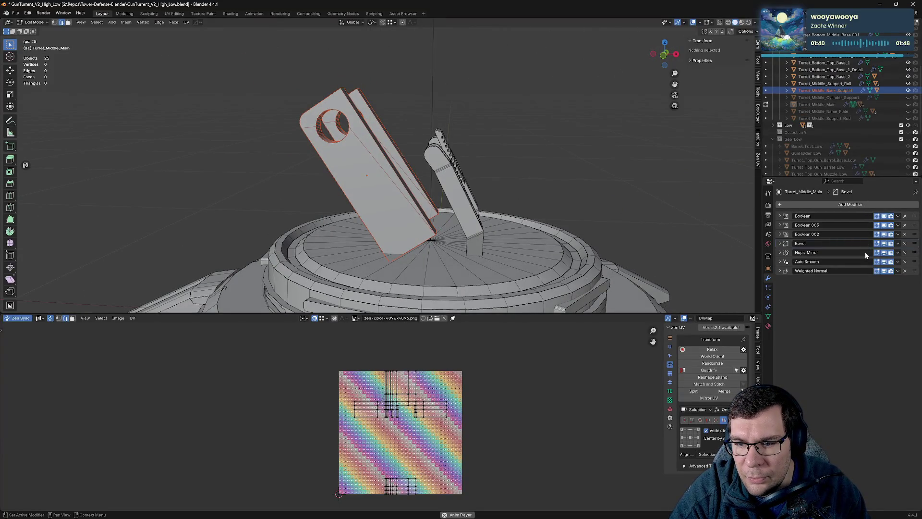
left_click(907, 91)
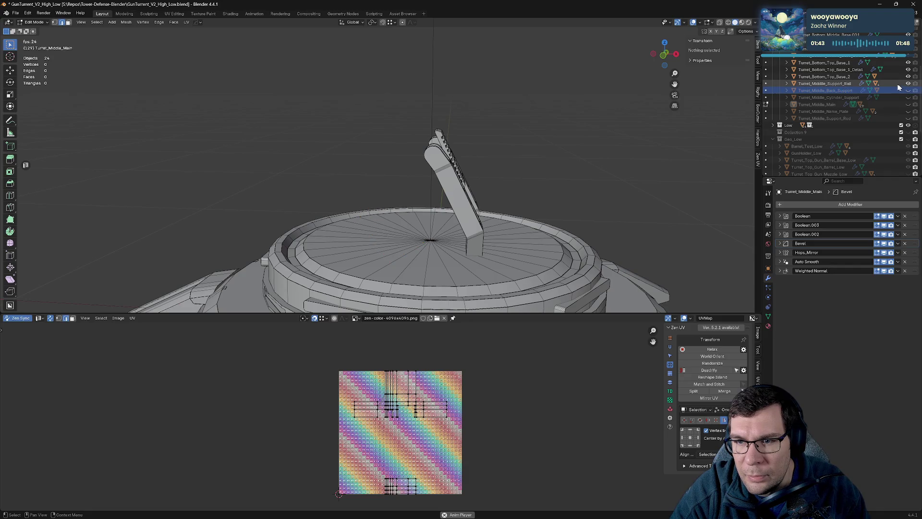
left_click(890, 85)
scroll("up", 3)
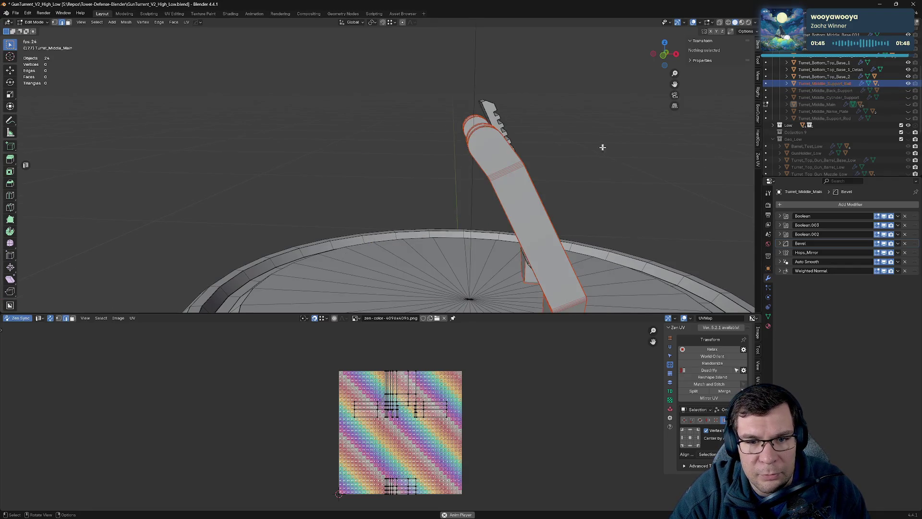
Step: Hide Turret_Middle_Support_Rail to expose the inner base ring and return to Object Mode
left_click_drag(650, 175, 323, 201)
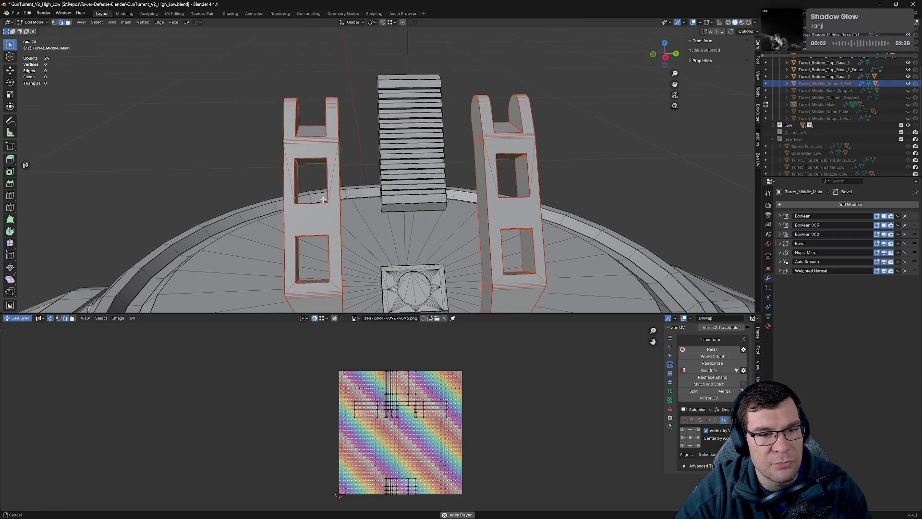
scroll("up", 3)
left_click_drag(375, 190, 400, 179)
scroll("down", 3)
left_click_drag(469, 176, 502, 175)
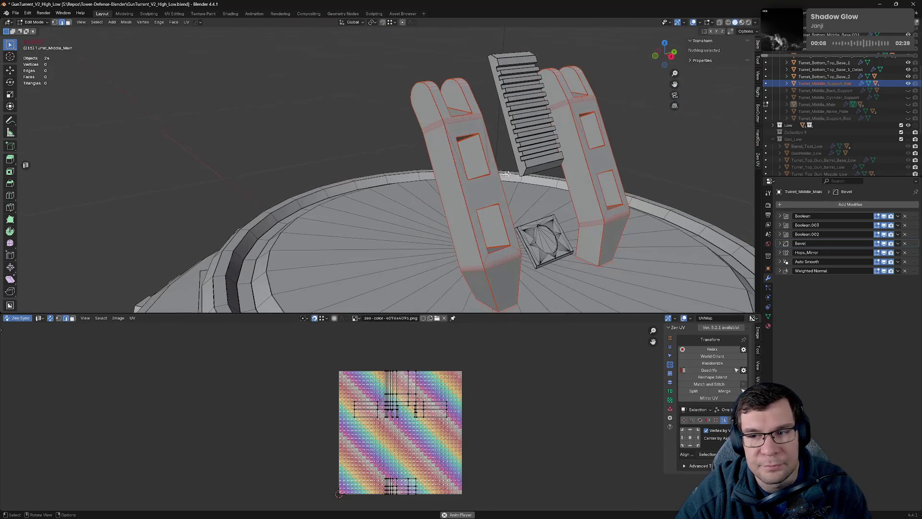
left_click_drag(594, 205, 731, 211)
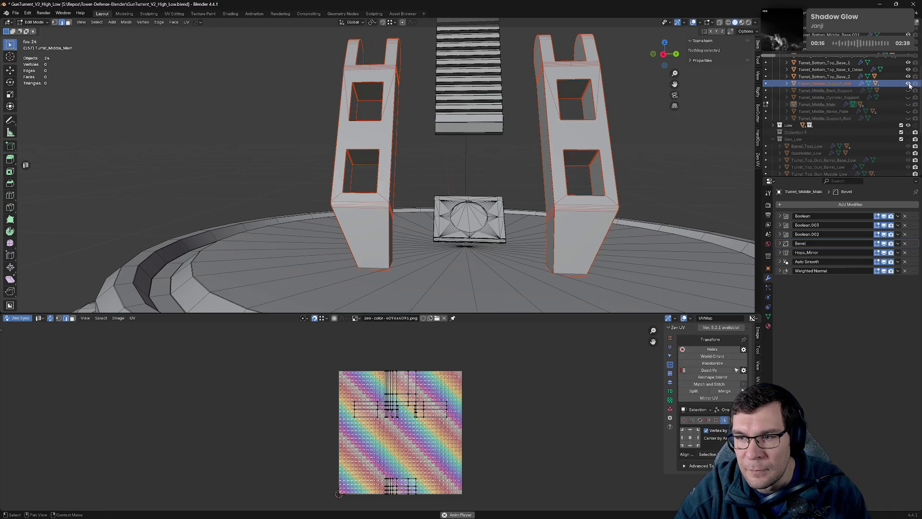
left_click(910, 86)
left_click_drag(683, 224, 620, 263)
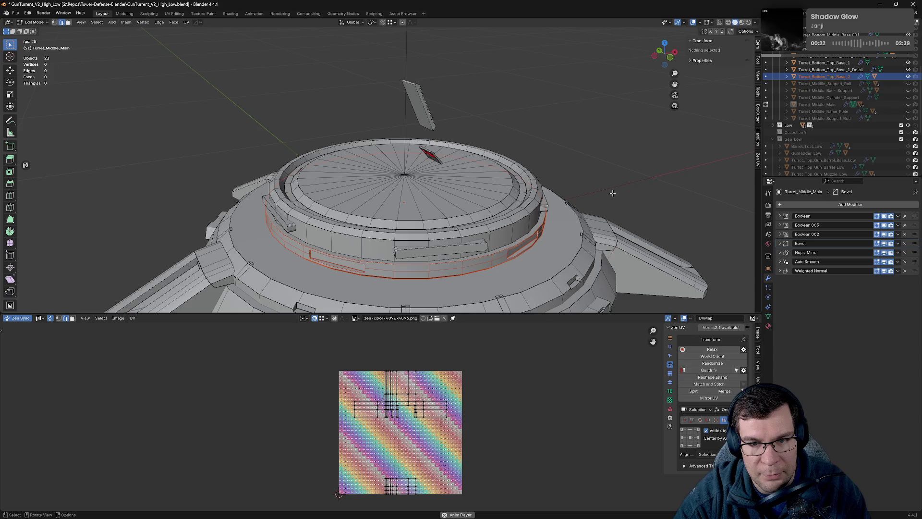
key("Tab")
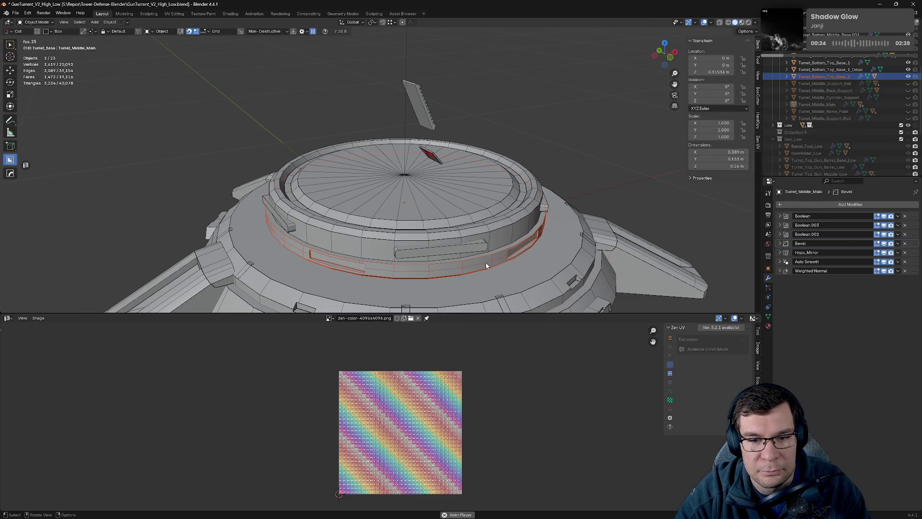
Step: Isolate and inspect Turret_Bottom_Top_Base_2, then hide it and exit local view
left_click(486, 262)
key("KP_Divide")
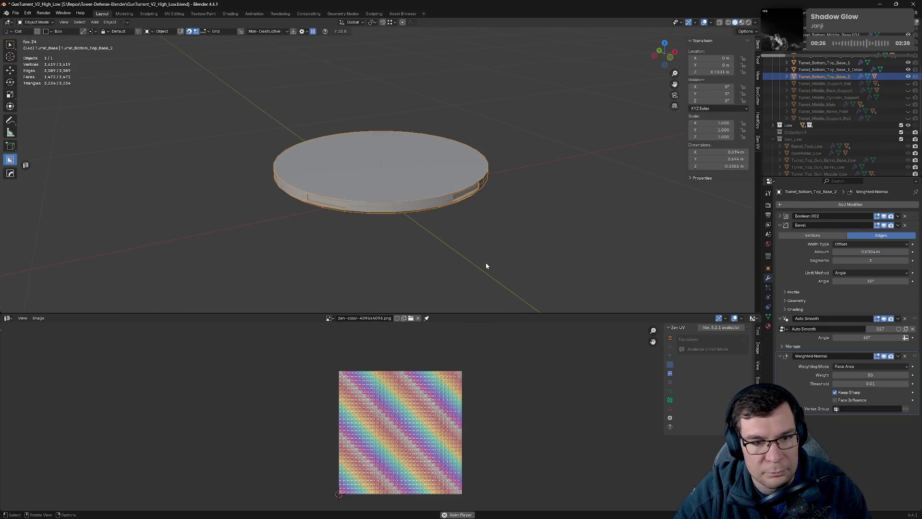
left_click(780, 226)
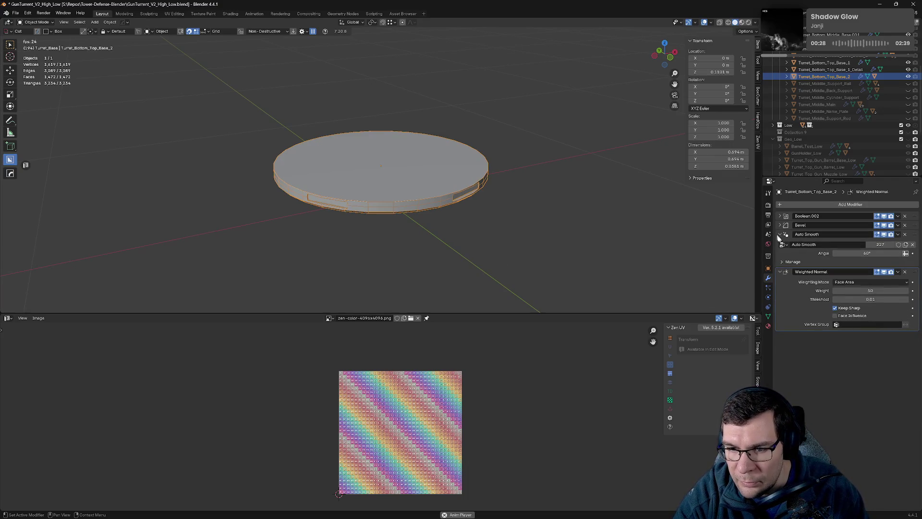
left_click(779, 234)
left_click(780, 242)
left_click_drag(542, 247, 554, 158)
left_click_drag(506, 154, 569, 204)
scroll("up", 3)
scroll("down", 3)
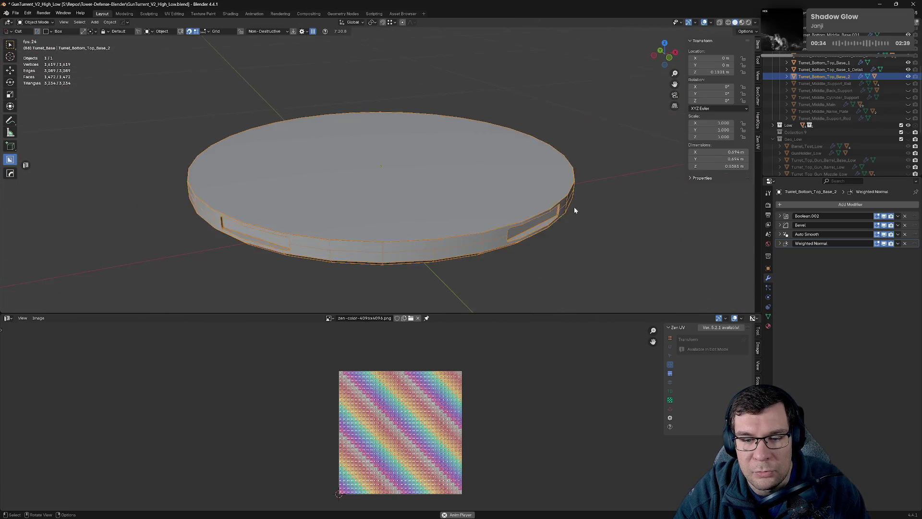
key("Tab")
key("Tab")
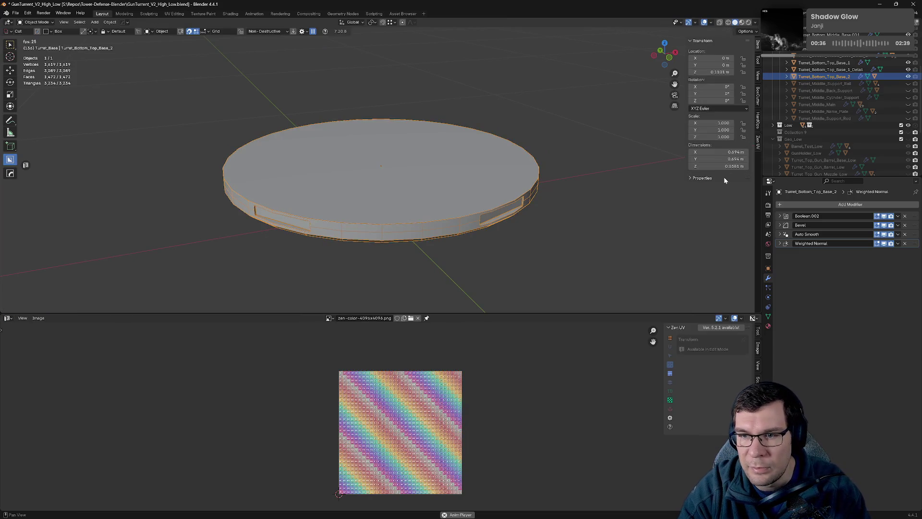
left_click(908, 76)
key("KP_Divide")
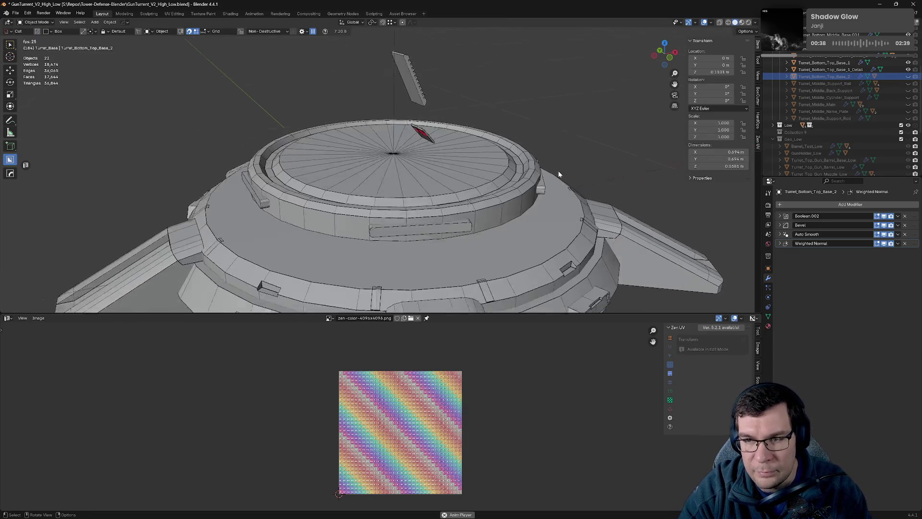
Step: Move Bevel above Array in Turret_Bottom_Top_Base_1_Detail's modifier stack
left_click(844, 71)
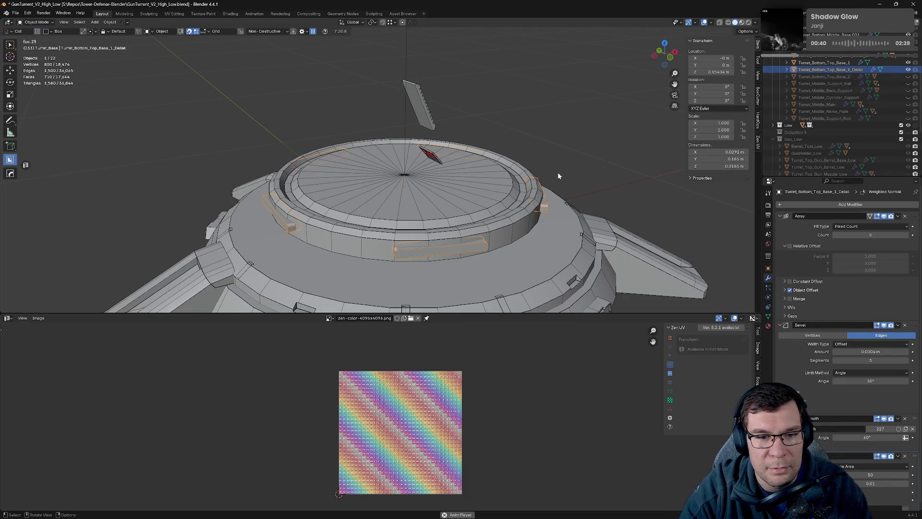
left_click_drag(509, 141, 674, 183)
left_click(780, 216)
left_click(779, 225)
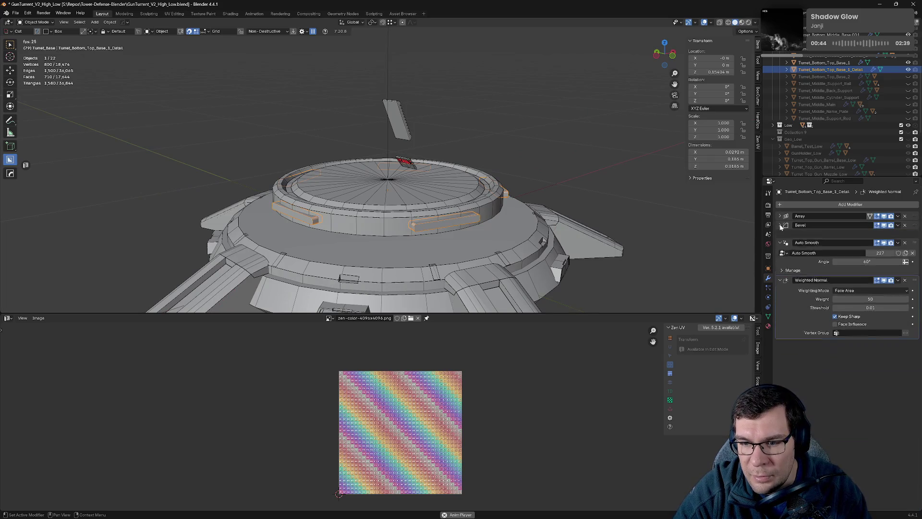
left_click(783, 234)
left_click(781, 245)
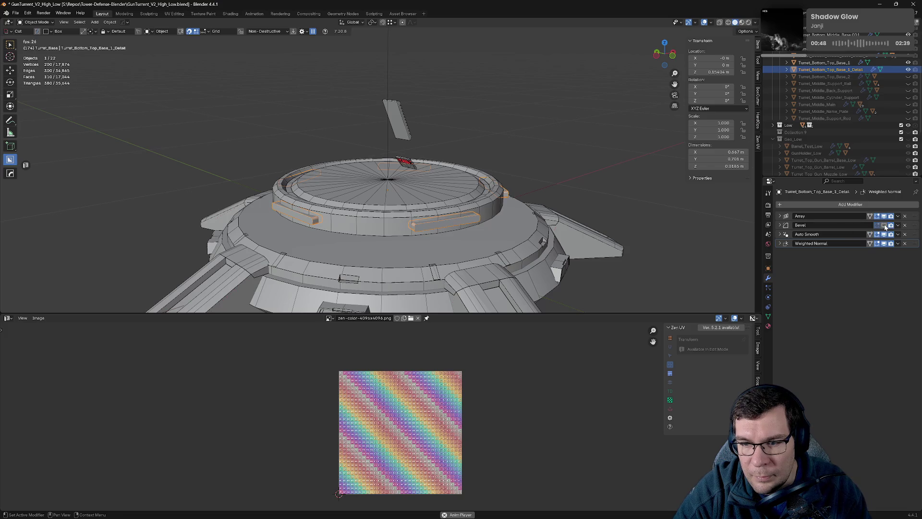
left_click_drag(916, 226, 915, 216)
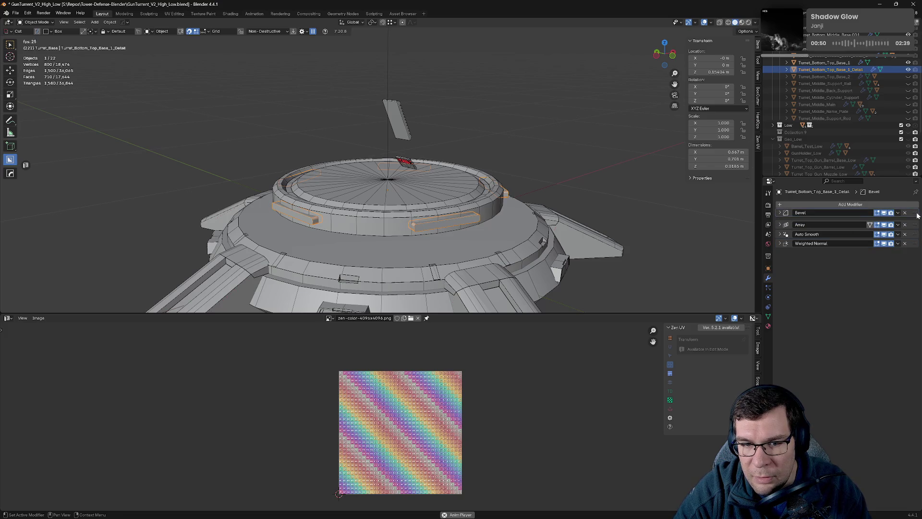
scroll("up", 3)
Step: Select the Turret_Bottom_Top_Base_1 ring and collapse its Bevel modifier panel
left_click_drag(585, 249, 650, 181)
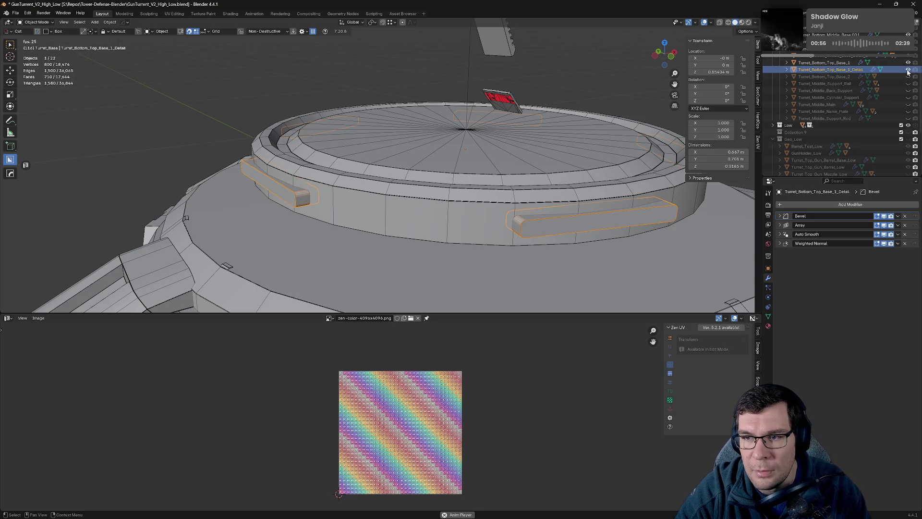
left_click(872, 63)
left_click_drag(610, 179, 638, 185)
left_click(780, 216)
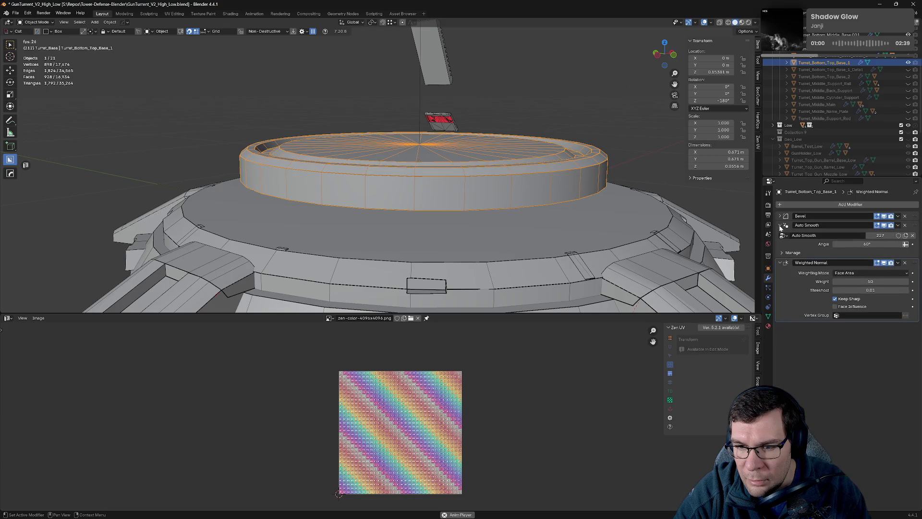
Step: Collapse the ring's modifier panels and hide Turret_Bottom_Top_Base_1
scroll("up", 3)
left_click_drag(543, 220, 565, 238)
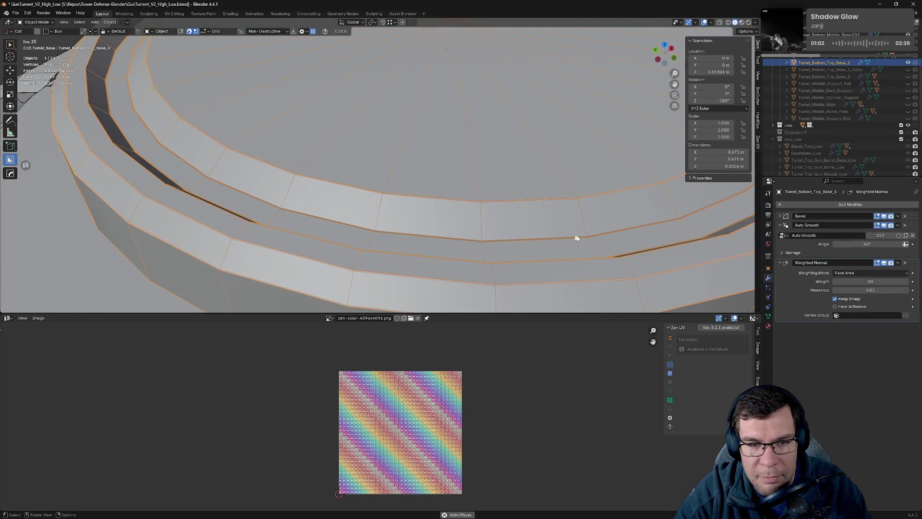
left_click(780, 262)
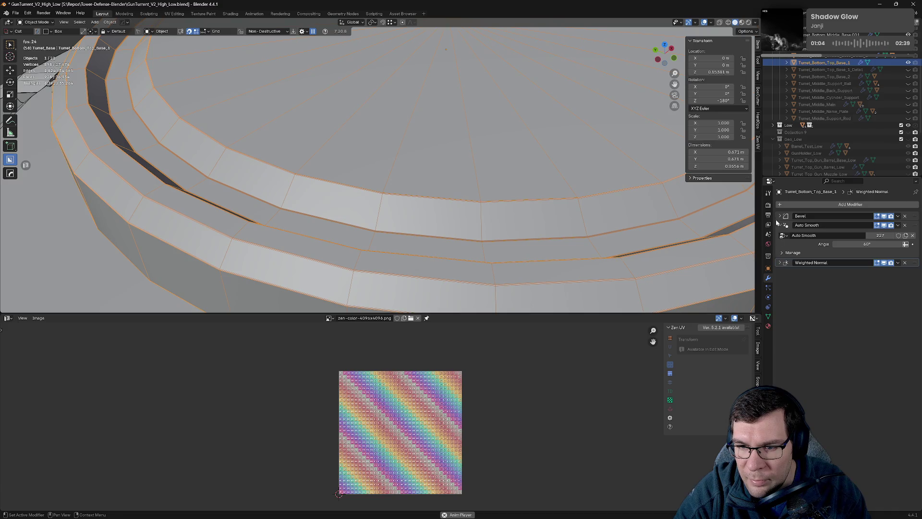
left_click(780, 225)
left_click(908, 62)
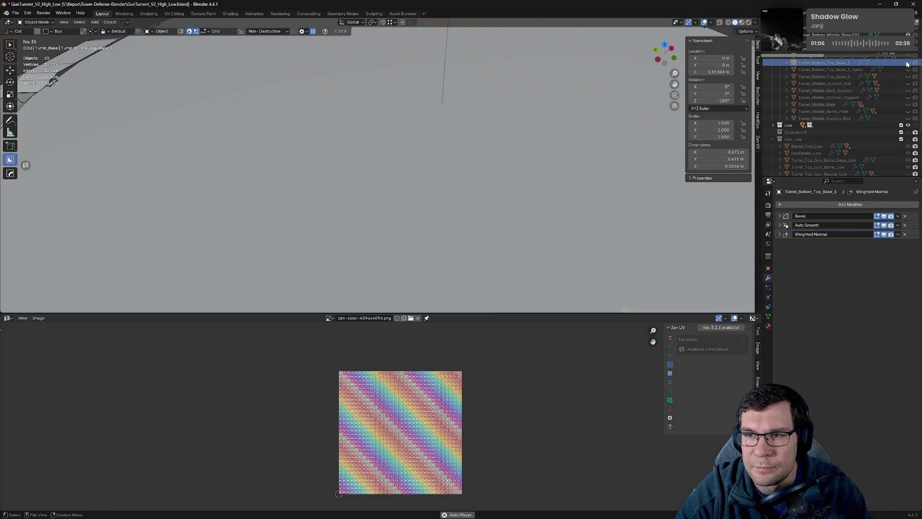
Step: Select Turret_Bottom_Middle_Base_Detail_2 and look it over around the turret ring
left_click(593, 171)
scroll("down", 3)
left_click_drag(593, 171, 484, 151)
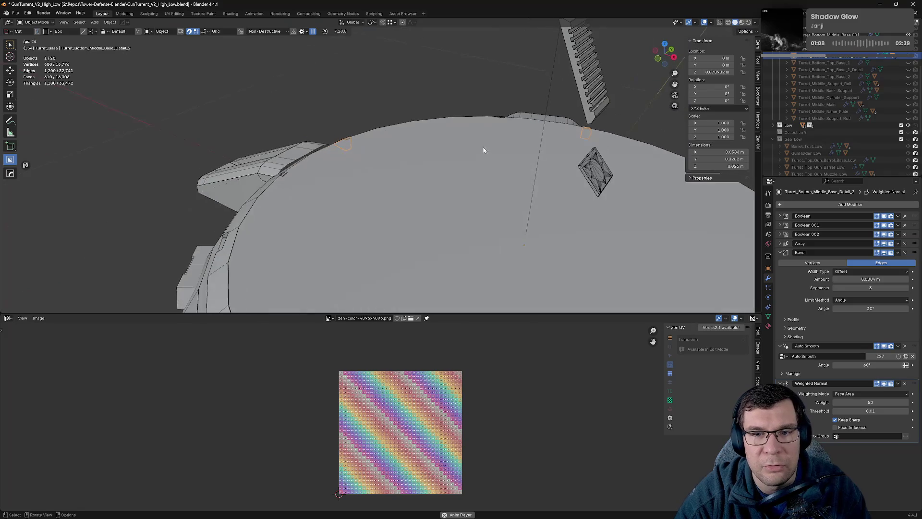
left_click_drag(633, 165, 588, 159)
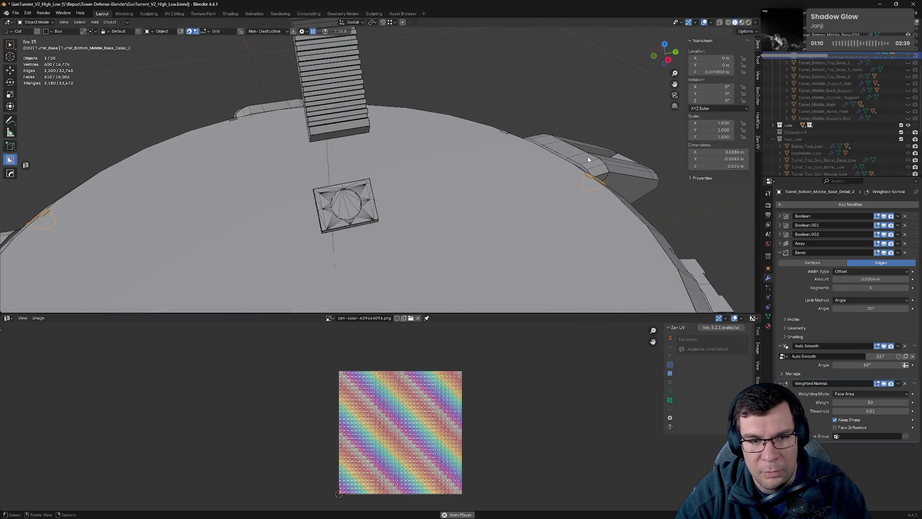
scroll("down", 3)
left_click_drag(607, 192, 599, 198)
scroll("up", 3)
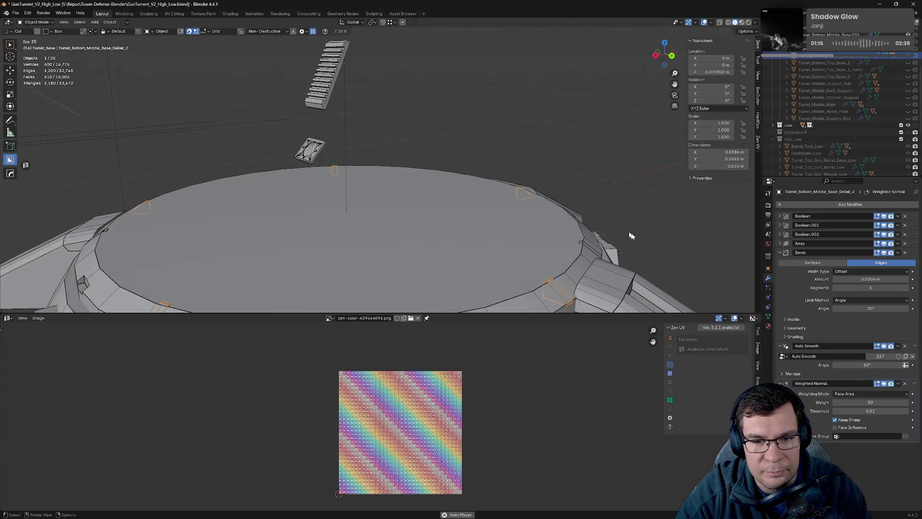
left_click_drag(626, 232, 567, 229)
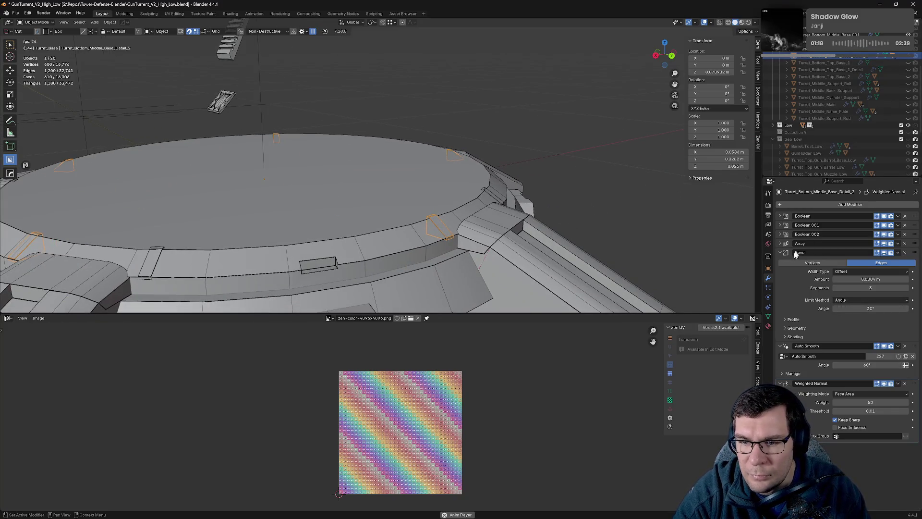
Step: Move Bevel above Array on Turret_Bottom_Middle_Base_Detail_2, then hide it
left_click(779, 253)
left_click(780, 261)
left_click_drag(911, 254, 912, 244)
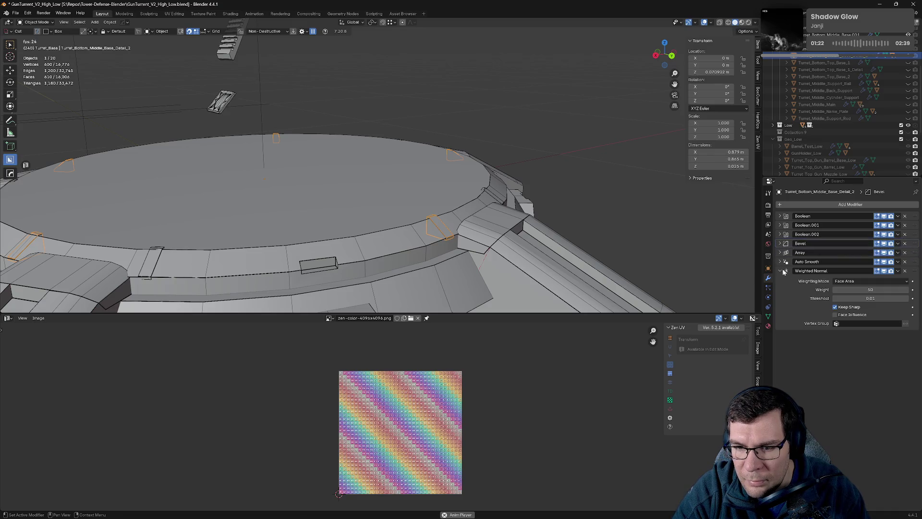
left_click(785, 272)
left_click(912, 57)
left_click_drag(505, 219, 445, 217)
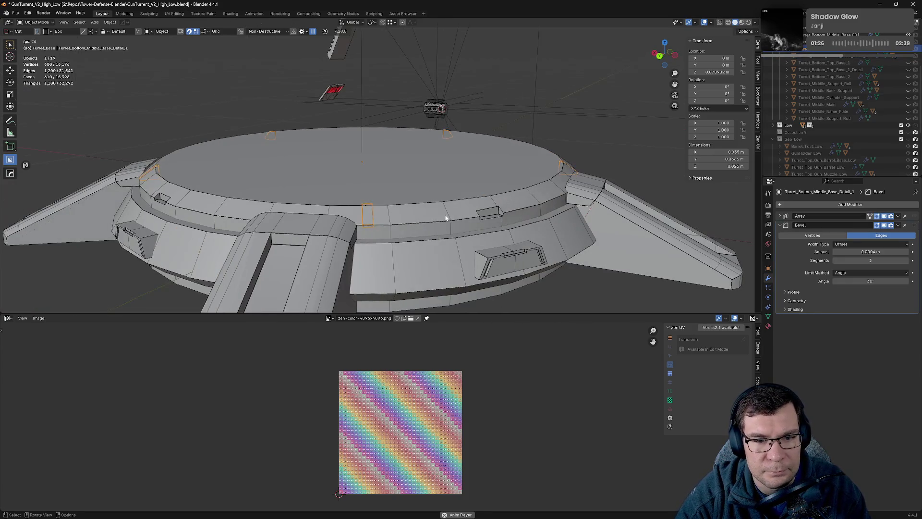
Step: Move Bevel above Array in the current detail part's modifier stack
left_click(780, 225)
left_click_drag(914, 229, 874, 226)
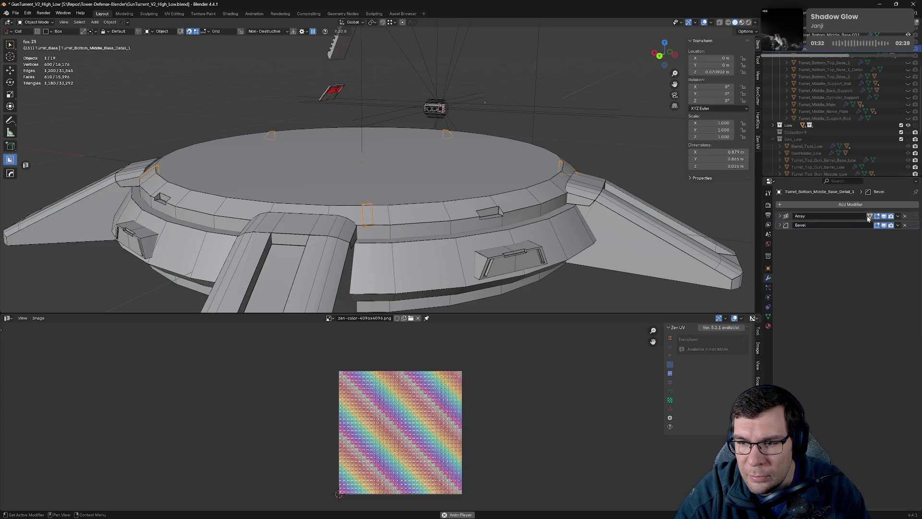
left_click_drag(915, 225, 914, 215)
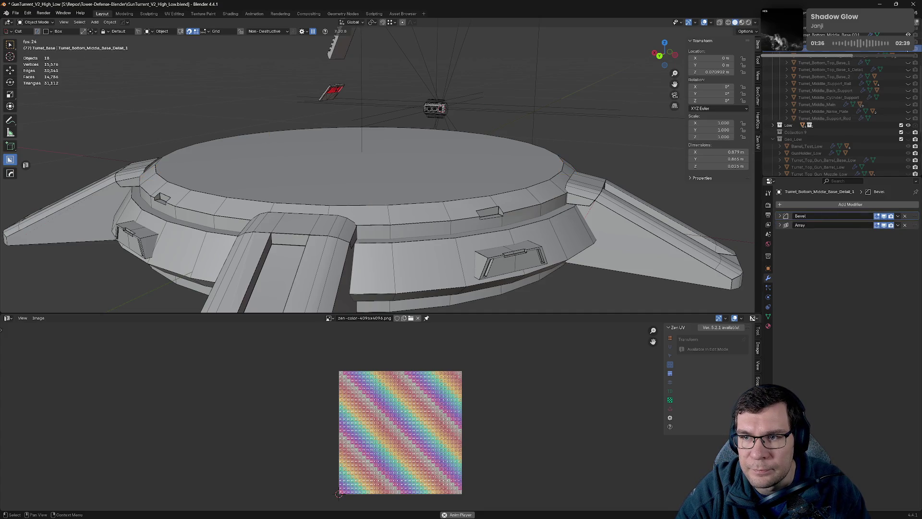
Step: Move Bevel above Hops_Mirror and Array on Turret_Bottom_Middle_Base_Detail
left_click(826, 49)
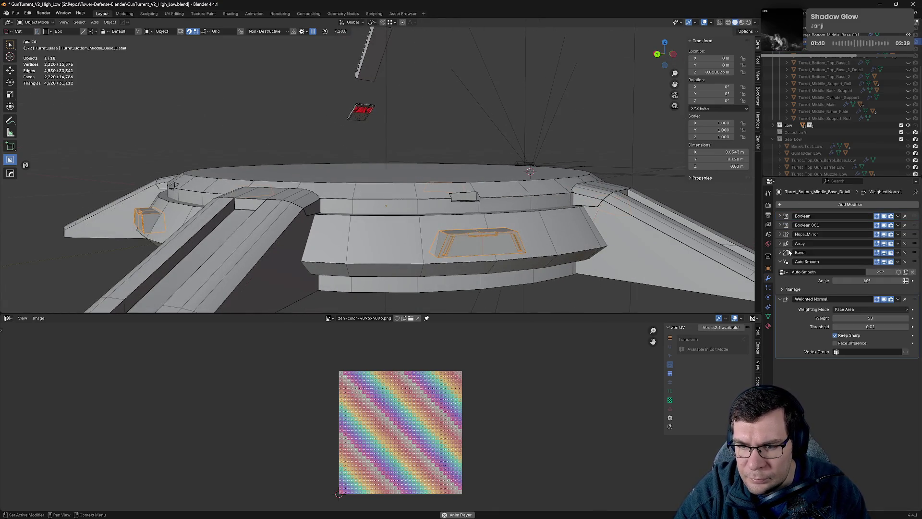
left_click_drag(915, 252, 917, 233)
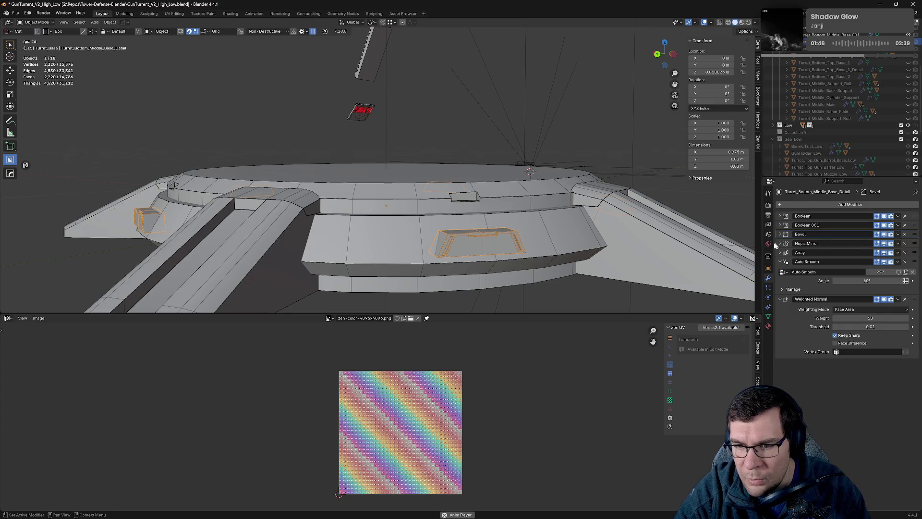
left_click(780, 262)
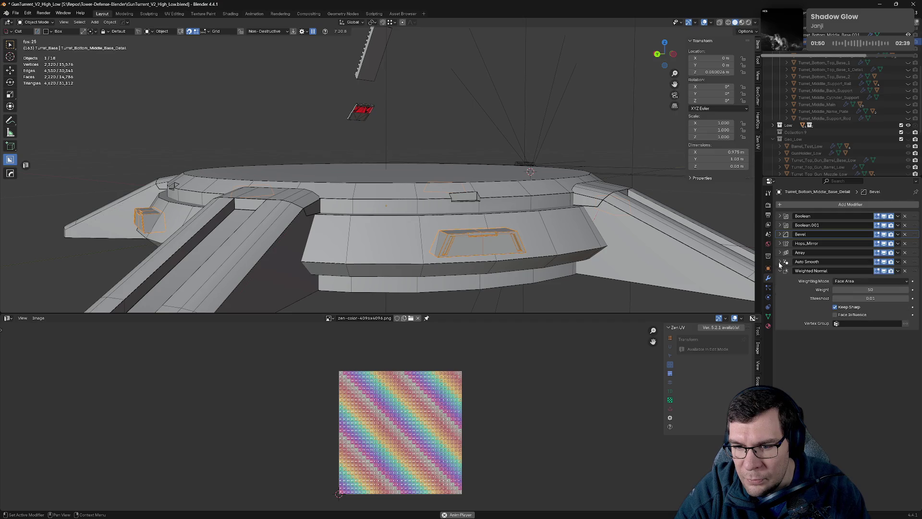
left_click(780, 271)
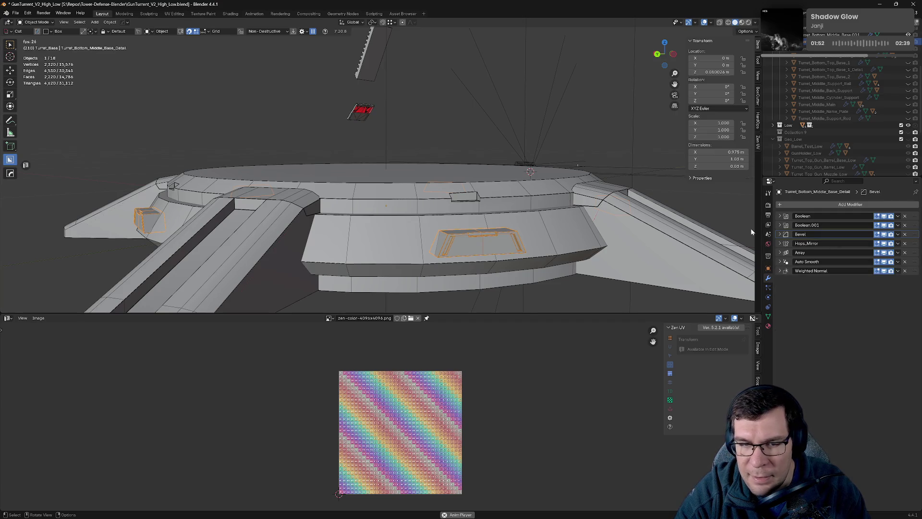
Step: Select the Turret_Bottom_Middle_Base.001 ring and collapse its Auto Smooth panel
left_click_drag(572, 190, 555, 226)
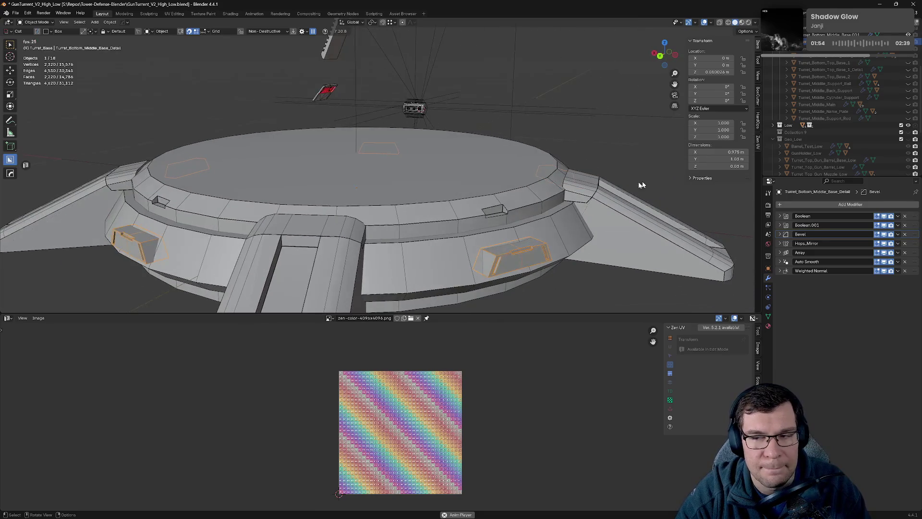
left_click(555, 225)
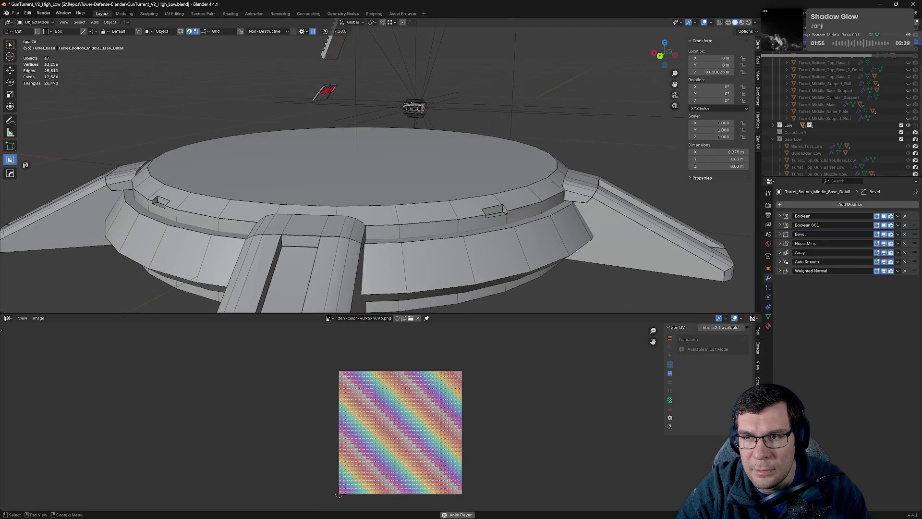
left_click(781, 225)
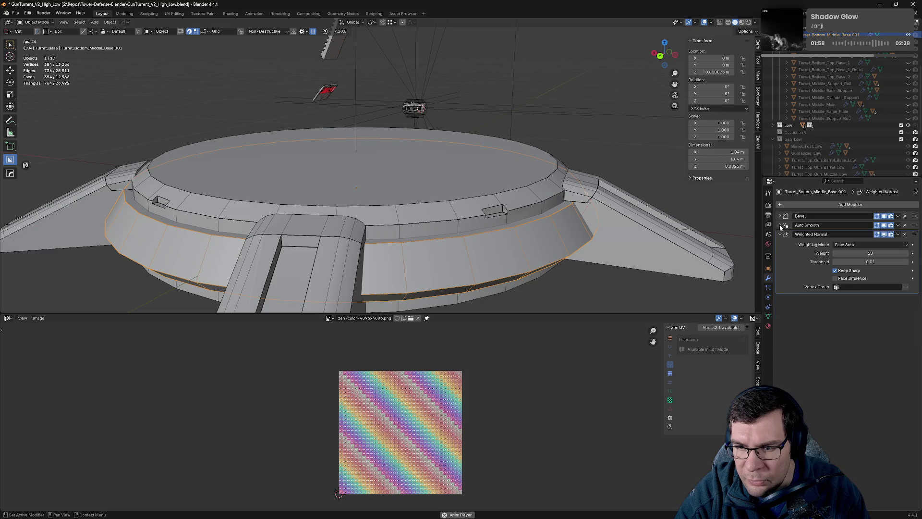
Step: Sharpen the isolated Turret_Bottom_Middle_Base.001 ring with HOps and delete the duplicate Smooth by Angle
left_click(782, 235)
left_click_drag(570, 219, 590, 245)
key("slash")
scroll("up", 3)
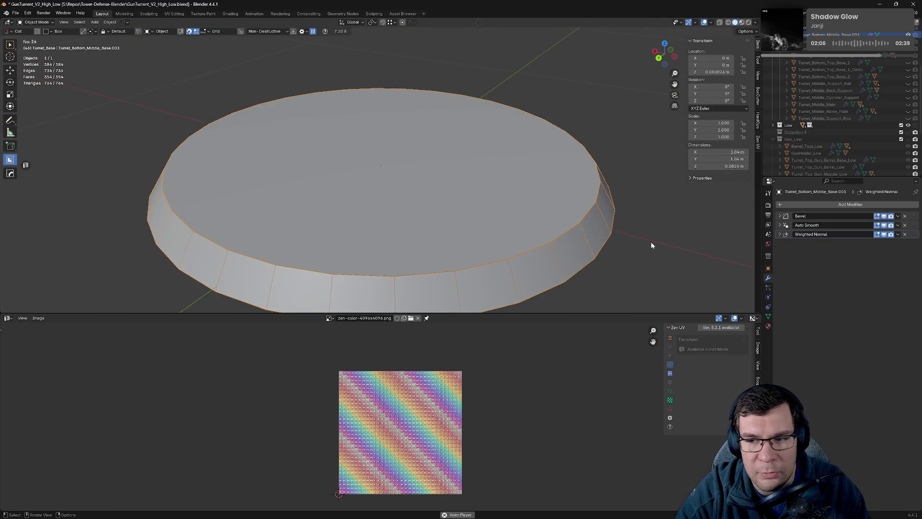
key("q")
left_click(587, 236)
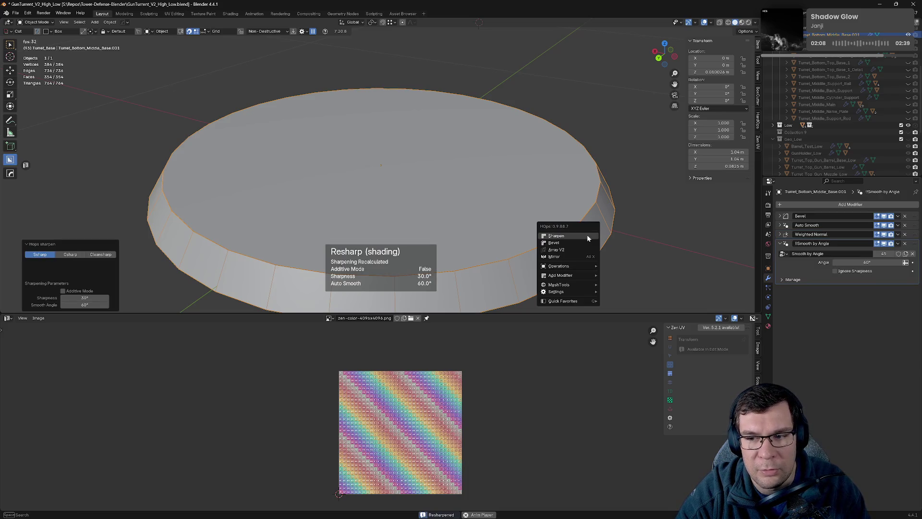
key("ctrl+x")
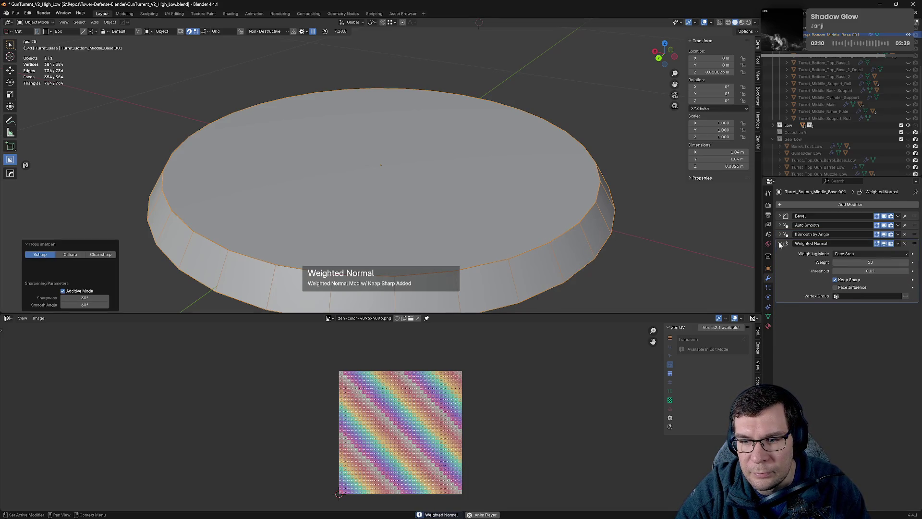
left_click(780, 244)
left_click_drag(645, 228, 633, 212)
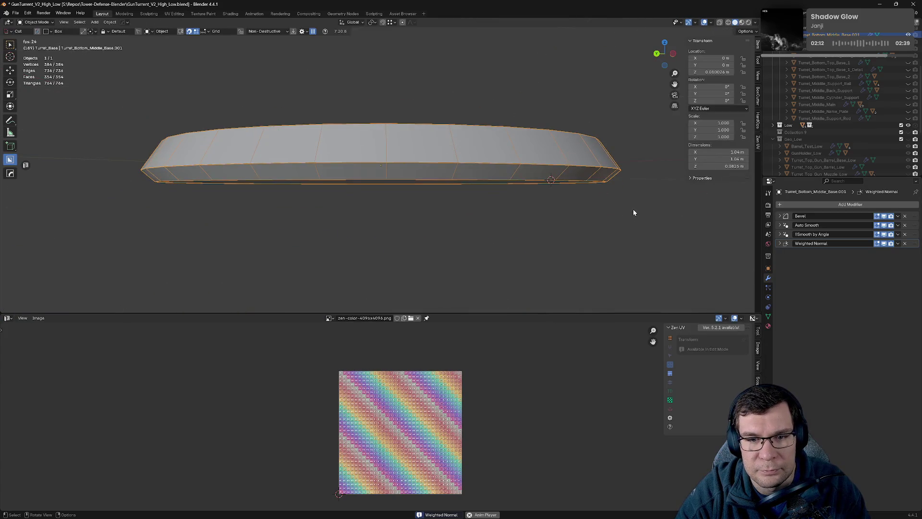
key("ctrl+z")
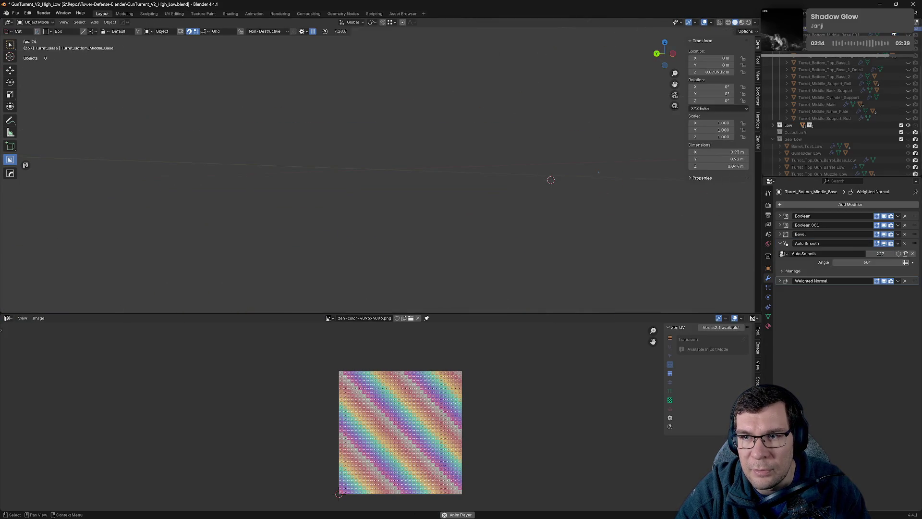
Step: Sharpen Turret_Bottom_Middle_Base and add Weighted Normal with Keep Sharp
left_click_drag(623, 156, 670, 175)
scroll("up", 3)
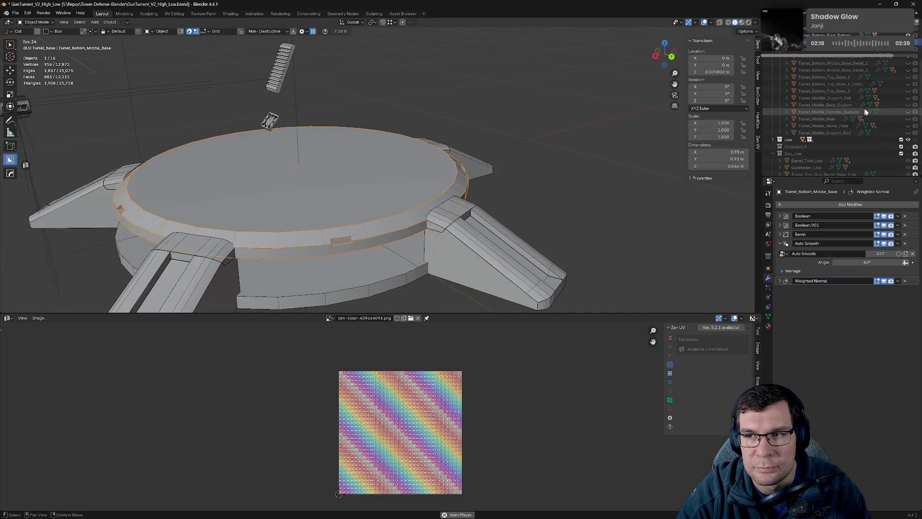
left_click(780, 243)
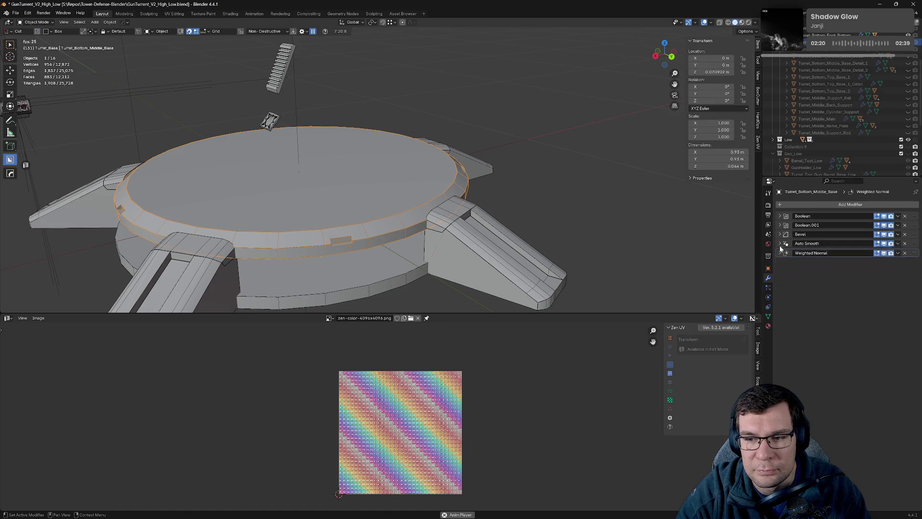
key("q")
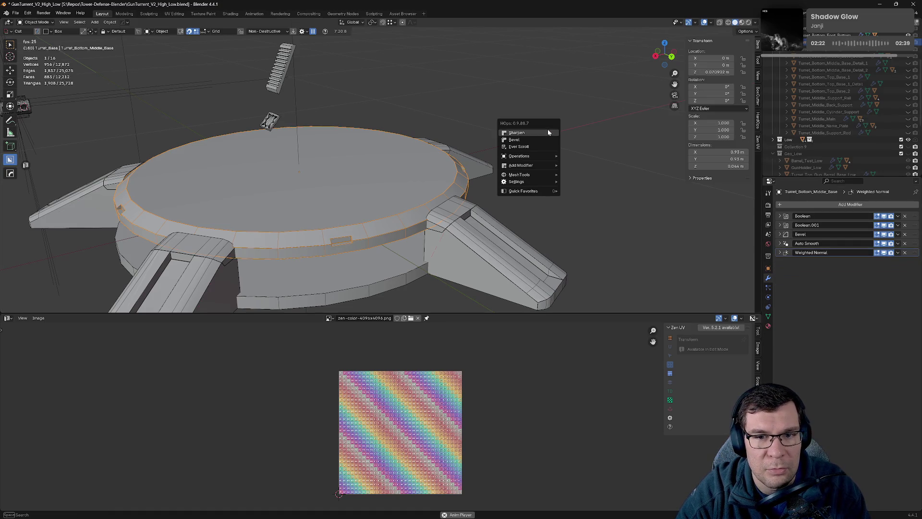
left_click(548, 131)
key("q")
left_click(548, 131)
left_click_drag(547, 130, 623, 171)
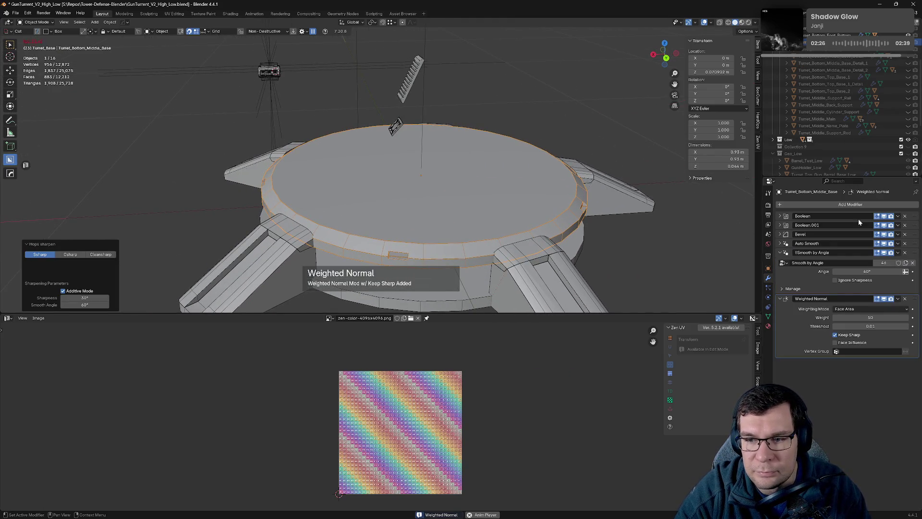
left_click(780, 253)
left_click(780, 262)
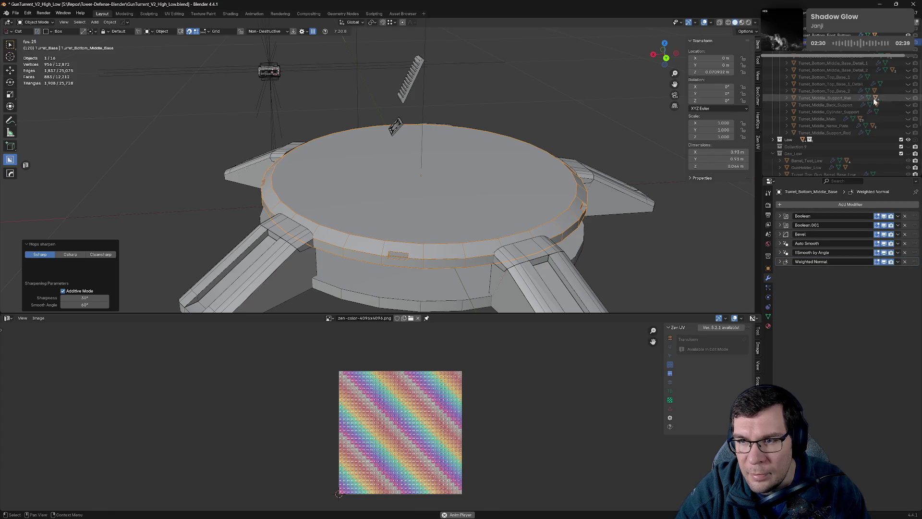
Step: Hide the finished middle base and select Turret_Bottom_Foot_Bottom
key("h")
scroll("up", 3)
left_click(838, 64)
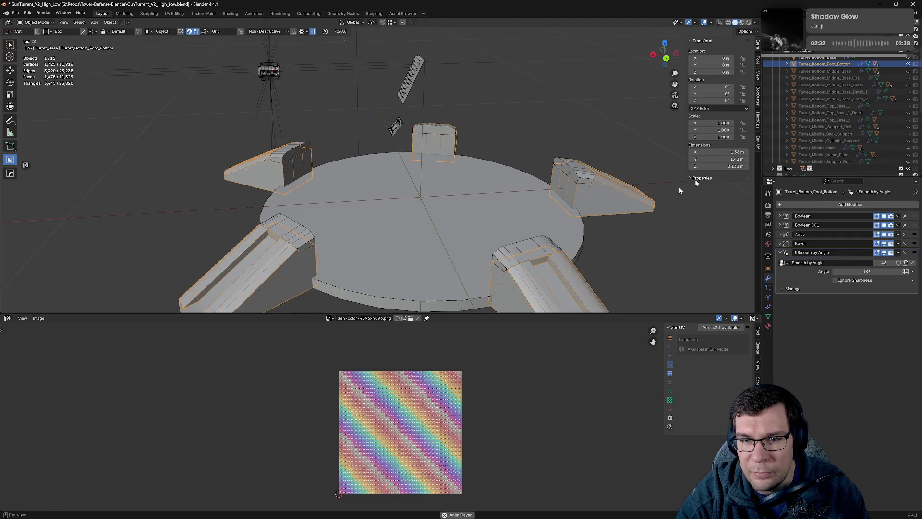
Step: Sharpen Turret_Bottom_Foot_Bottom with Weighted Normal, put Bevel above Array, and hide the foot
key("q")
left_click(622, 213)
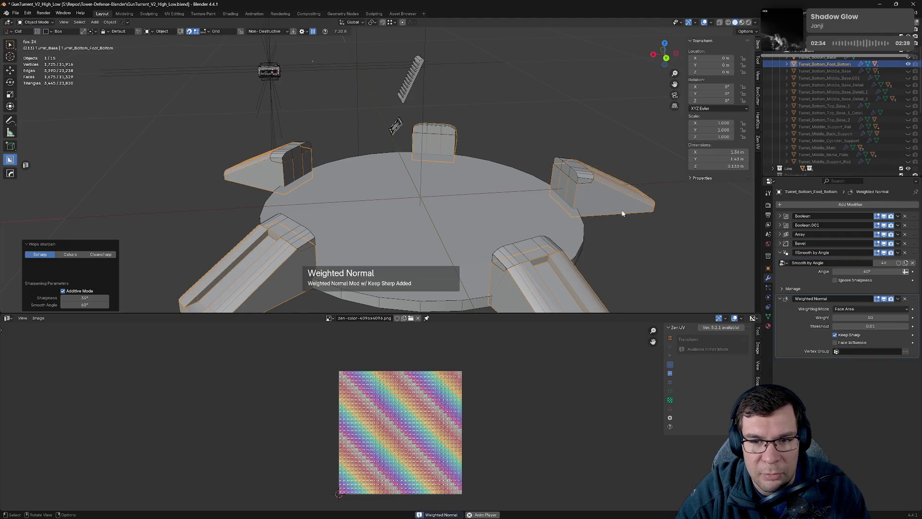
left_click_drag(646, 226, 695, 214)
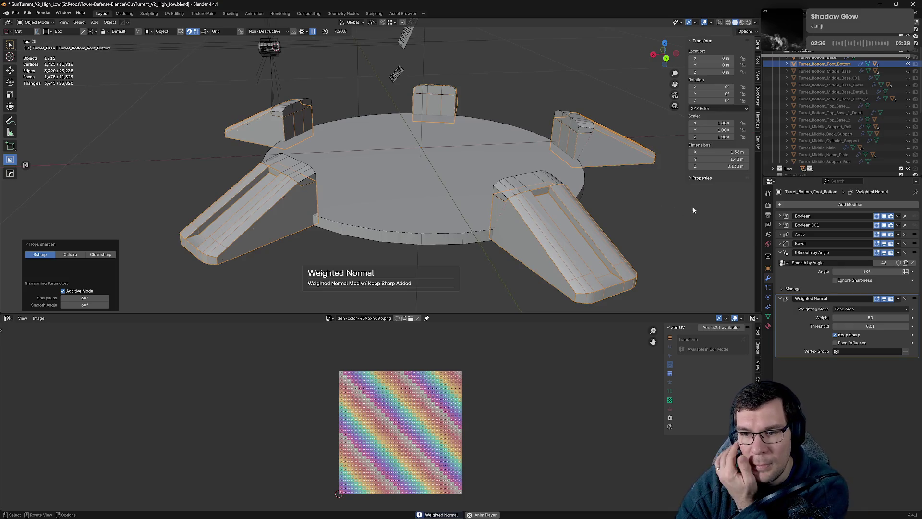
left_click(780, 252)
left_click_drag(914, 244, 914, 234)
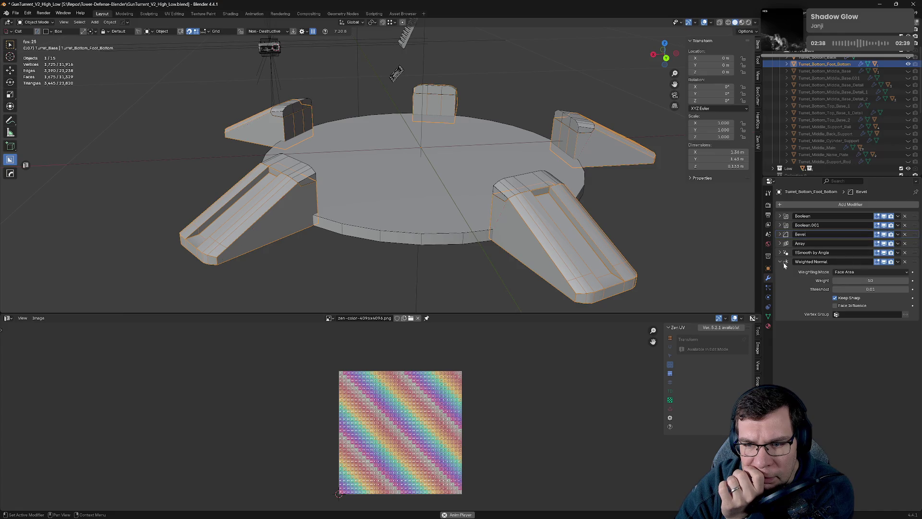
left_click(784, 263)
left_click_drag(571, 207, 591, 200)
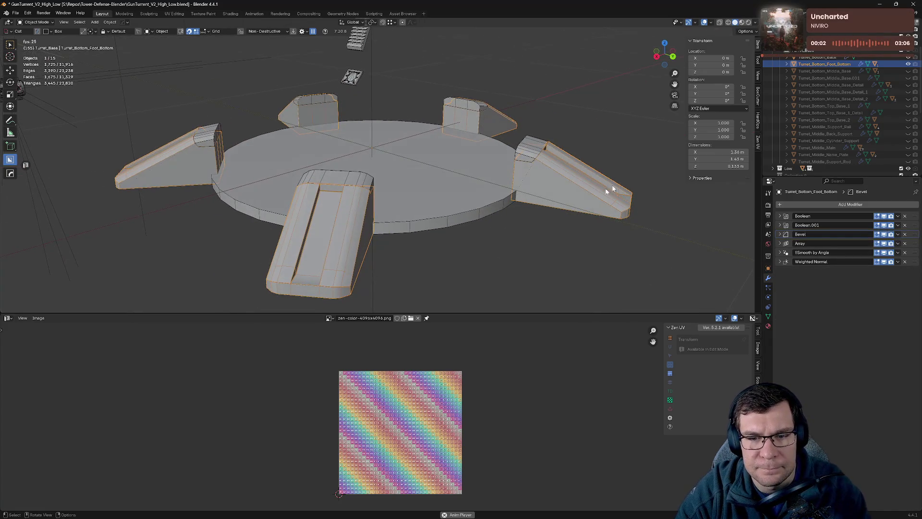
left_click(909, 64)
Step: Sharpen Turret_Bottom_Base's shading with the HOps Sharpen tool
left_click(818, 57)
left_click_drag(603, 166, 606, 142)
left_click(787, 216)
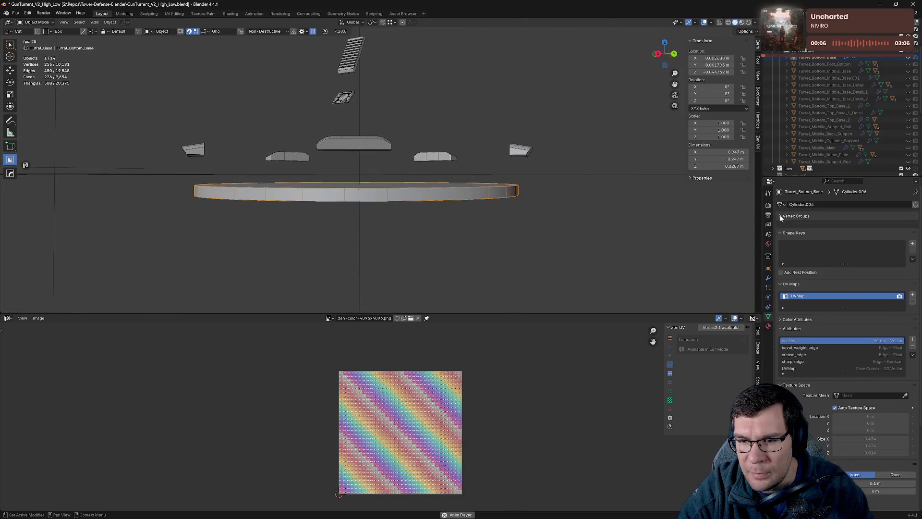
left_click(769, 279)
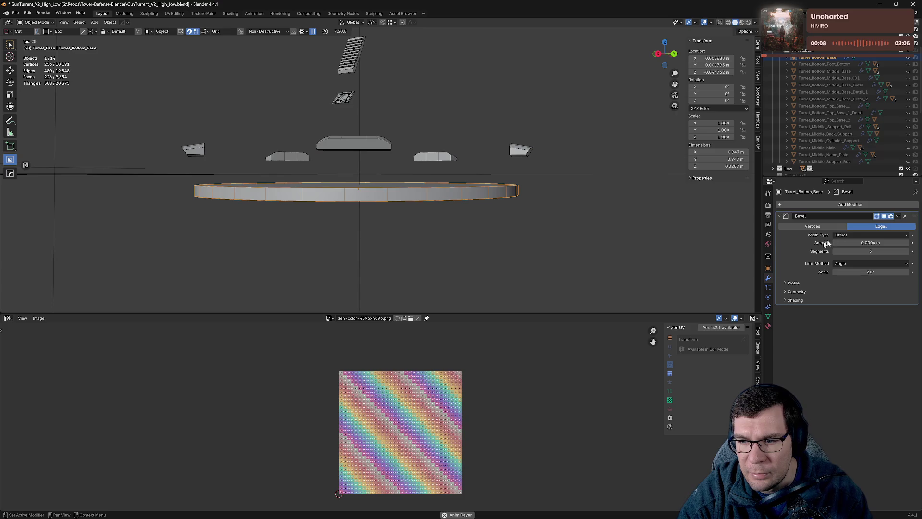
key("q")
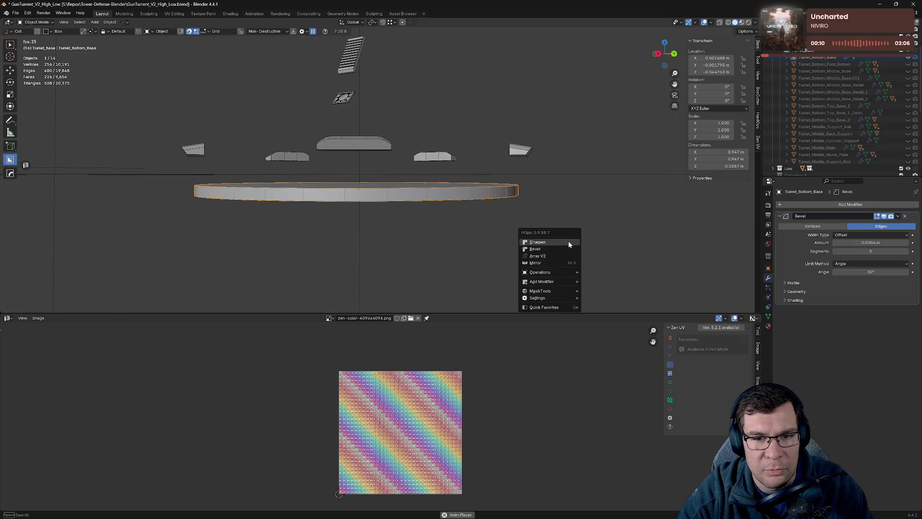
left_click(568, 242)
Step: Hide Turret_Bottom_Base and unhide the turret's middle parts
left_click_drag(569, 244, 889, 68)
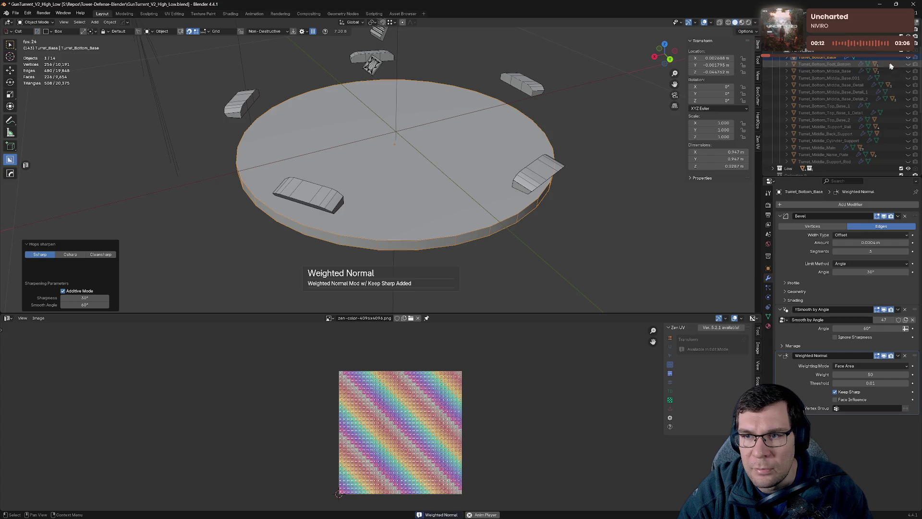
left_click(907, 58)
left_click_drag(908, 162, 908, 86)
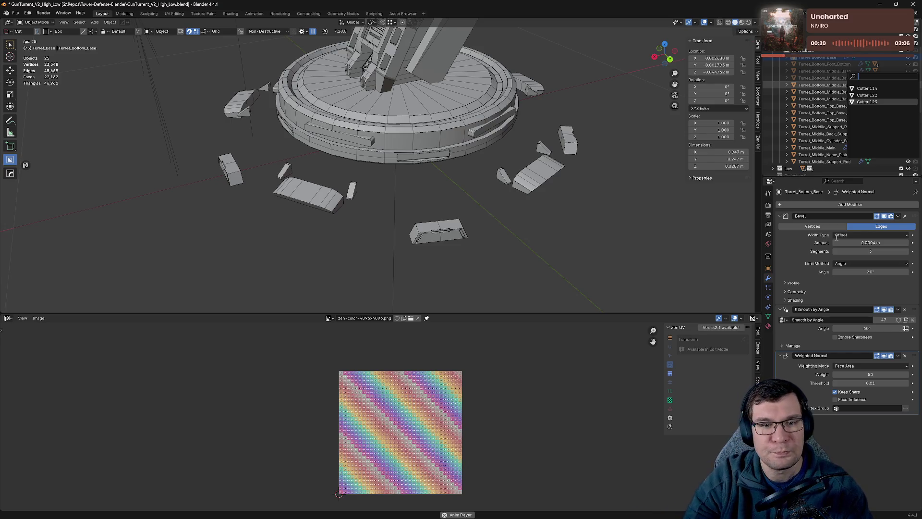
Step: Give Turret_Middle_Support_Rod HardOps Sharpen and Weighted Normal shading
key("Escape")
left_click_drag(501, 236, 546, 238)
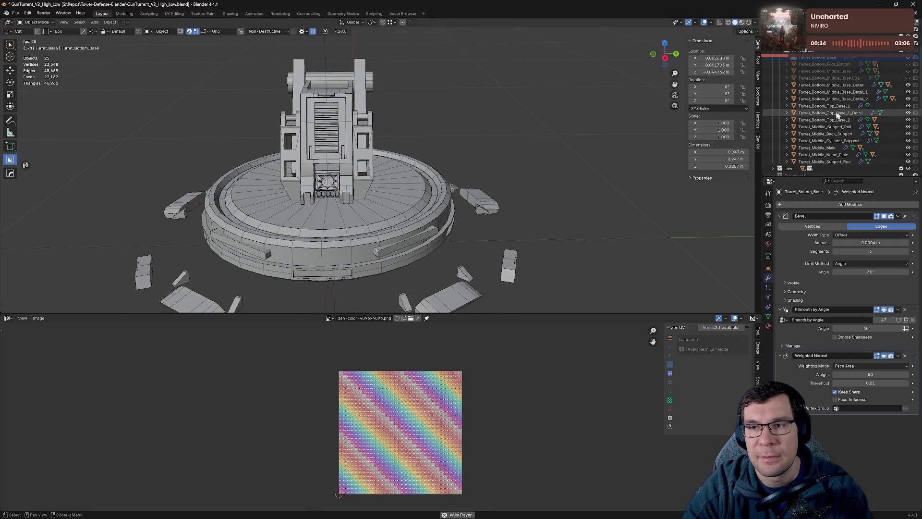
left_click(825, 162)
left_click_drag(592, 206, 494, 186)
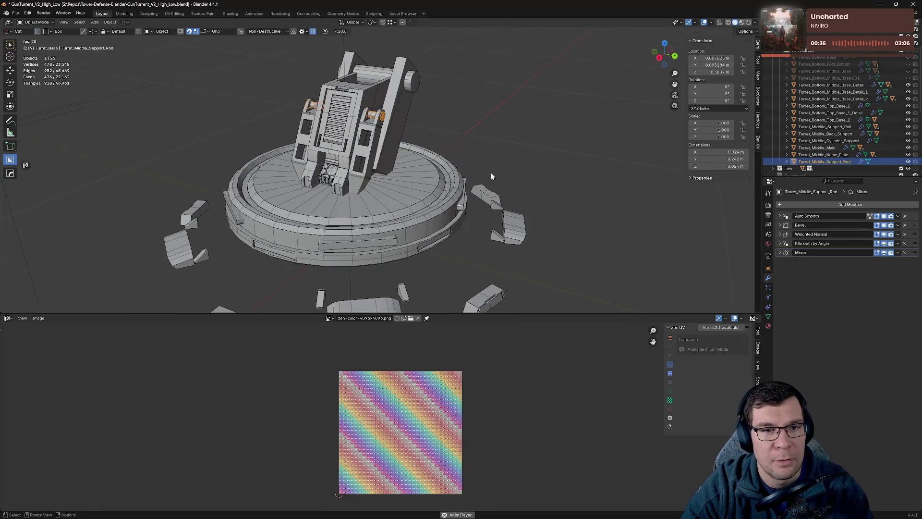
key("KP_Decimal")
key("q")
left_click(481, 181)
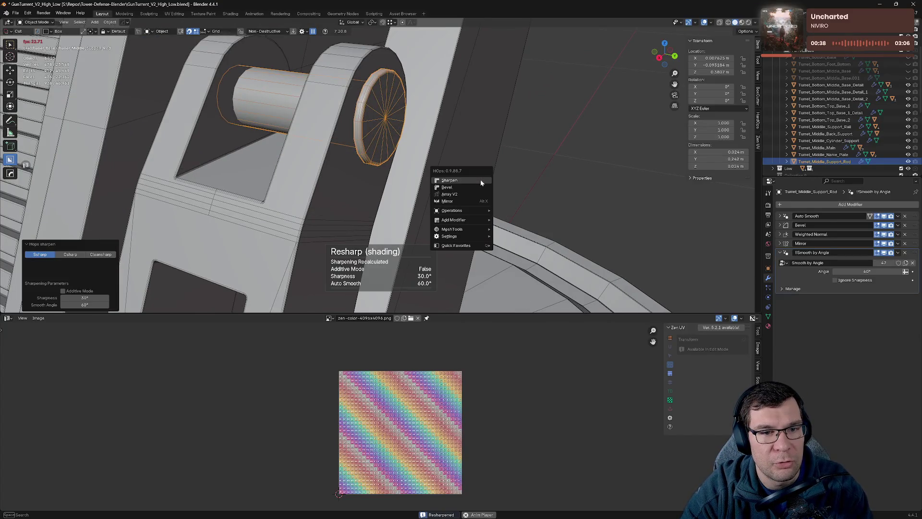
left_click(481, 180)
Step: Give Turret_Middle_Name_Plate HardOps Sharpen and Weighted Normal shading
left_click(493, 159)
key("q")
left_click(494, 157)
key("q")
left_click(495, 157)
left_click_drag(494, 158, 456, 172)
scroll("up", 3)
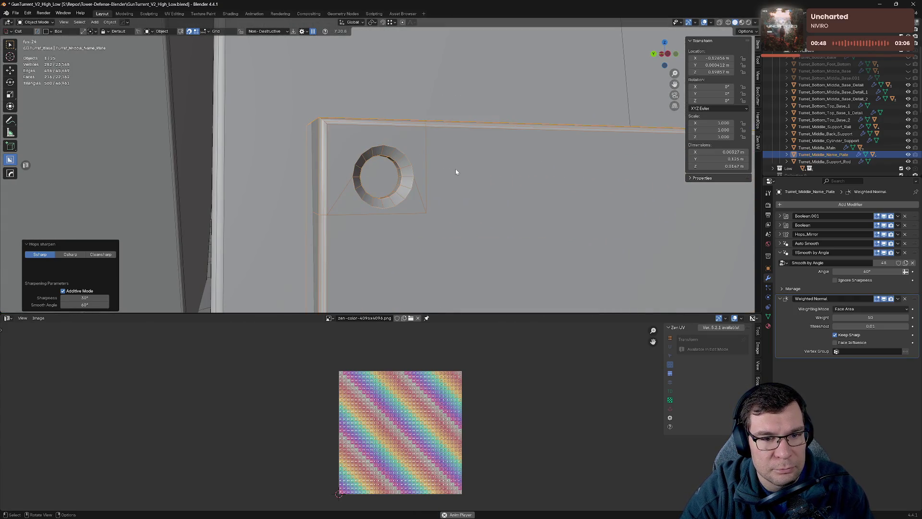
scroll("down", 3)
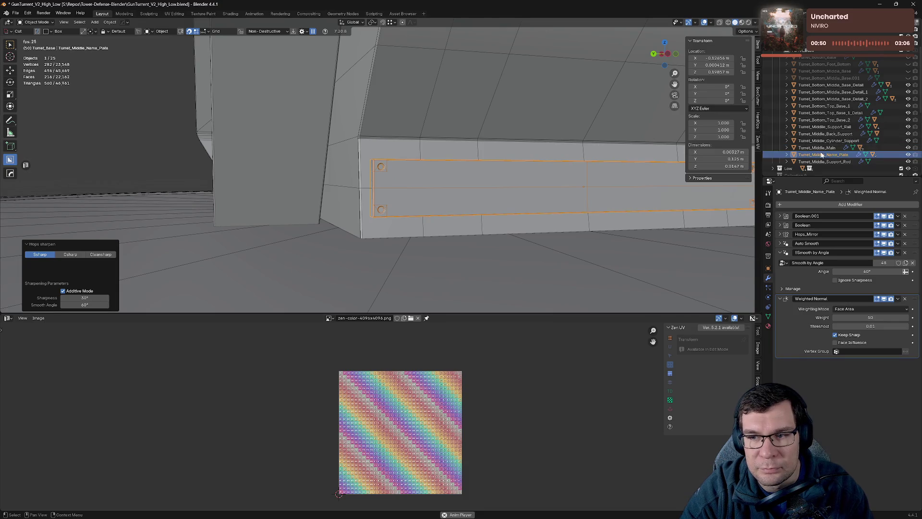
Step: Give the Turret_Middle_Main body Sharpen and Weighted Normal shading
left_click(819, 148)
scroll("down", 3)
left_click_drag(529, 154, 575, 143)
key("q")
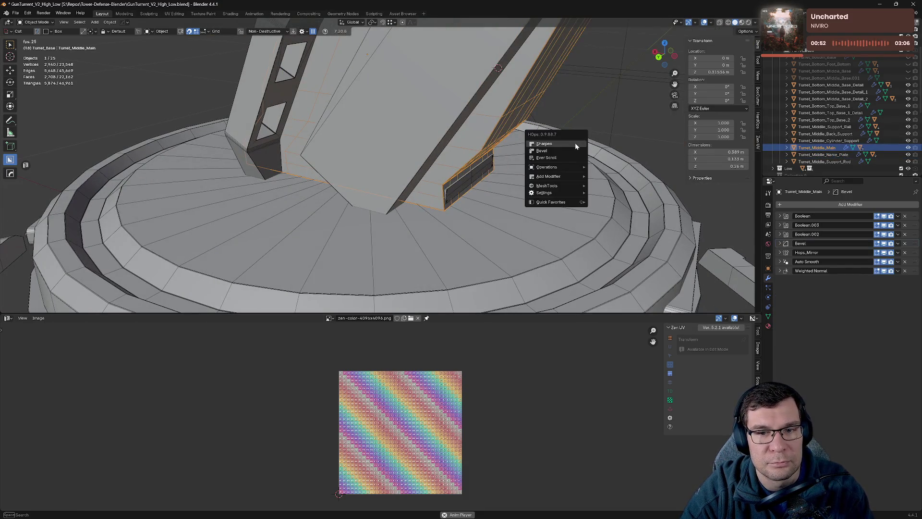
left_click(575, 143)
key("q")
left_click(563, 145)
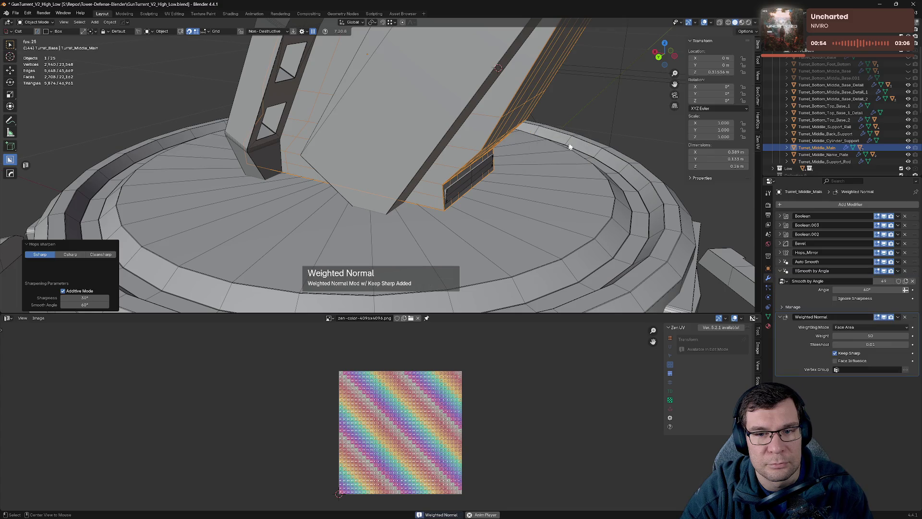
Step: Give Turret_Middle_Cylinder_Support Sharpen and Weighted Normal shading
left_click(828, 140)
key("q")
left_click(547, 166)
key("q")
left_click(547, 166)
Step: Give Turret_Middle_Back_Support Sharpen and Weighted Normal shading
left_click(818, 134)
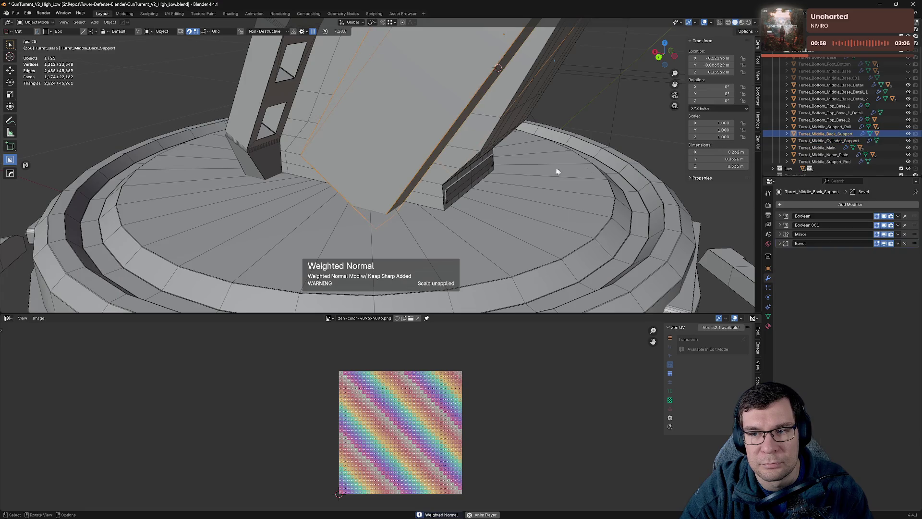
key("q")
left_click(542, 167)
key("q")
left_click(543, 168)
Step: Give Turret_Middle_Support_Rail Sharpen and Weighted Normal shading
left_click(824, 126)
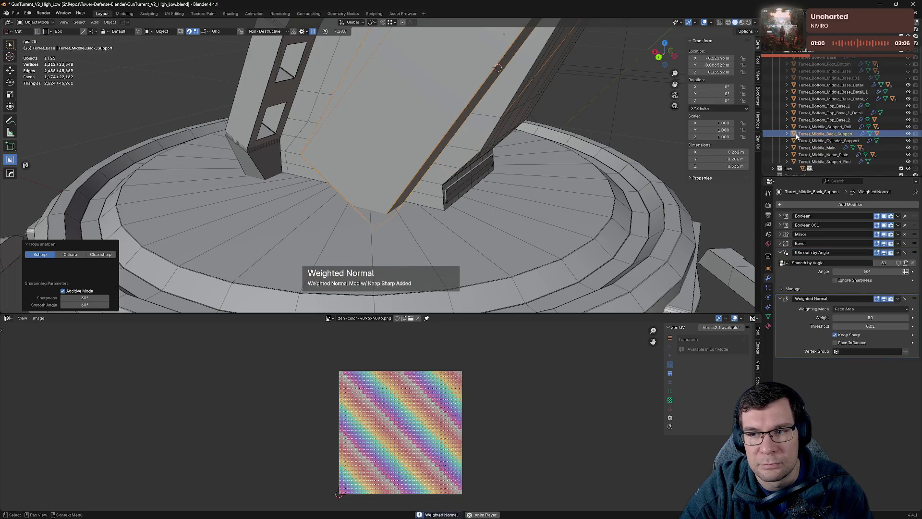
key("q")
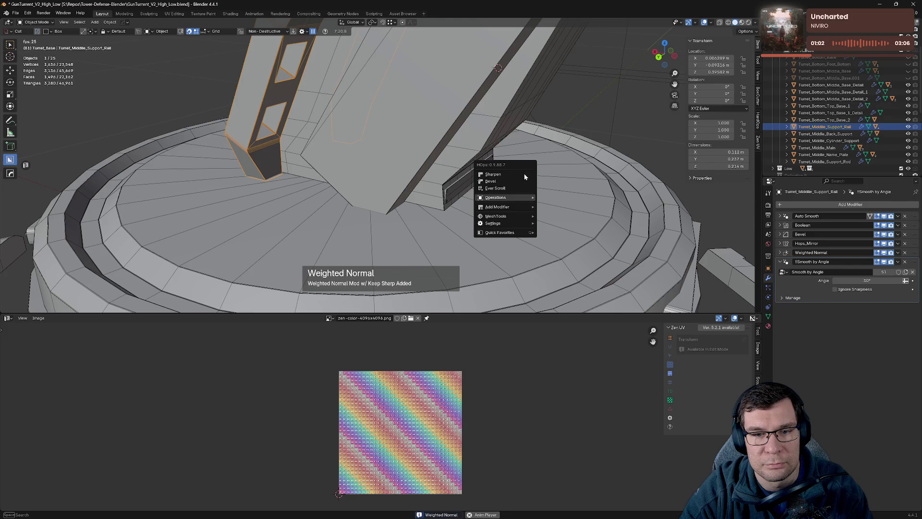
left_click(511, 176)
key("q")
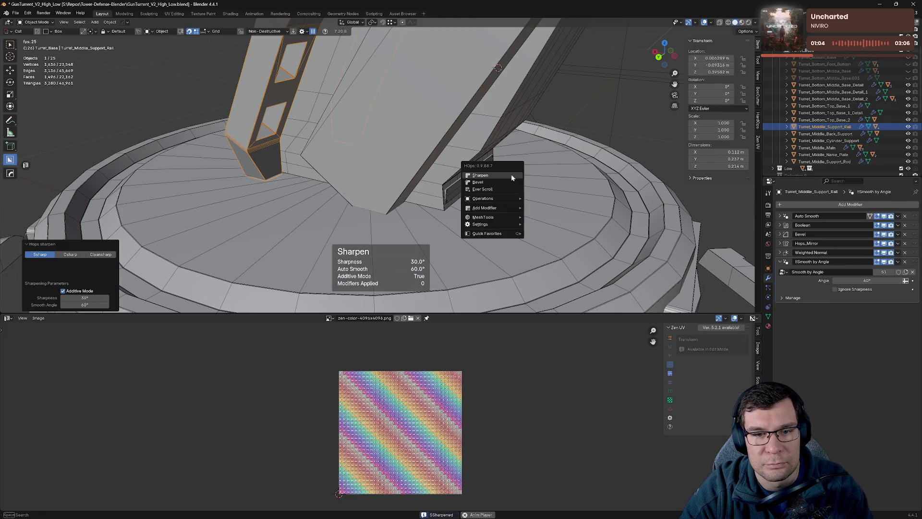
left_click(511, 178)
Step: Give Turret_Bottom_Top_Base_2 Sharpen and Weighted Normal shading
left_click(824, 120)
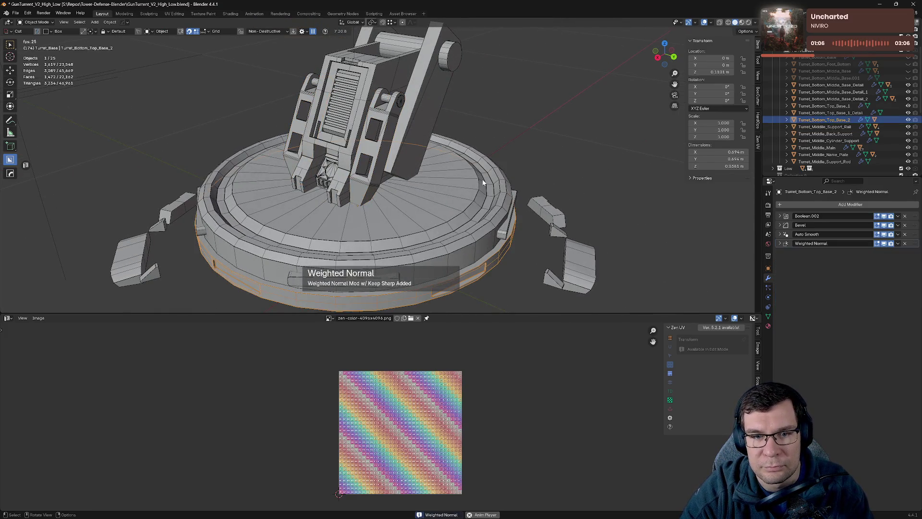
key("q")
left_click(483, 180)
key("q")
left_click(483, 180)
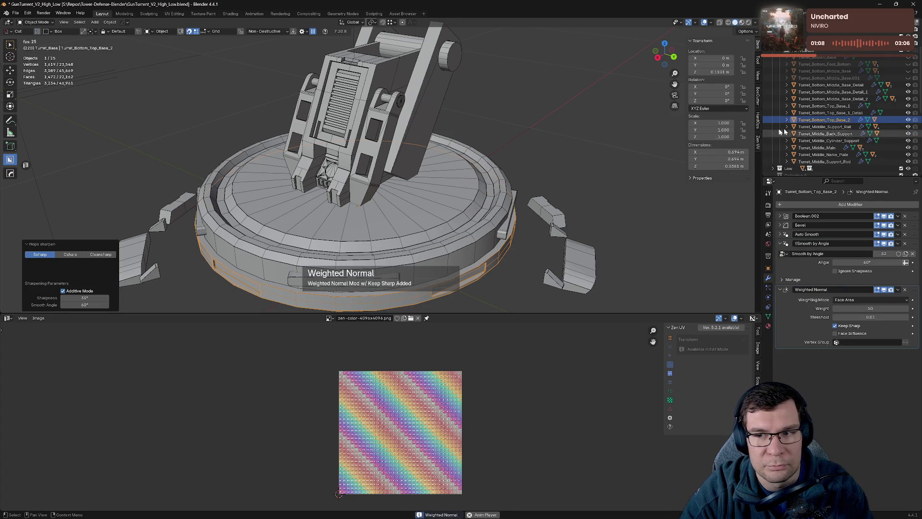
Step: Sharpen Turret_Bottom_Top_Base_1_Detail, then give Top_Base_1 Sharpen and Weighted Normal shading
left_click(824, 112)
key("q")
left_click(489, 190)
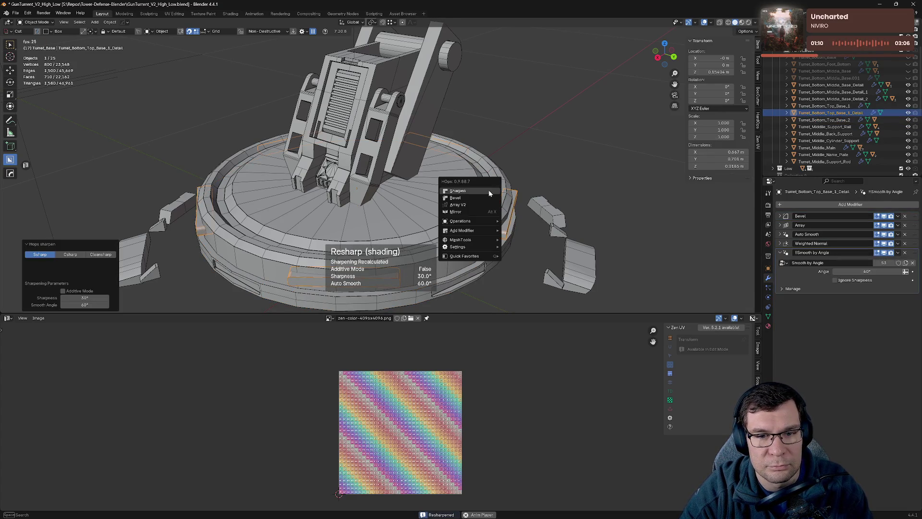
right_click(532, 177)
right_click(559, 184)
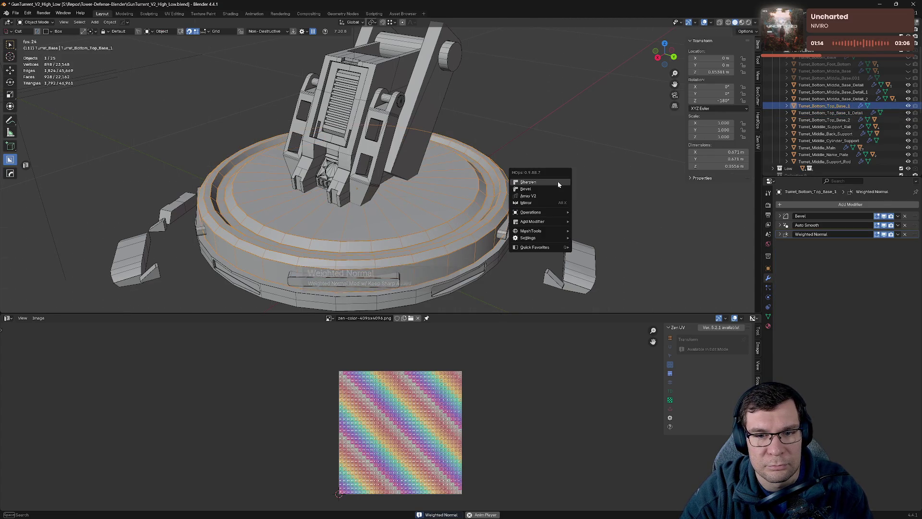
left_click(558, 184)
right_click(558, 184)
left_click(557, 184)
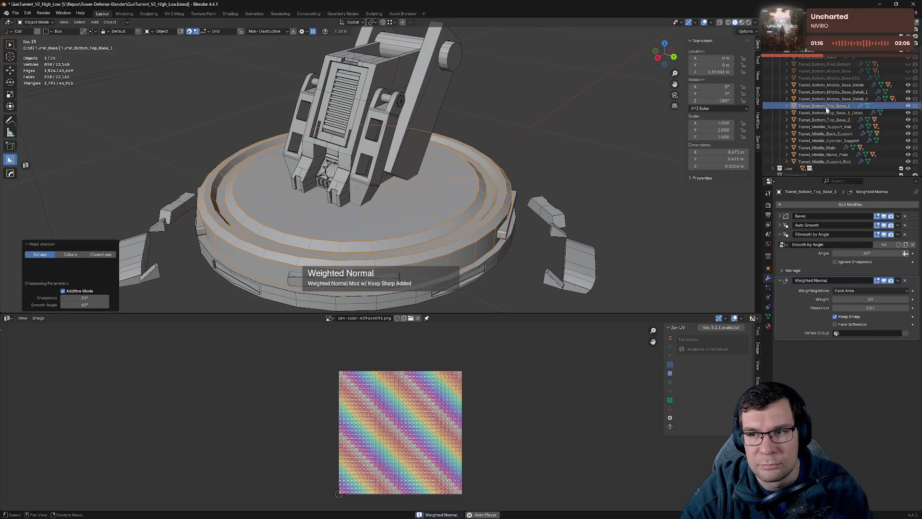
Step: Give Turret_Bottom_Middle_Base_Detail_2 Sharpen and Weighted Normal shading
left_click(833, 98)
right_click(548, 186)
left_click(547, 187)
key("q")
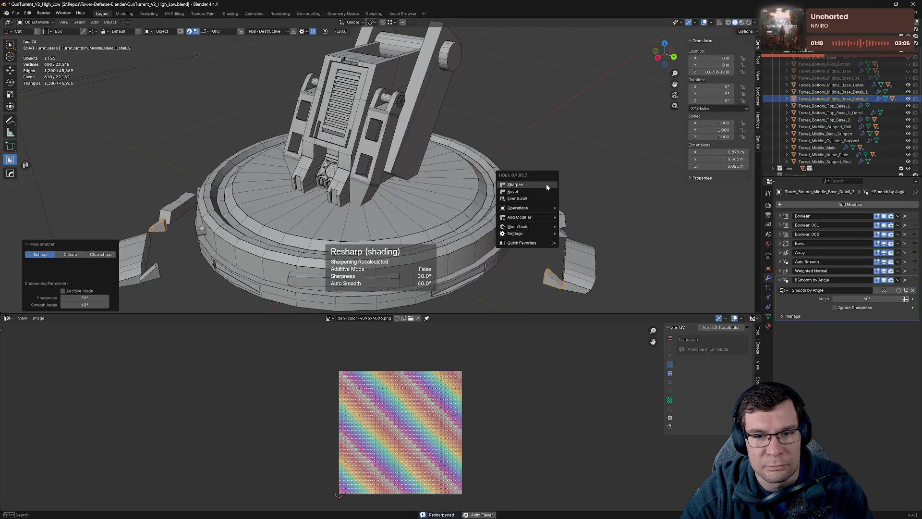
left_click(548, 193)
Step: Give Turret_Bottom_Middle_Base_Detail_1 Sharpen and Weighted Normal shading
left_click(833, 92)
key("q")
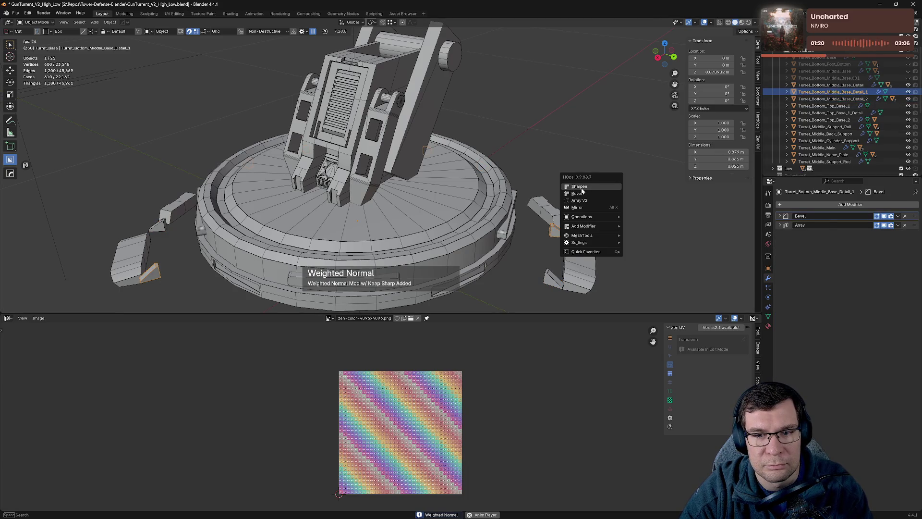
left_click(582, 189)
key("q")
left_click(581, 190)
Step: Give Turret_Bottom_Middle_Base_Detail Sharpen and Weighted Normal shading
left_click(833, 84)
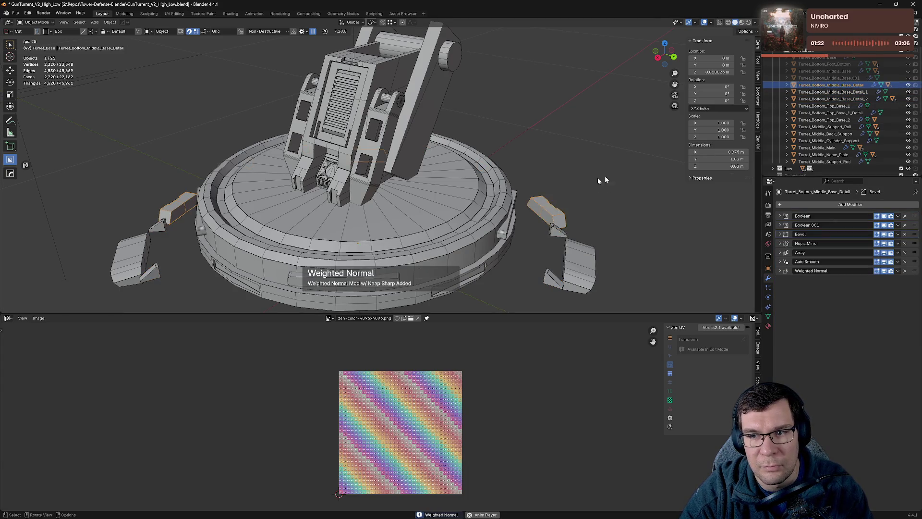
key("q")
left_click(560, 186)
key("q")
left_click(548, 192)
scroll("down", 3)
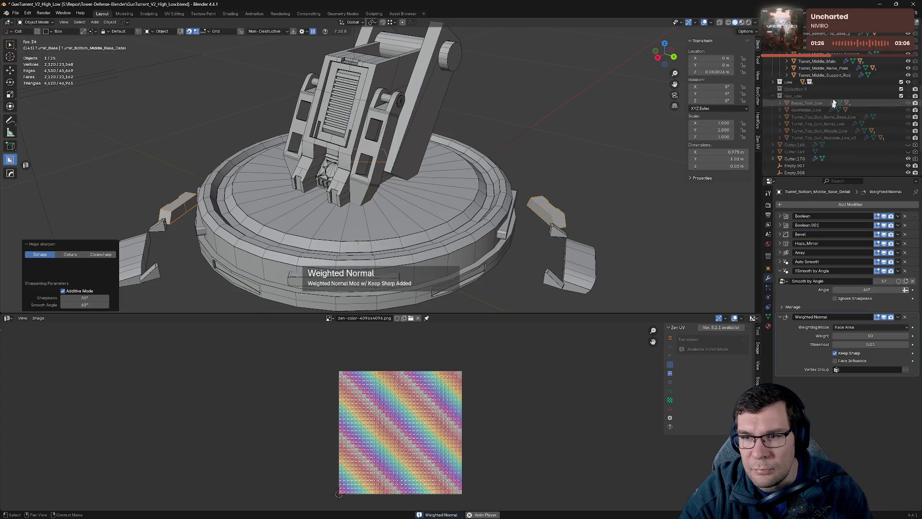
Step: Collapse Support_Rod's shading modifiers and move its Mirror modifier to the end of the stack
left_click(827, 75)
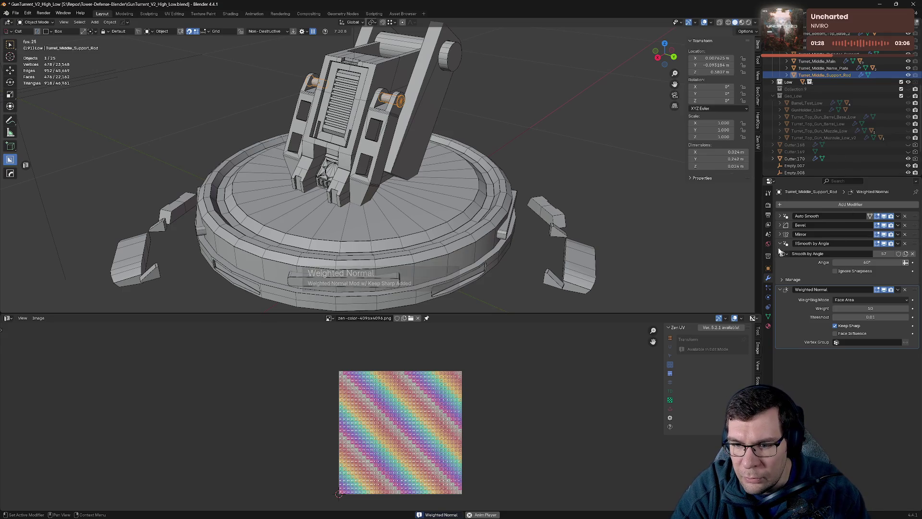
left_click(781, 243)
left_click(797, 253)
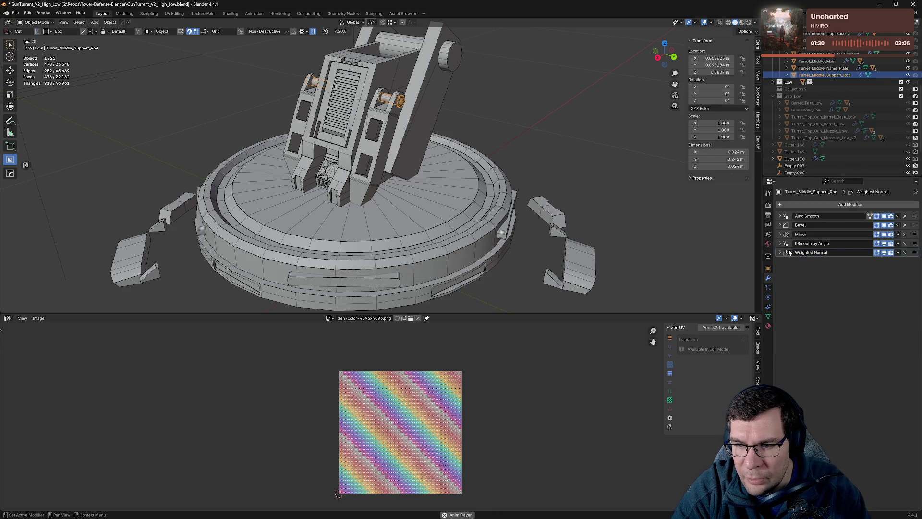
left_click(906, 234)
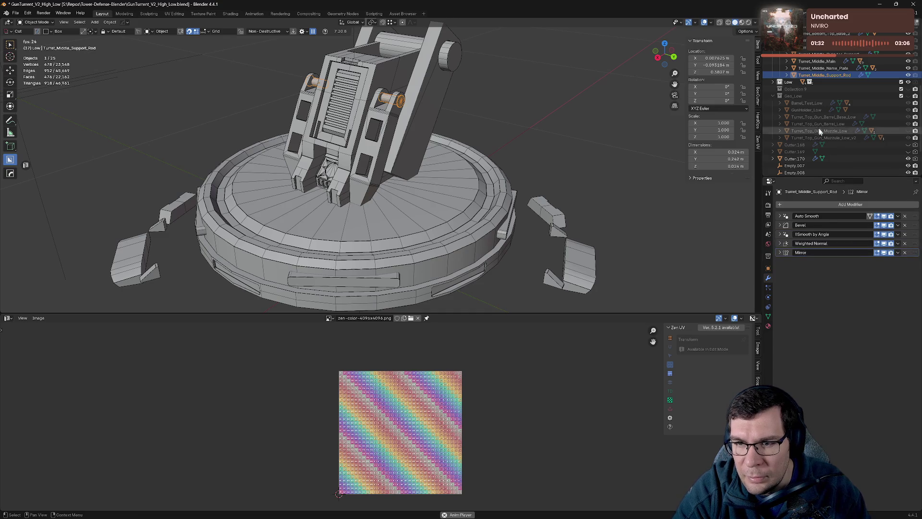
Step: Collapse the Smooth by Angle and Weighted Normal panels on Name_Plate and Turret_Middle_Main
left_click(823, 67)
left_click(779, 254)
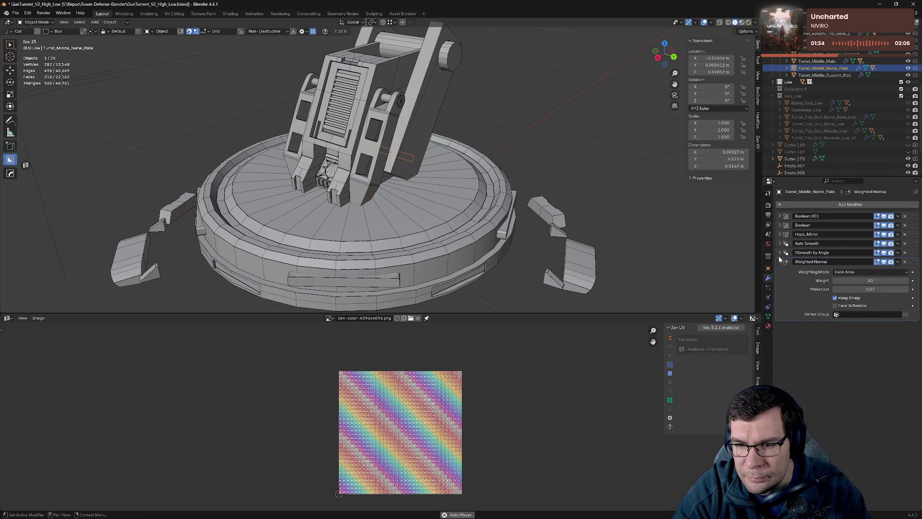
left_click(780, 262)
left_click(816, 61)
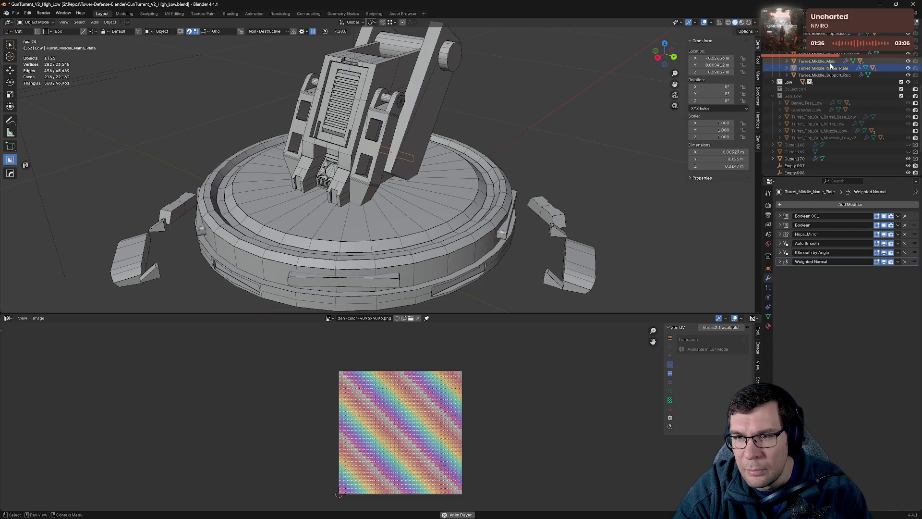
left_click(780, 271)
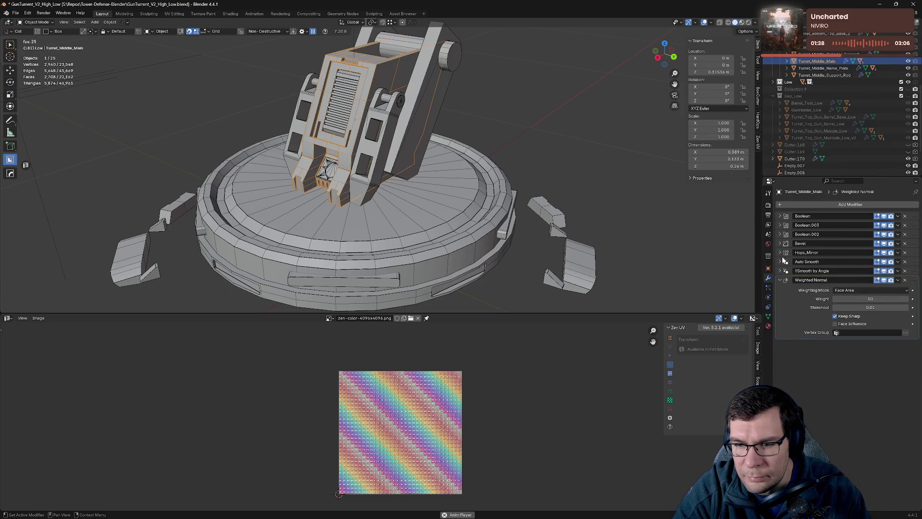
left_click(779, 280)
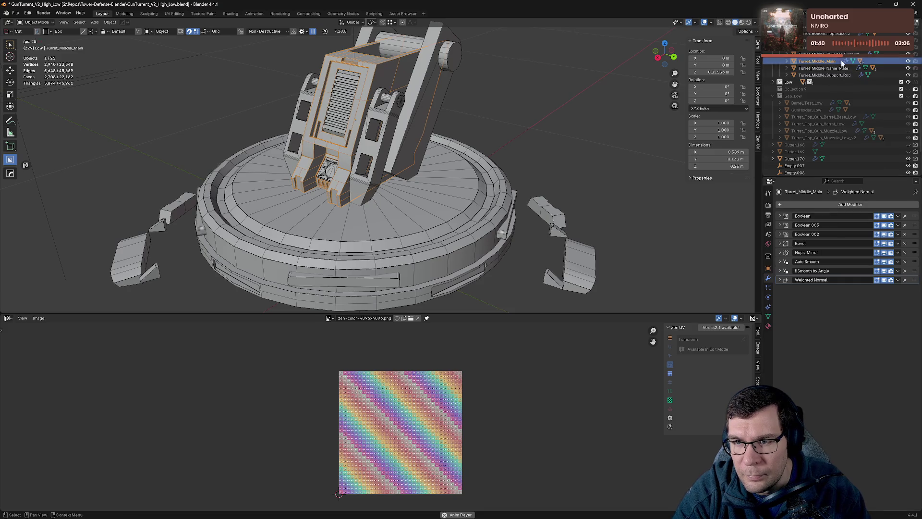
Step: Collapse Cylinder_Support's Bevel, Auto Smooth, Smooth by Angle and Weighted Normal panels
left_click(840, 54)
left_click(781, 216)
left_click(781, 224)
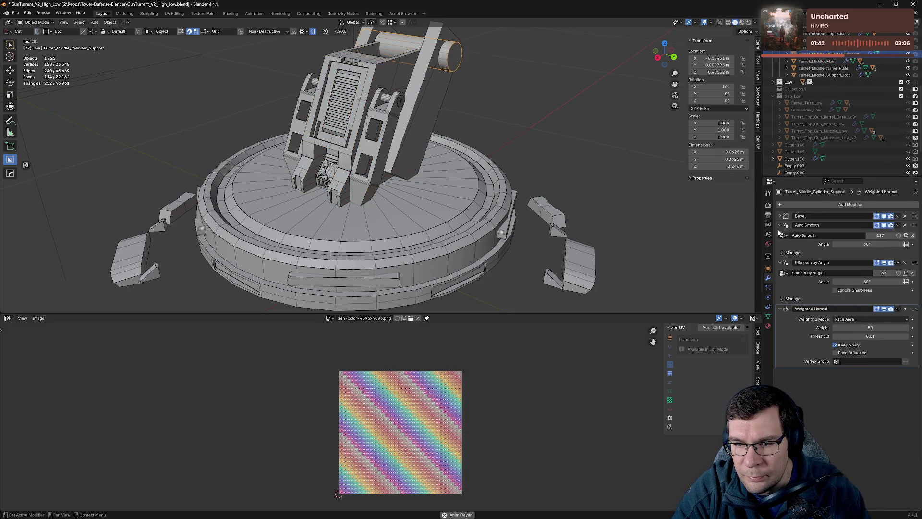
left_click(780, 234)
left_click(781, 245)
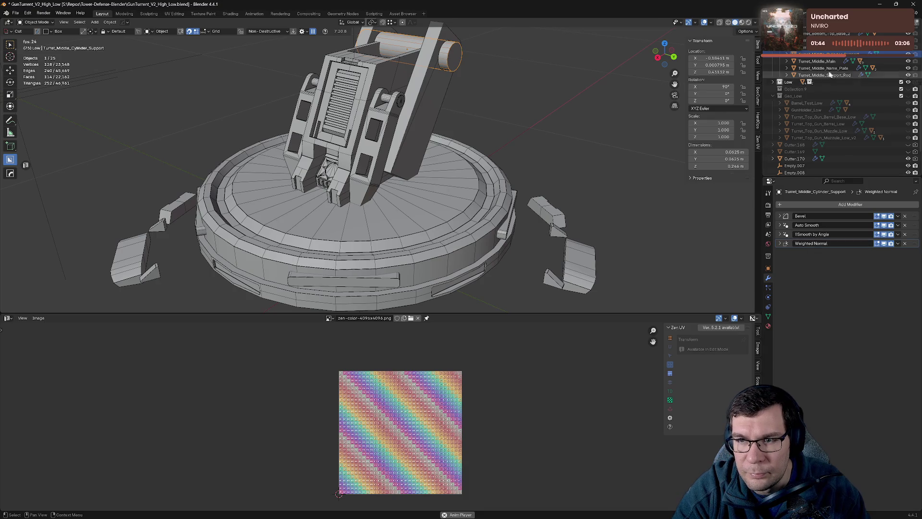
Step: Collapse the shading modifier panels on Back_Support and Support_Rail
left_click(841, 47)
left_click(781, 252)
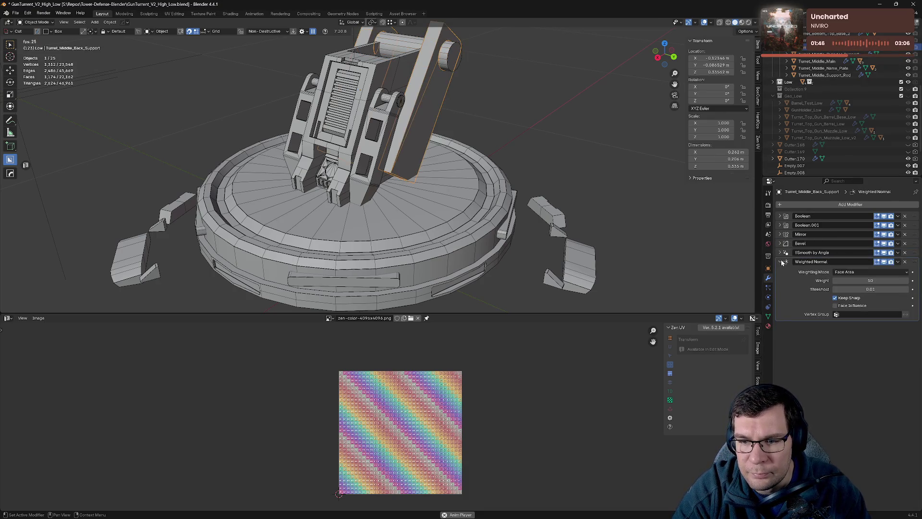
left_click(781, 262)
left_click(824, 39)
scroll("up", 3)
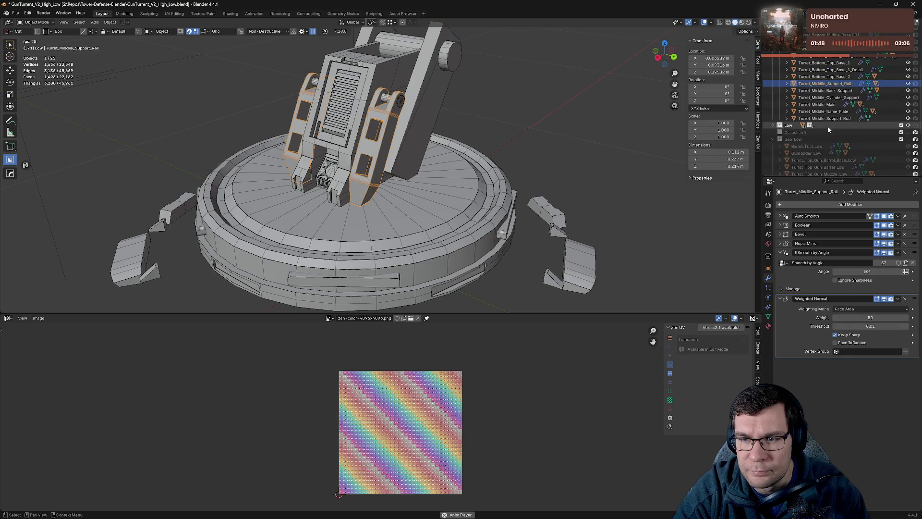
left_click(780, 253)
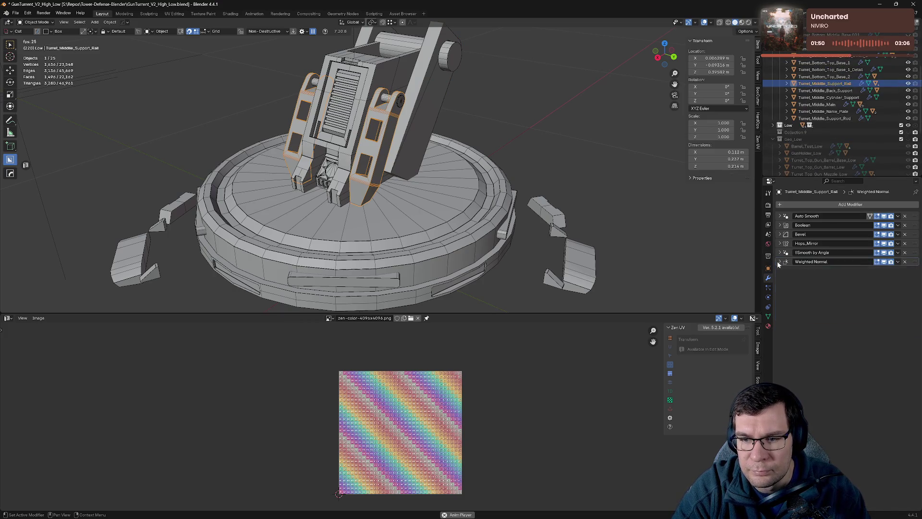